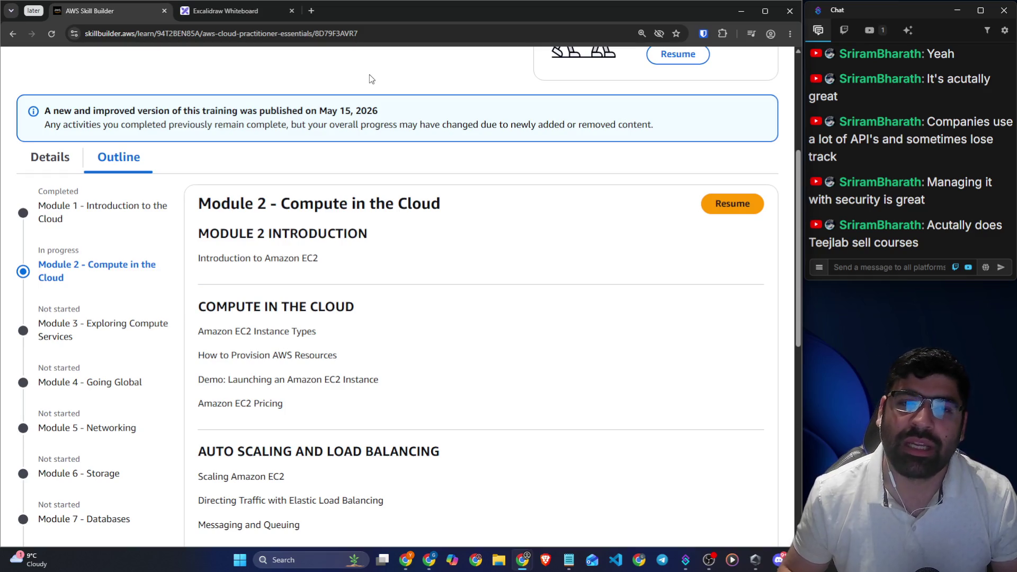
Search Google for 'osaca' in a new tab and read the AI Overview definition
click(307, 15)
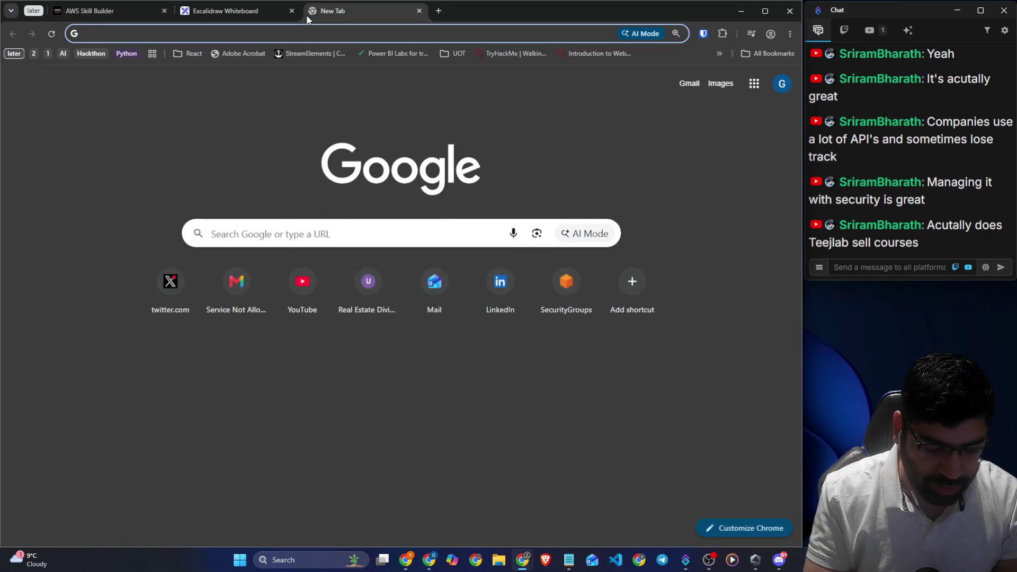
text(os)
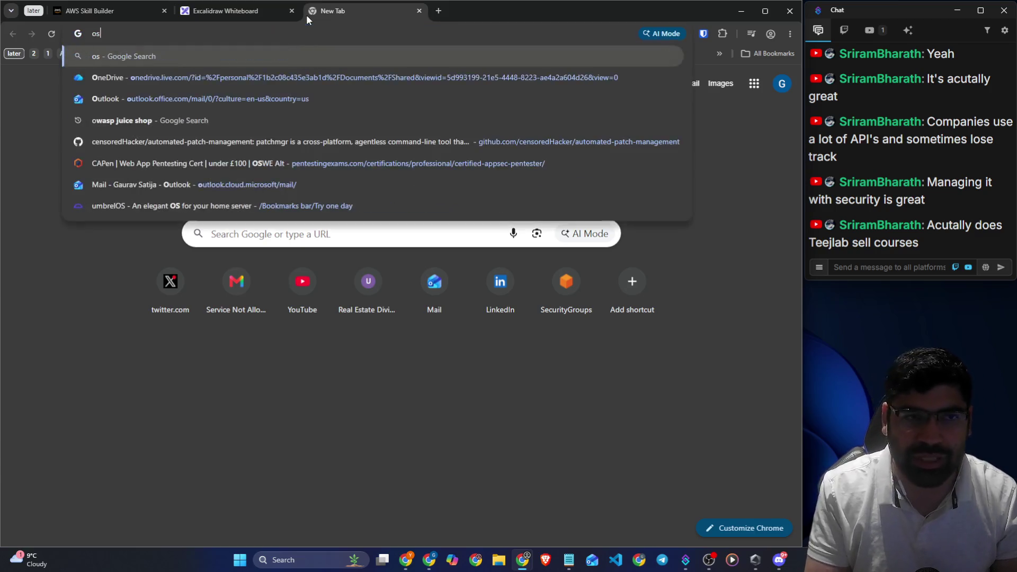
text(aca)
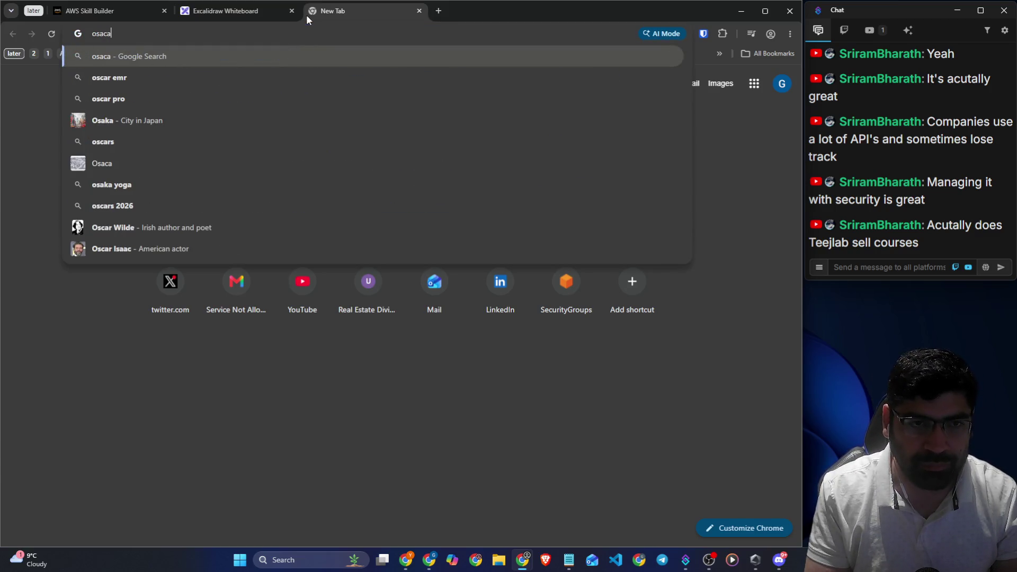
key(Return)
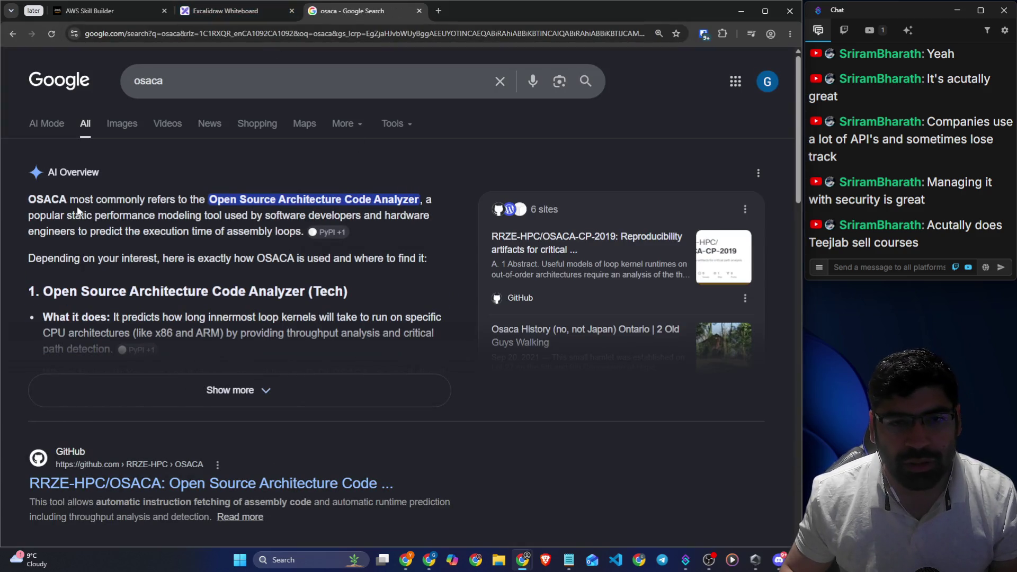
drag(61, 204, 431, 199)
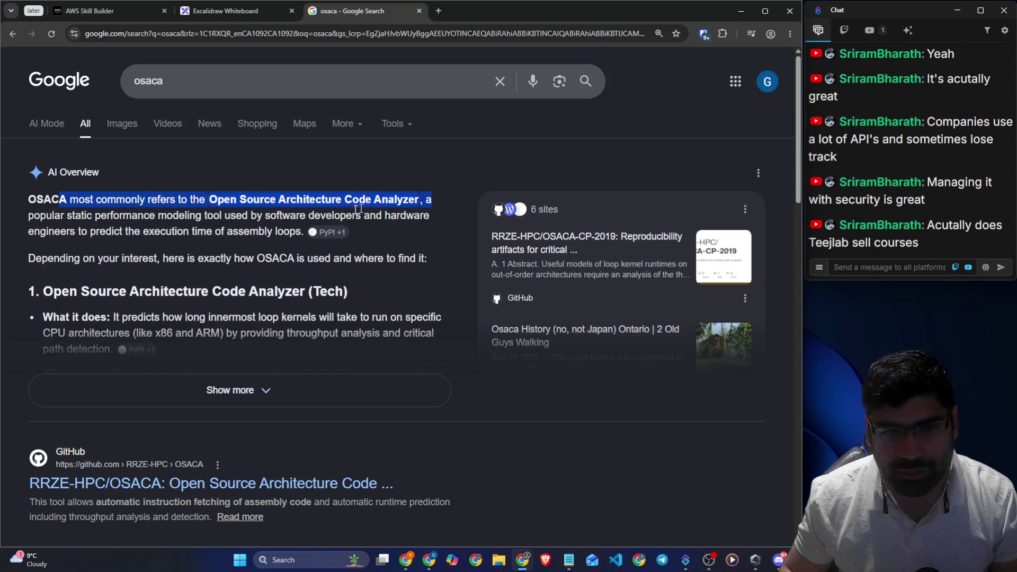
scroll(186, 229, down, 10)
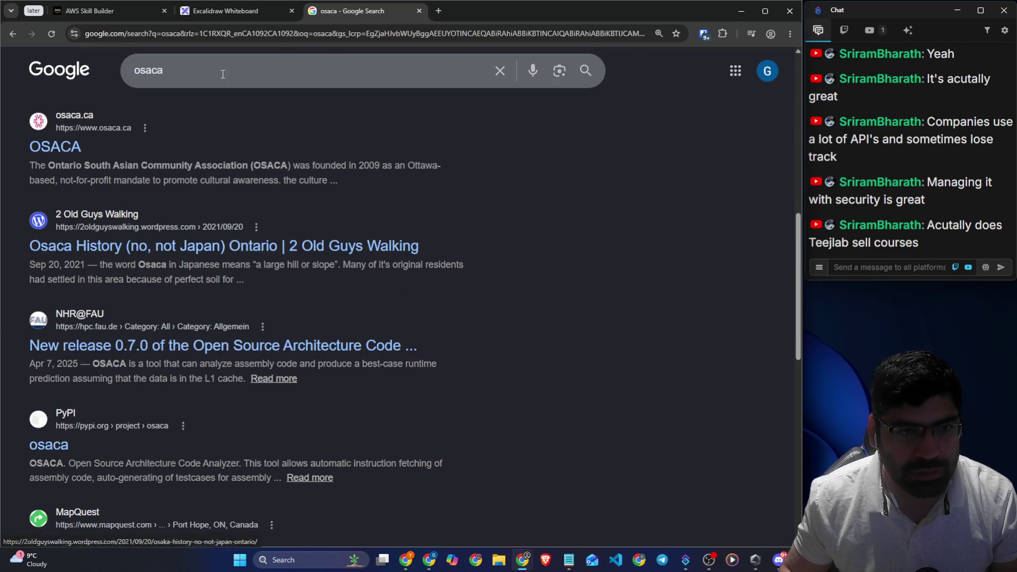
Refine the search to 'osaca vancouver chapter' and open the ISACA Vancouver Chapter home page
click(227, 66)
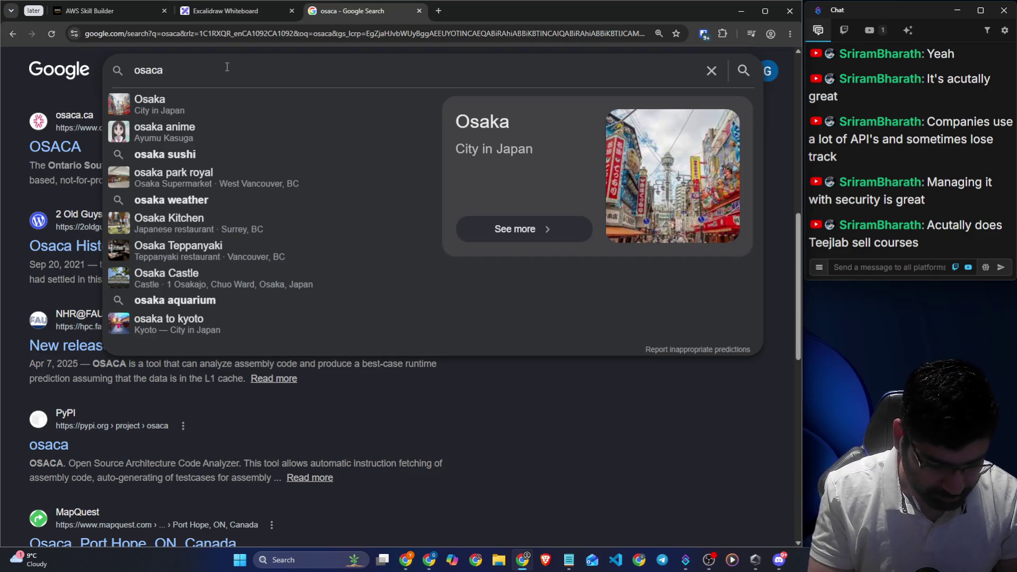
text( vancouver)
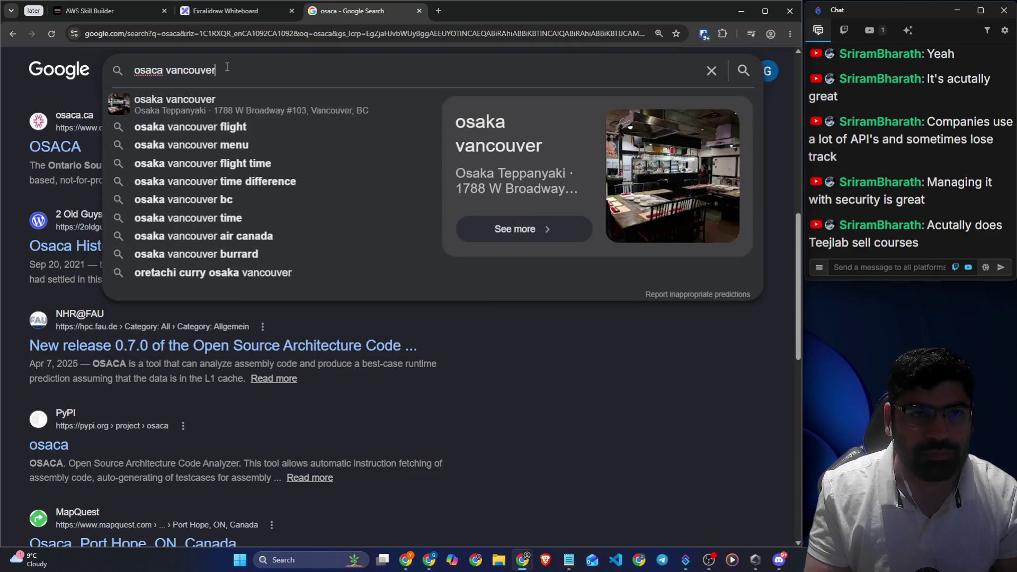
text( chapter)
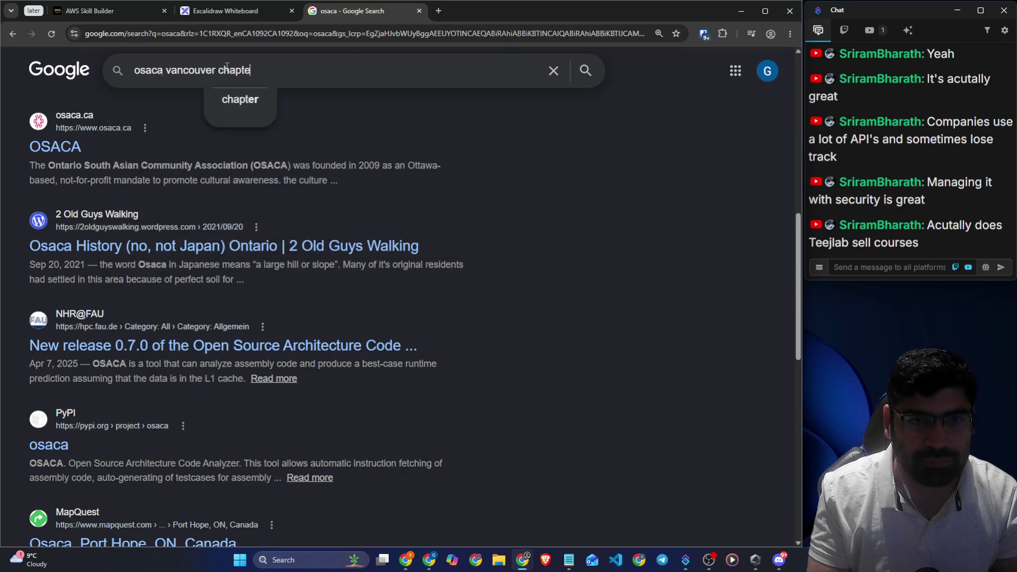
key(Return)
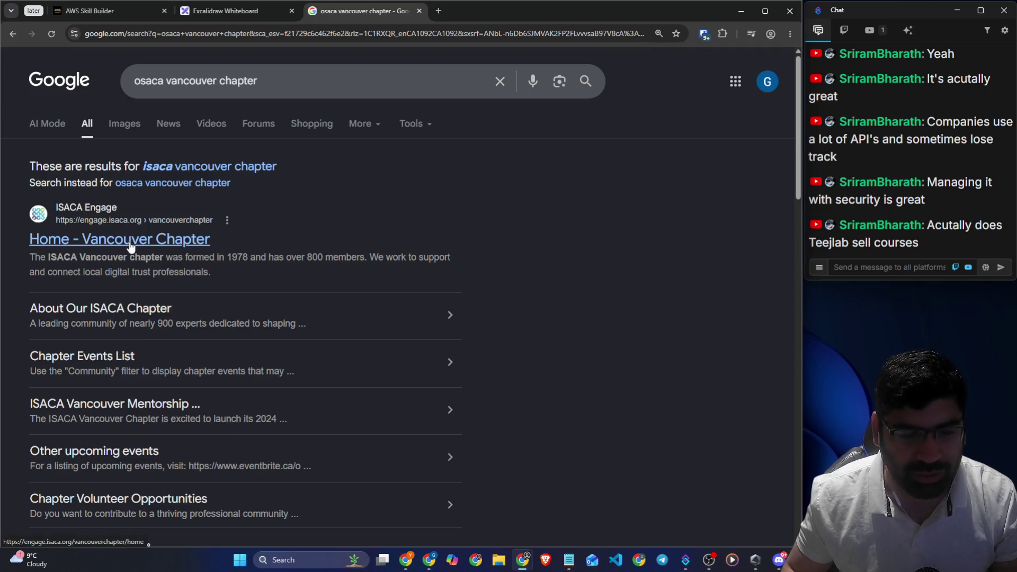
click(115, 240)
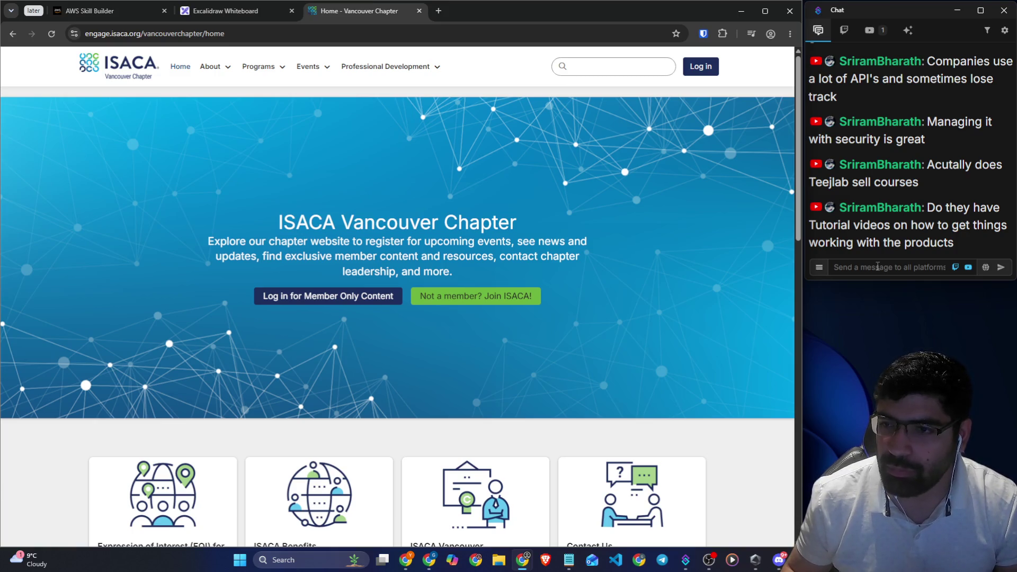
Open the API Discovery site in a new tab and detach it into its own window on the right
click(438, 15)
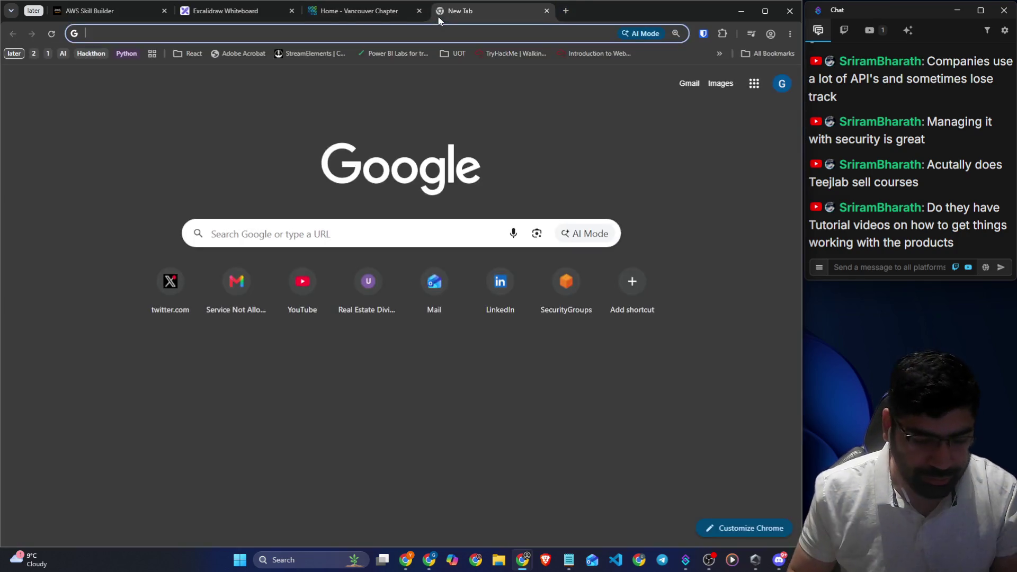
text(api)
key(Return)
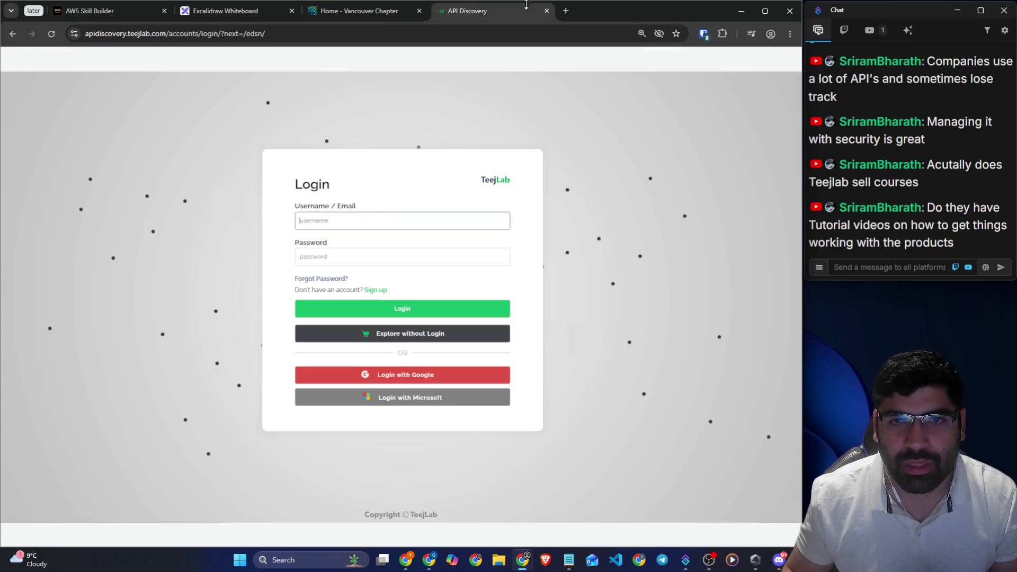
mouse_move(526, 5)
mouse_down()
mouse_move(9, 96)
mouse_move(0, 134)
mouse_up()
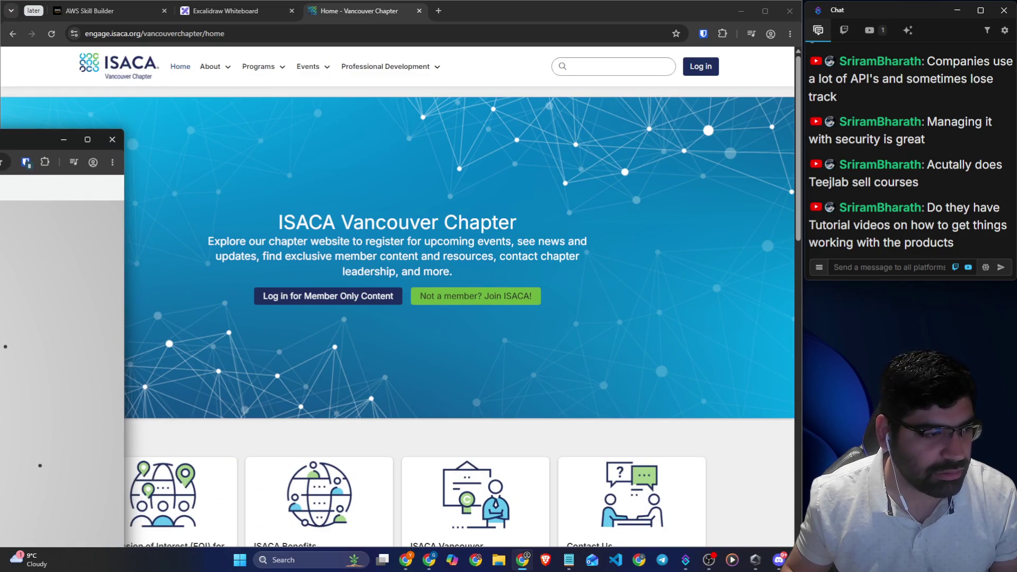
click(130, 198)
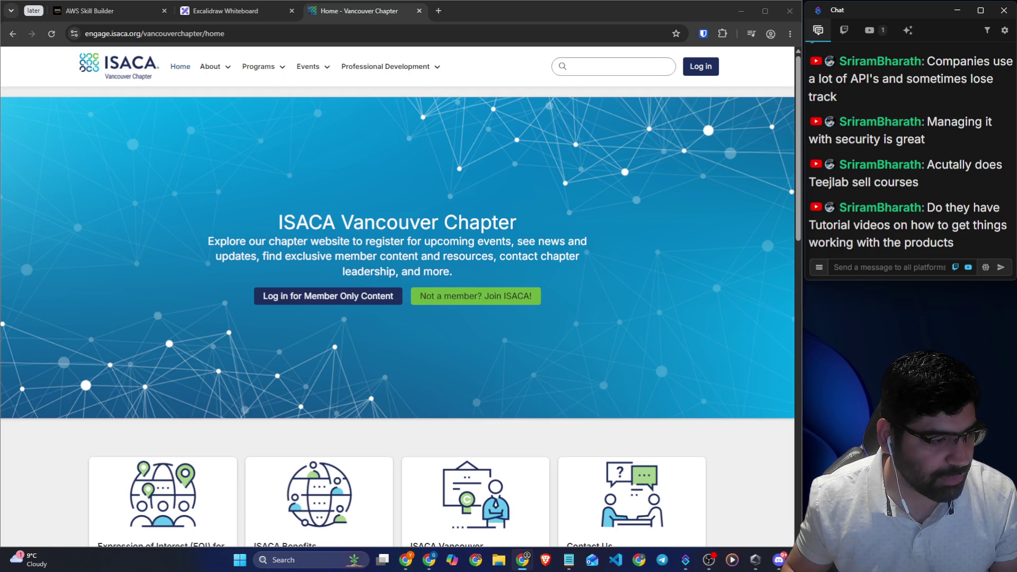
key(alt+Tab)
mouse_move(95, 159)
mouse_down()
mouse_move(223, 47)
mouse_move(414, 22)
mouse_up()
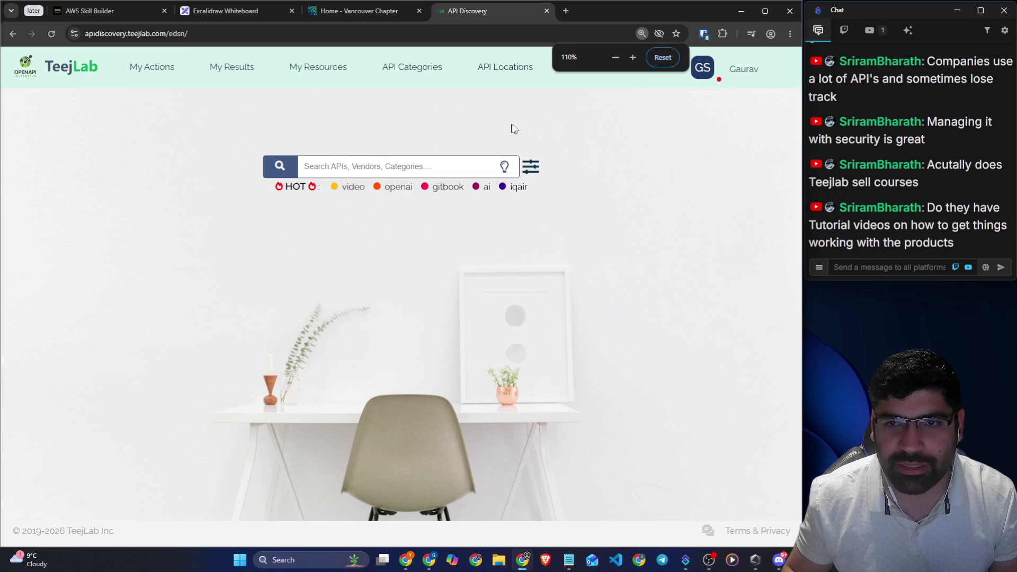
Dismiss the zoom popup, go to the Learning Hub and reset the page zoom to 100%
click(412, 73)
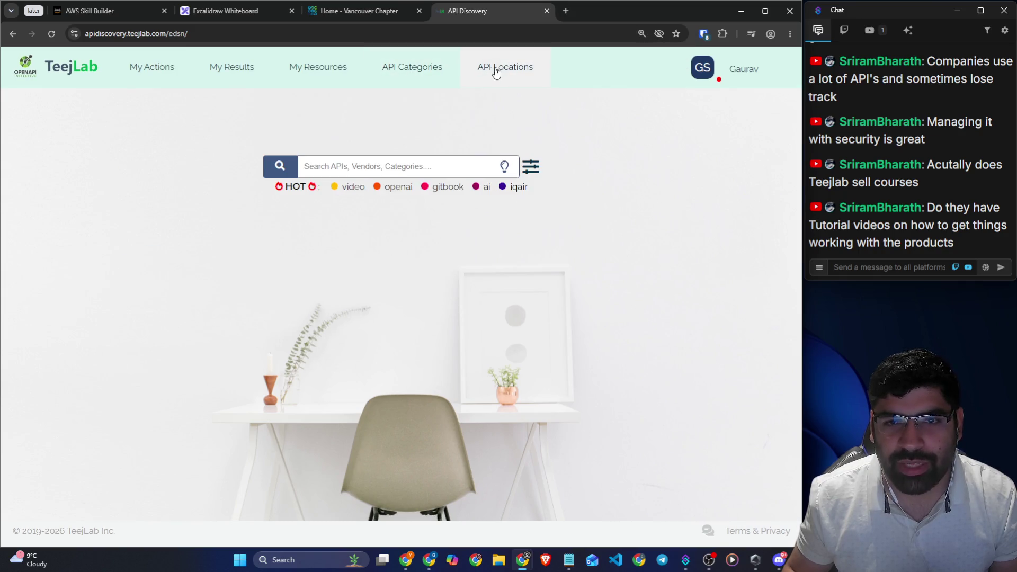
click(308, 72)
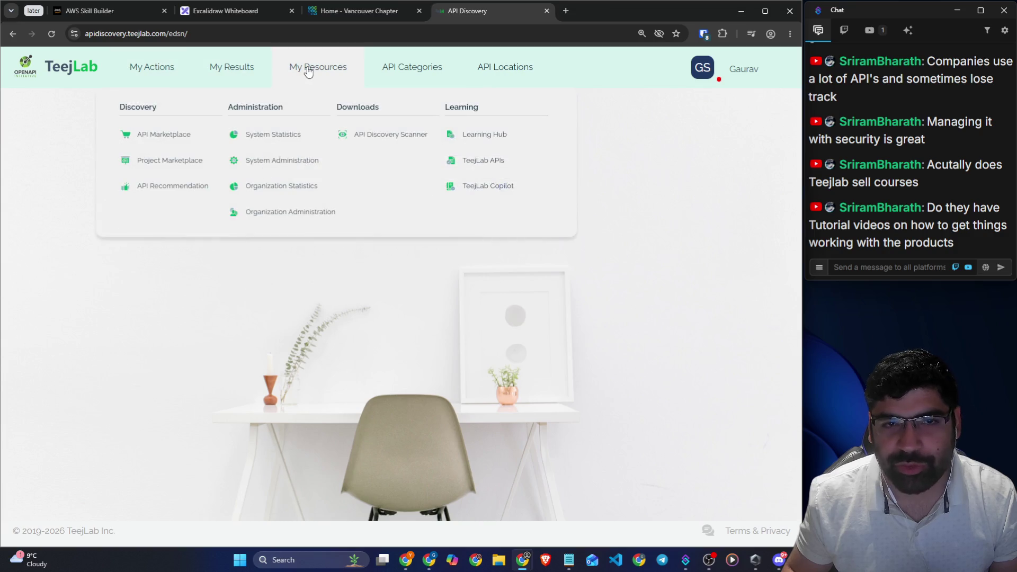
click(494, 136)
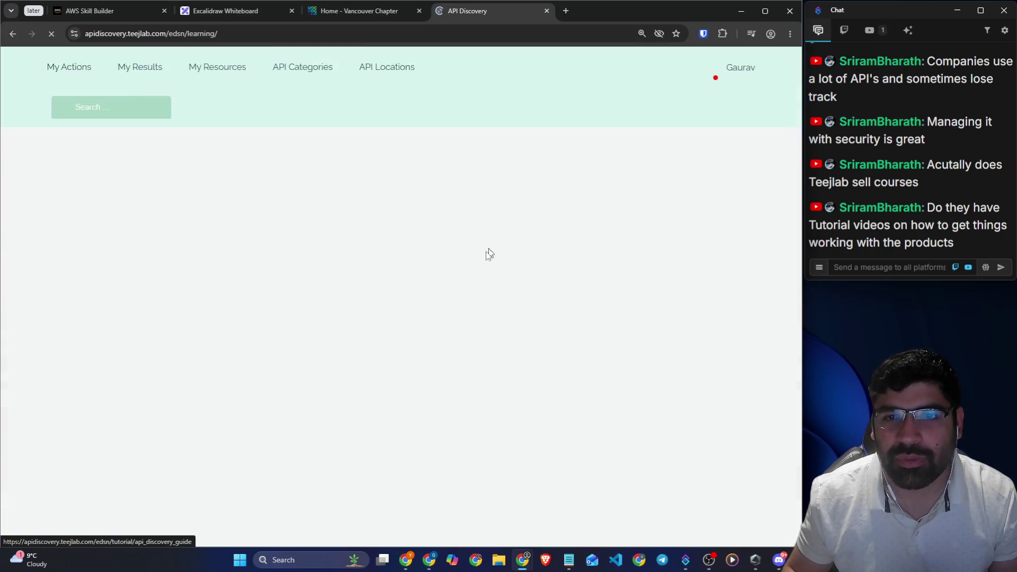
click(261, 109)
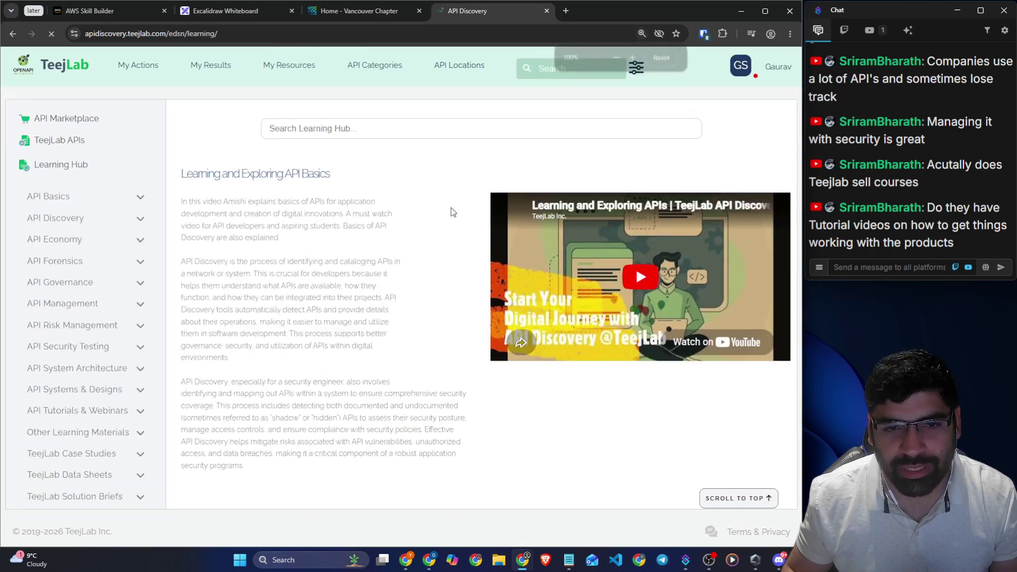
key(ctrl+minus)
scroll(211, 207, down, 3)
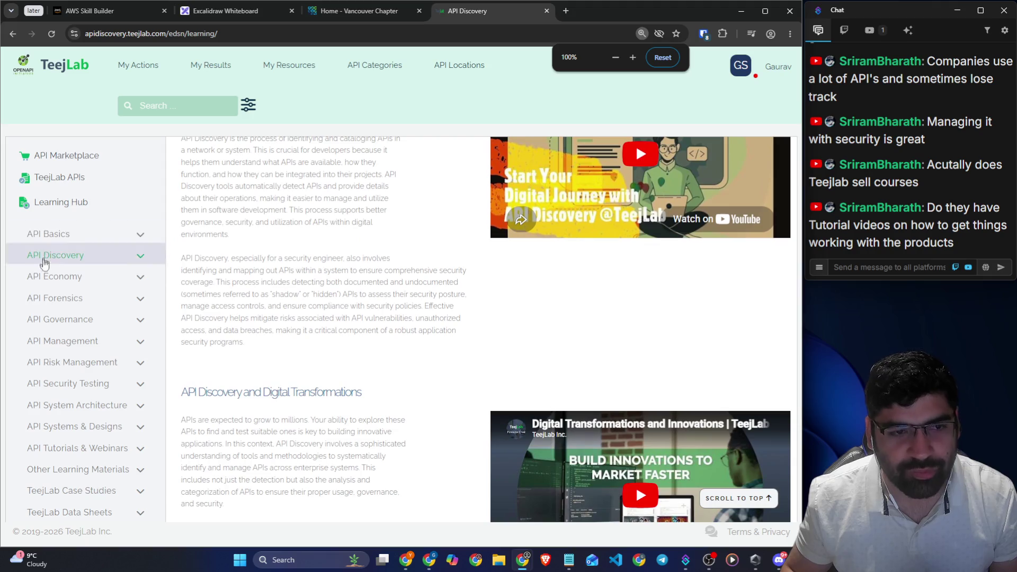
Expand the API Forensics and API Security Testing topics, then go to the API security tests page
click(130, 296)
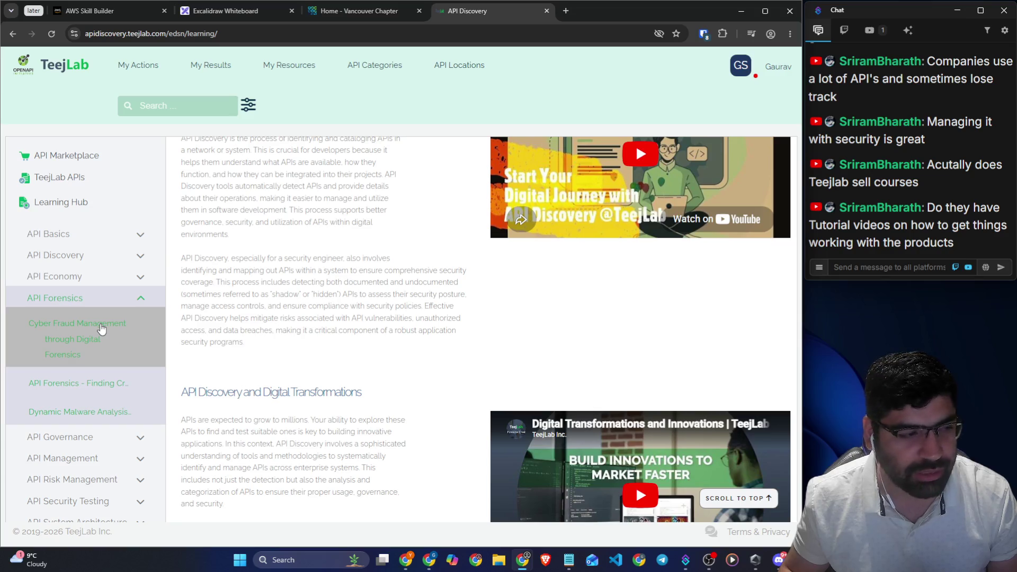
scroll(102, 328, down, 2)
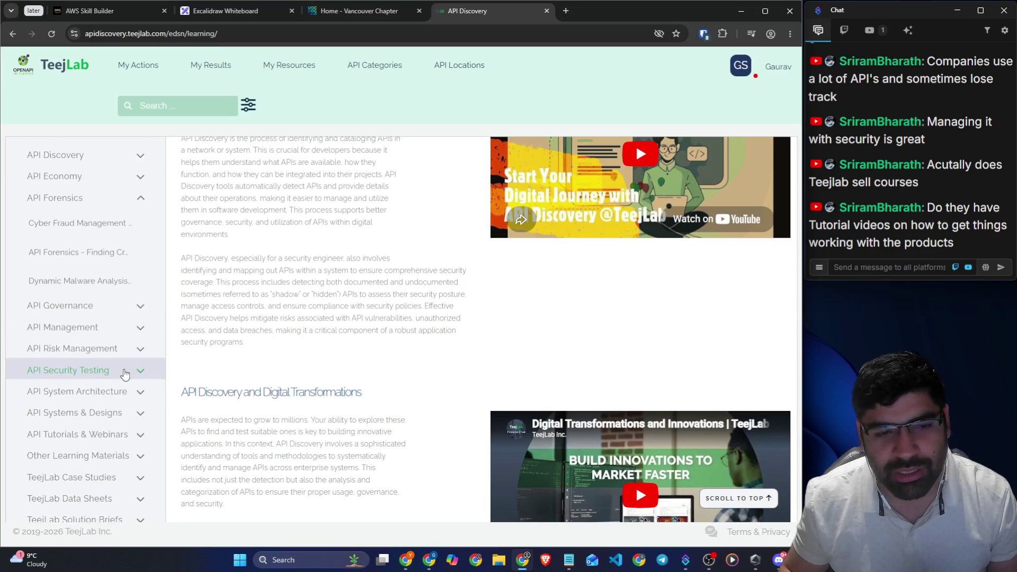
click(125, 374)
scroll(132, 370, down, 1)
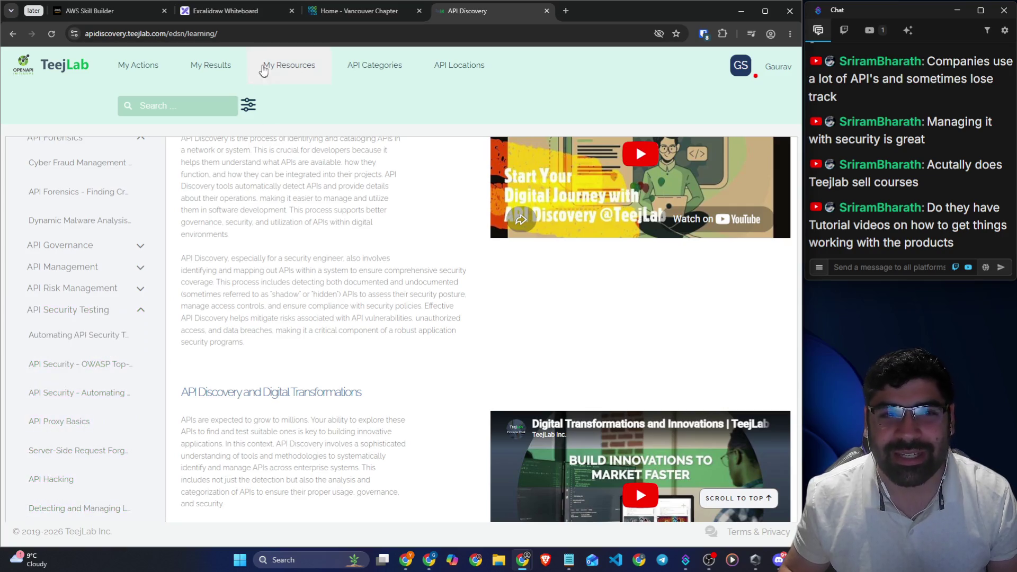
click(150, 71)
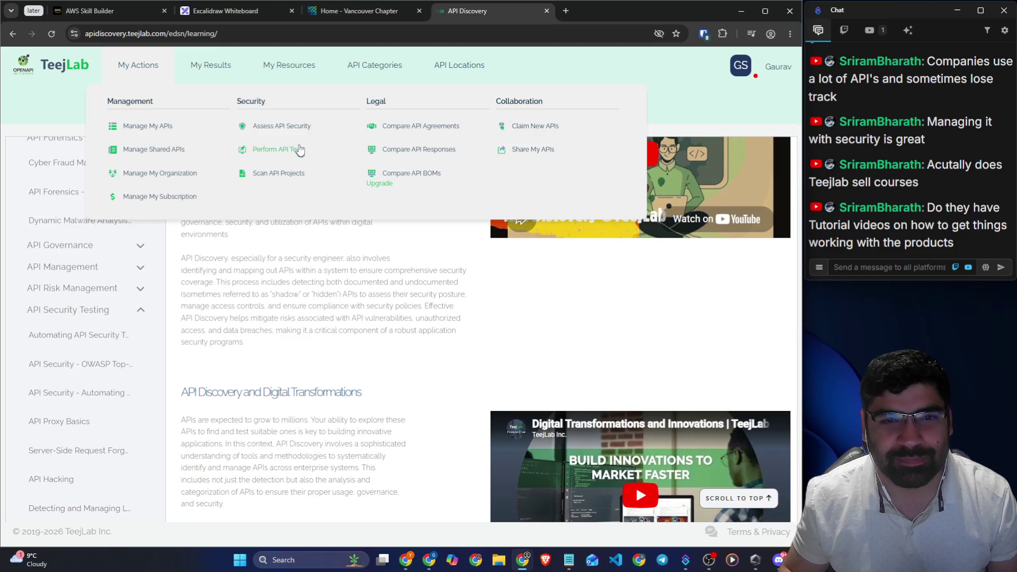
click(292, 129)
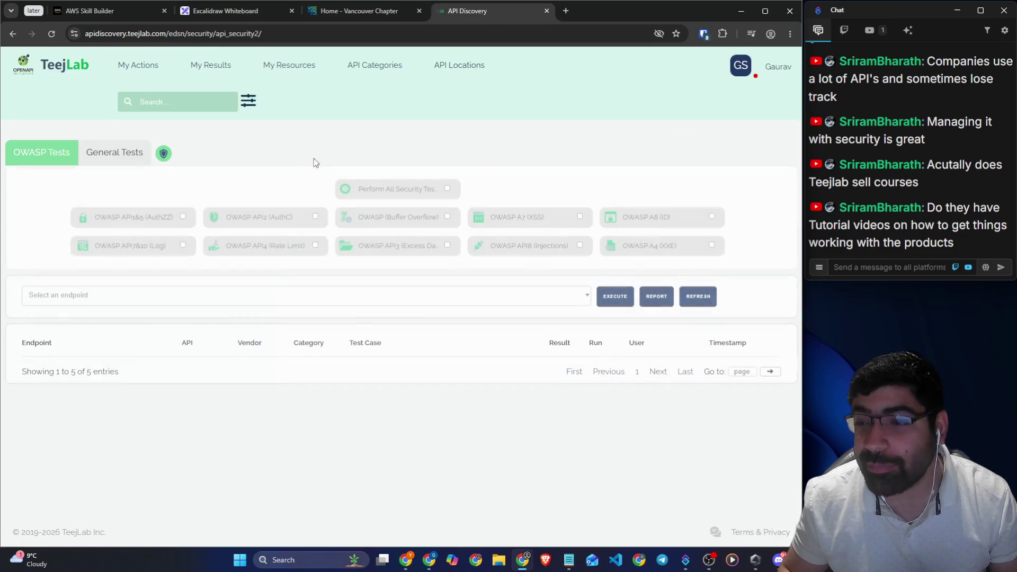
Select and clear all OWASP tests, read the AuthC definition and close its API2 configuration
click(447, 188)
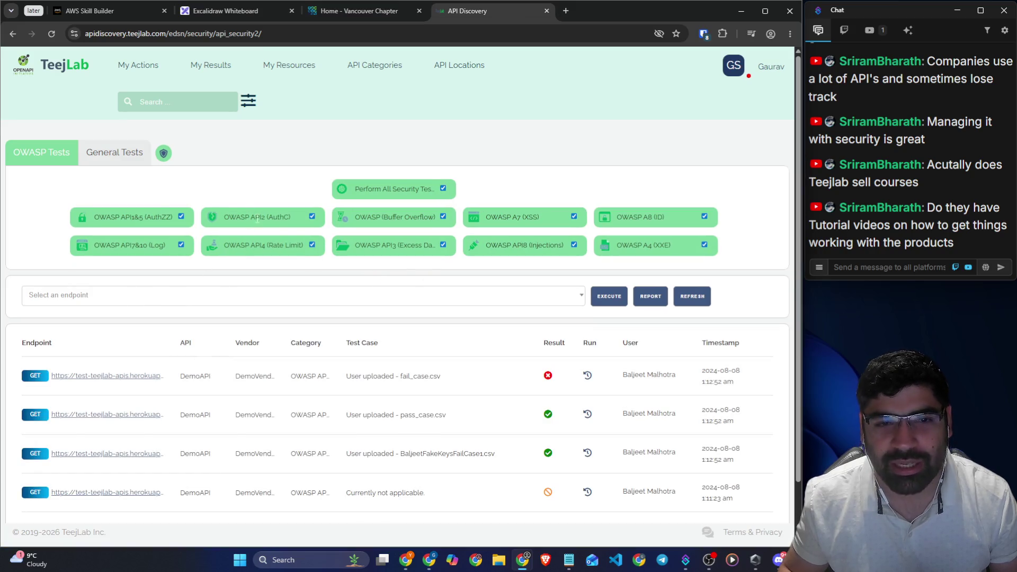
click(443, 190)
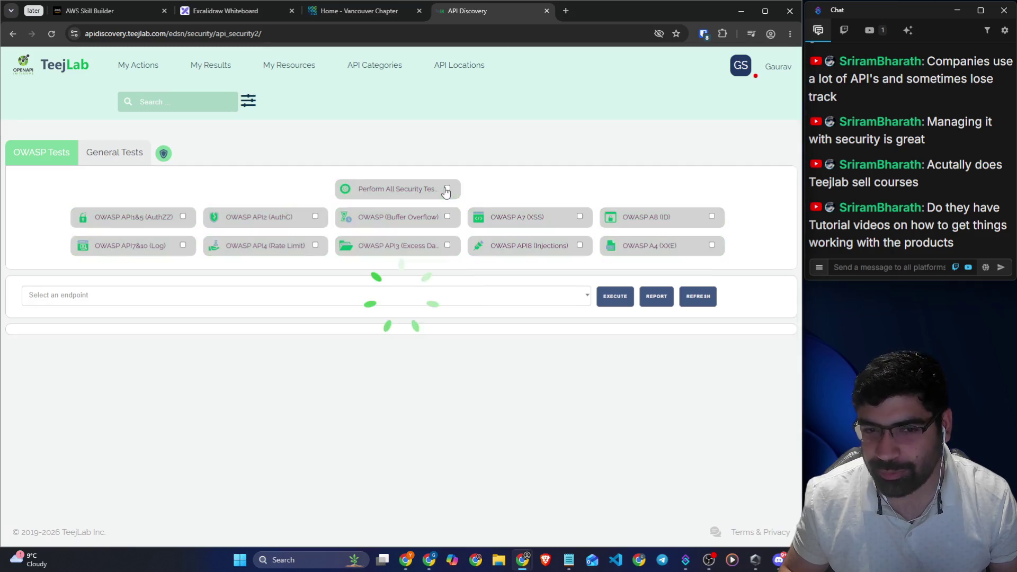
click(213, 218)
scroll(334, 277, down, 1)
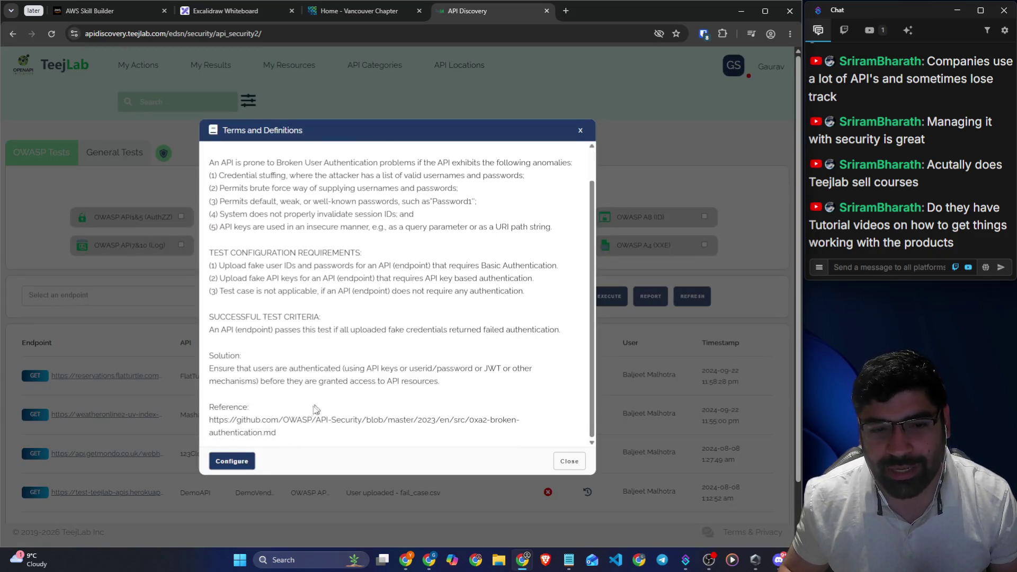
click(231, 460)
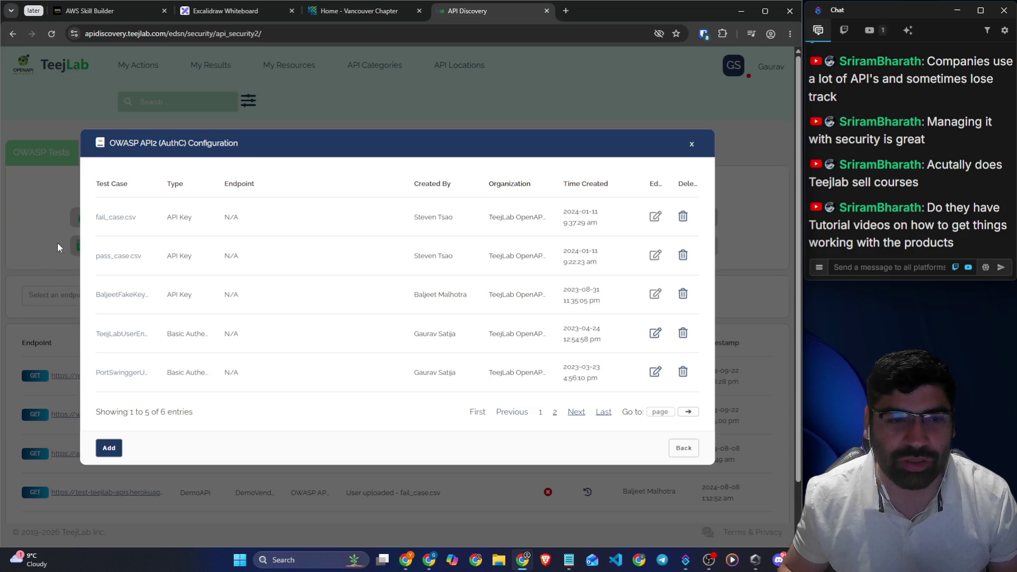
click(691, 144)
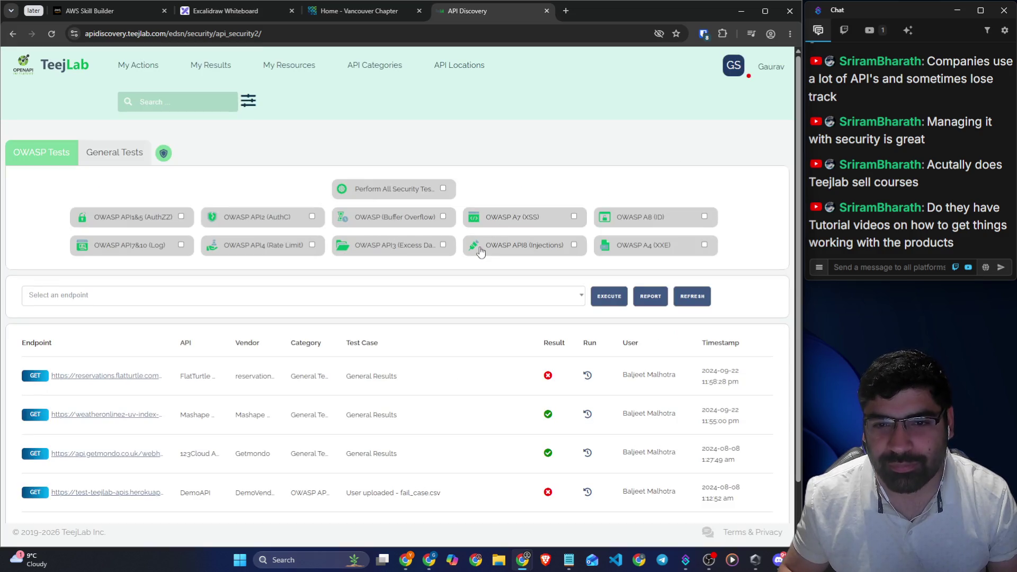
Read the OWASP API8 Injections definition, then close it
click(479, 246)
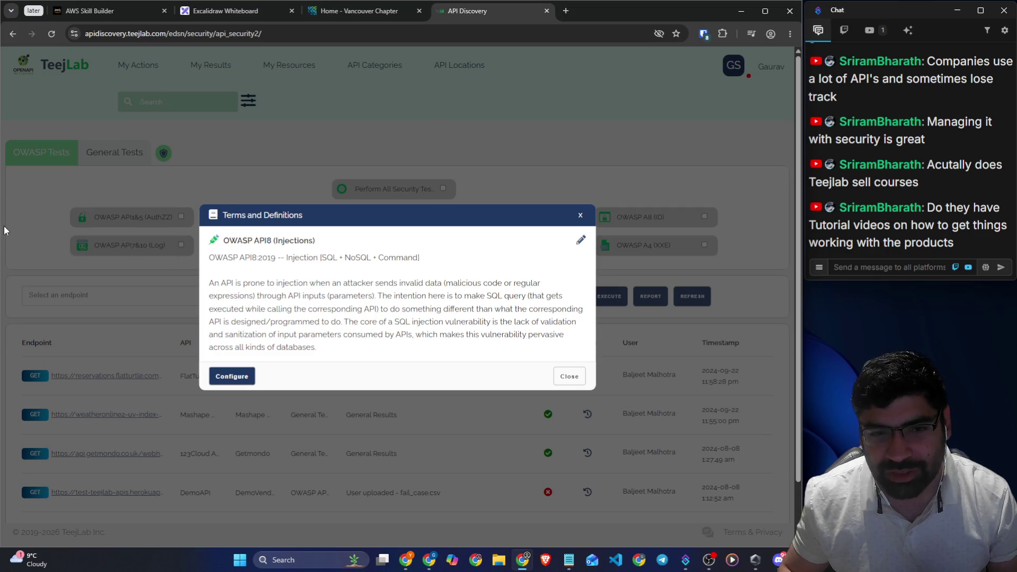
drag(260, 257, 302, 257)
click(69, 249)
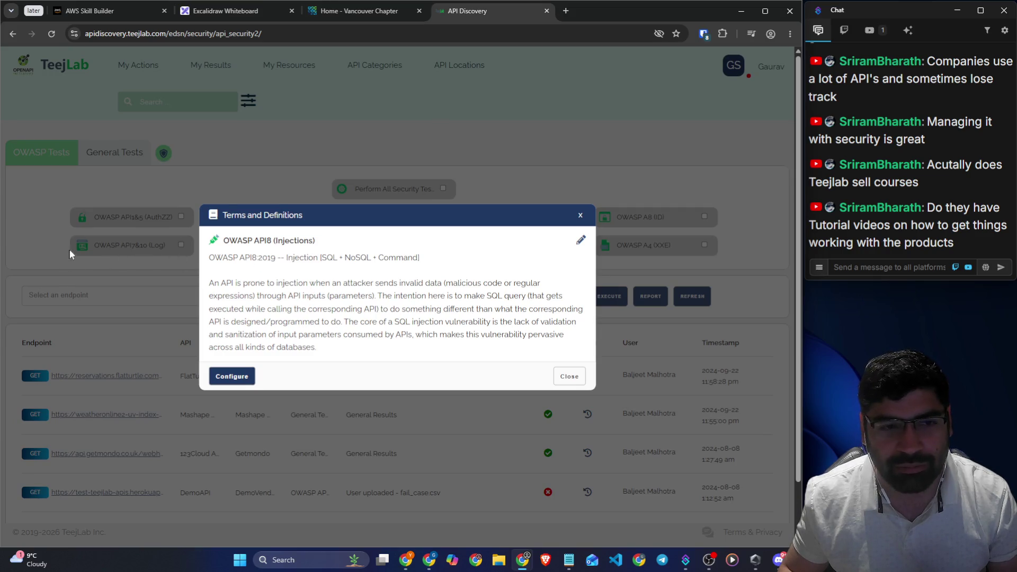
click(580, 215)
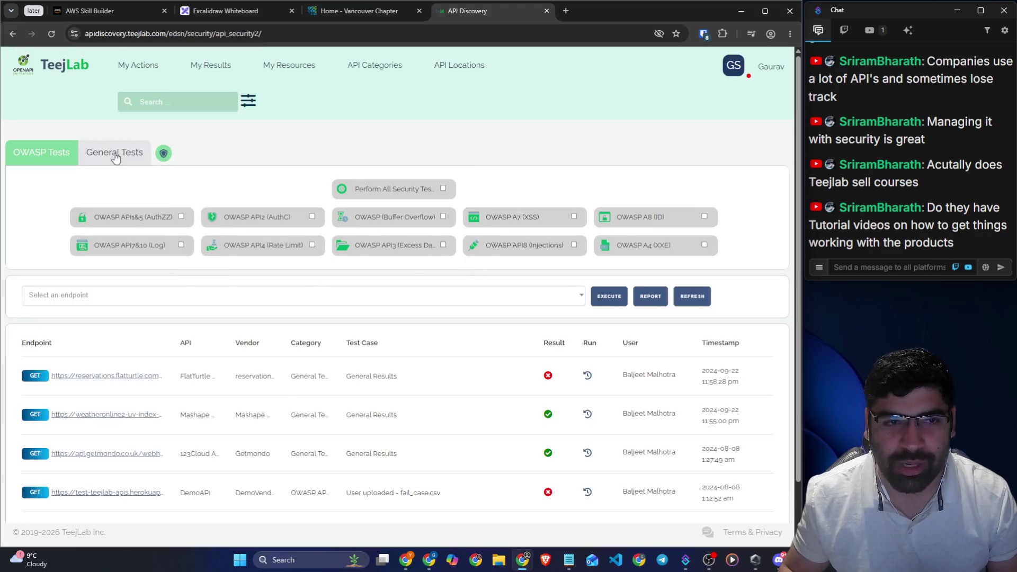
Show the General Tests, reviewing anti-CSRF, Application Error, External Redirect, Charset Mismatch and HTTP parameter override
click(117, 158)
drag(125, 189, 166, 191)
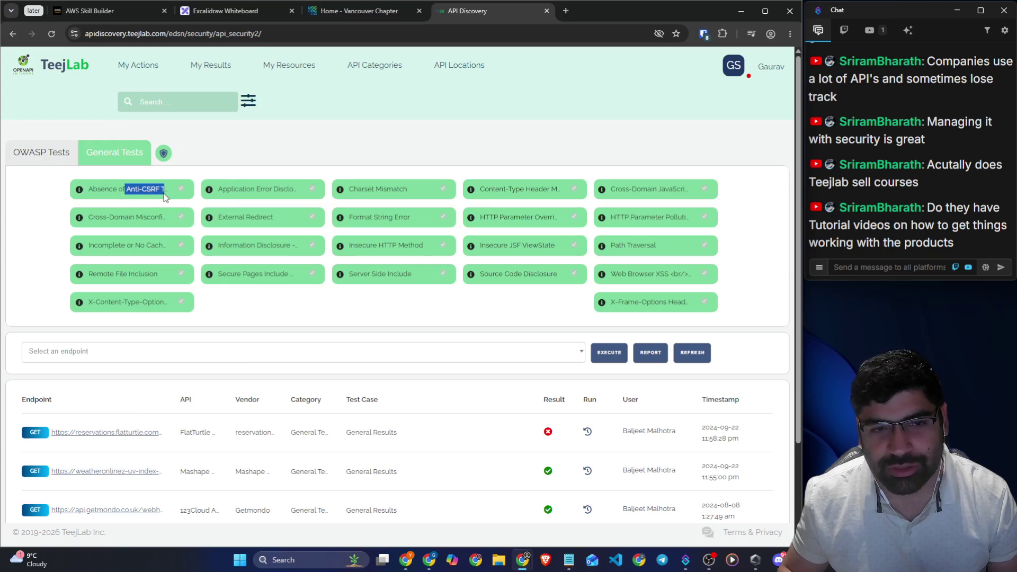
drag(231, 189, 290, 189)
drag(228, 217, 274, 218)
drag(374, 190, 416, 191)
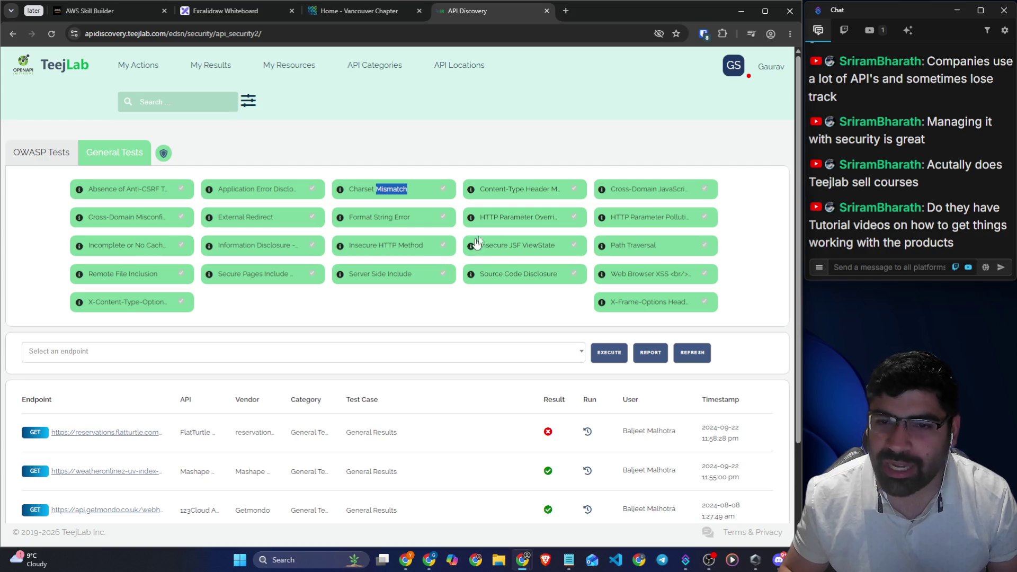
triple_click(519, 228)
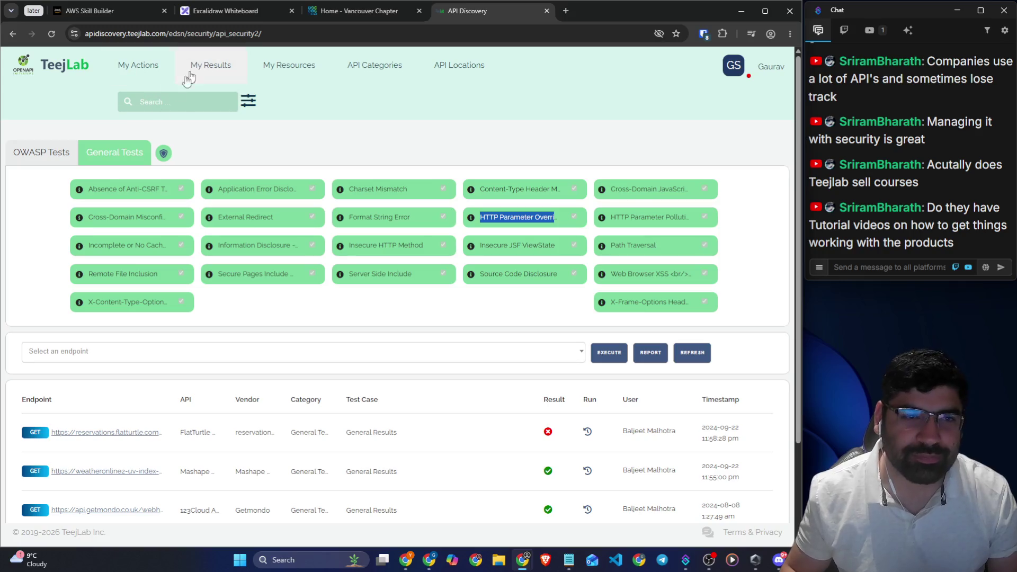
Check the endpoint dropdown, then go to the API Marketplace
scroll(241, 189, down, 2)
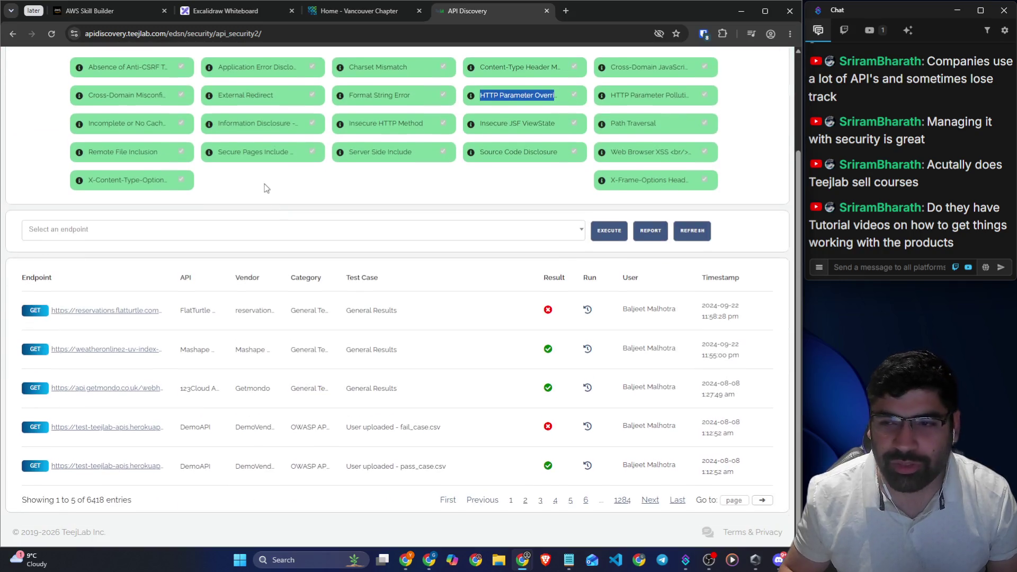
click(229, 239)
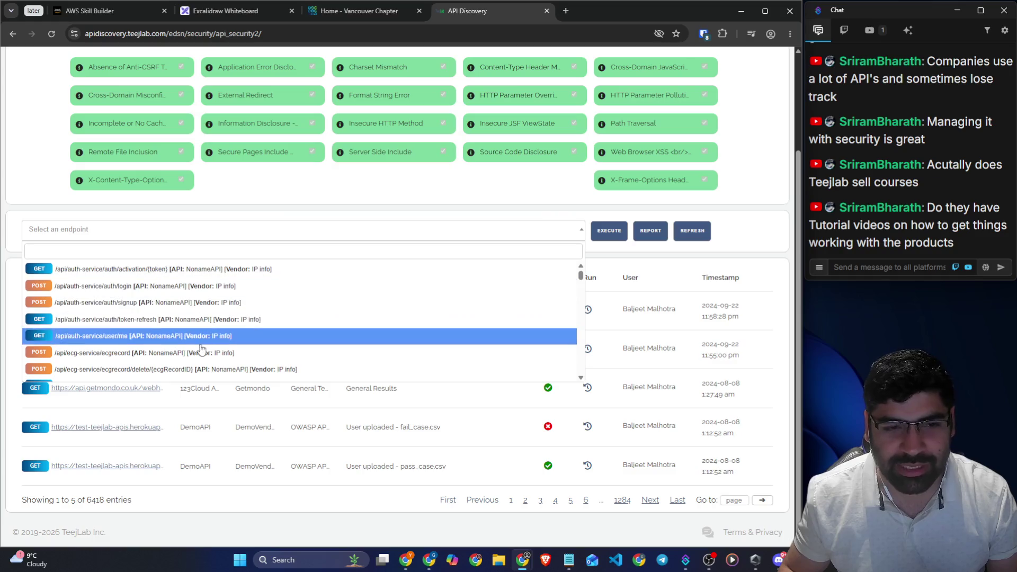
scroll(274, 192, up, 2)
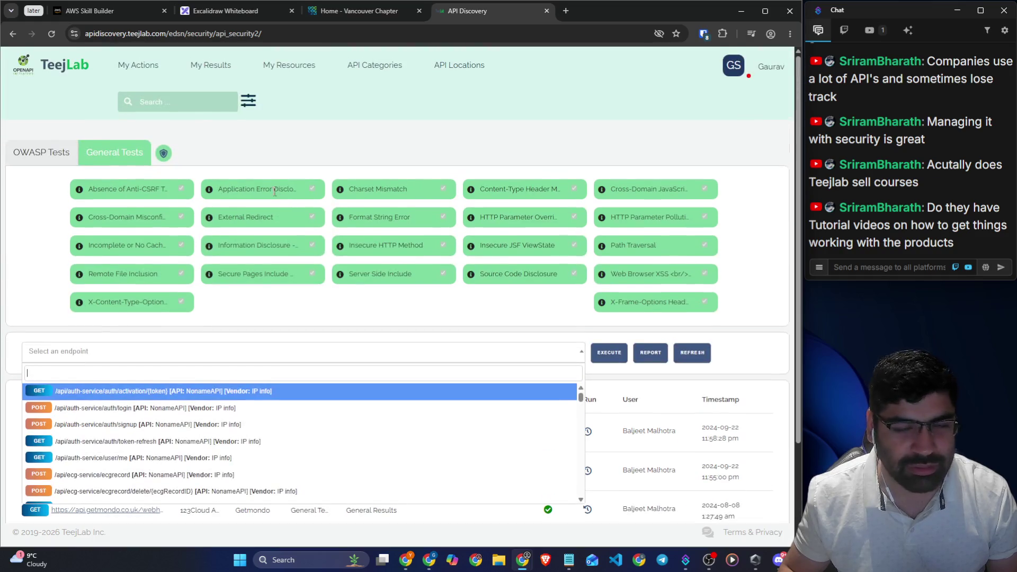
mouse_move(288, 75)
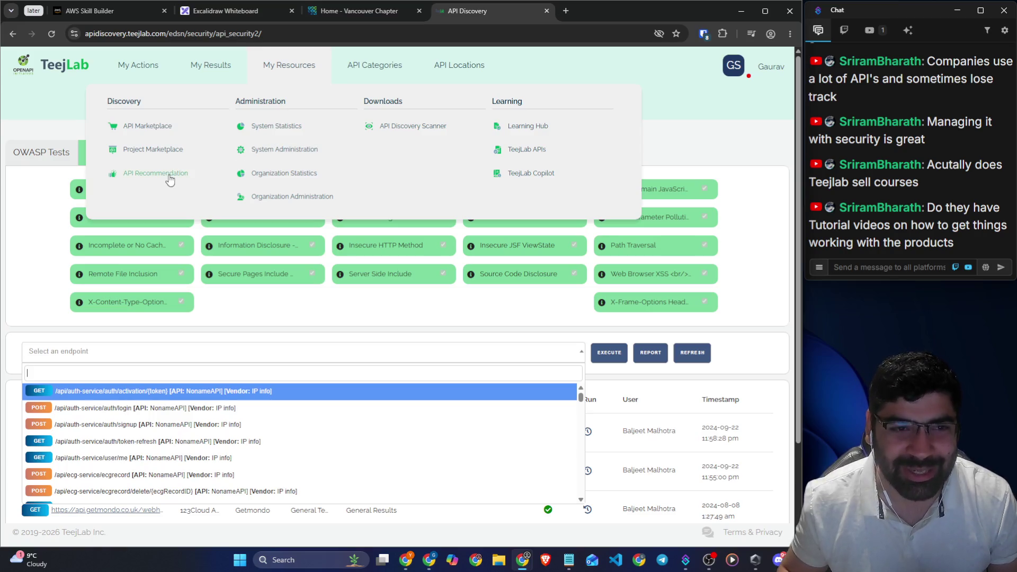
click(142, 126)
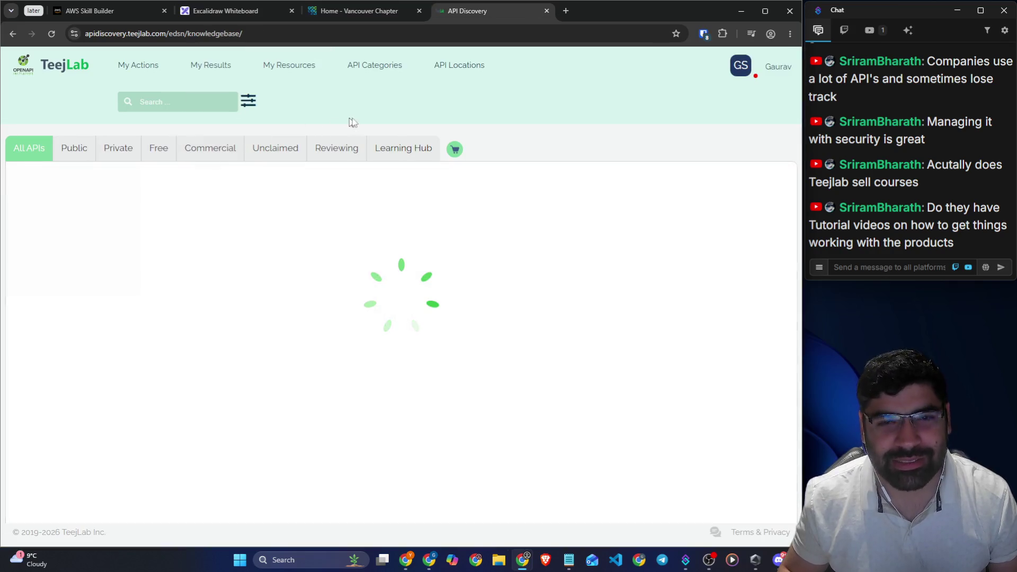
Zoom the page out, search the marketplace for anthropic, and open the JokeAPI details
key(ctrl+minus)
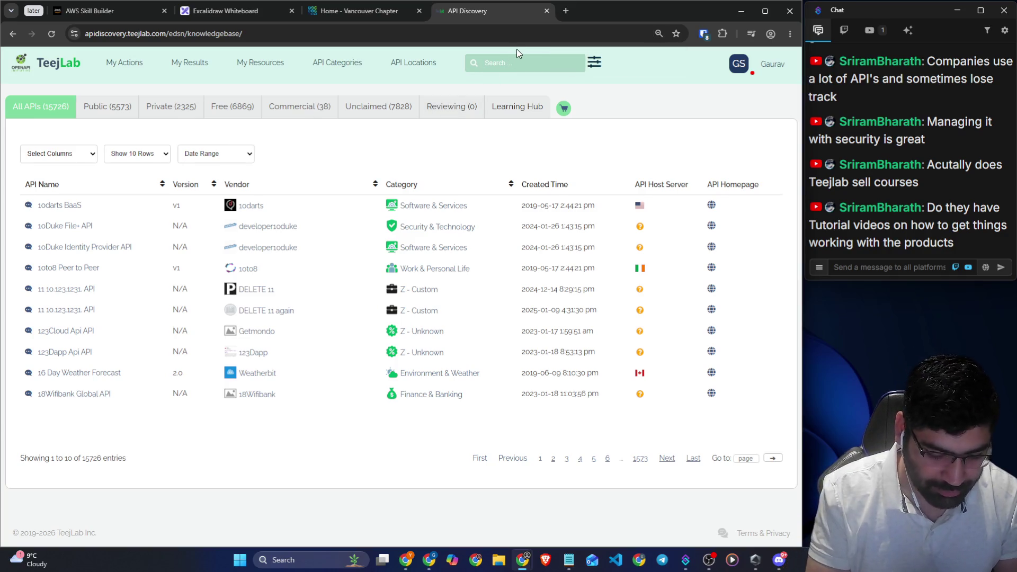
text(AI)
key(Return)
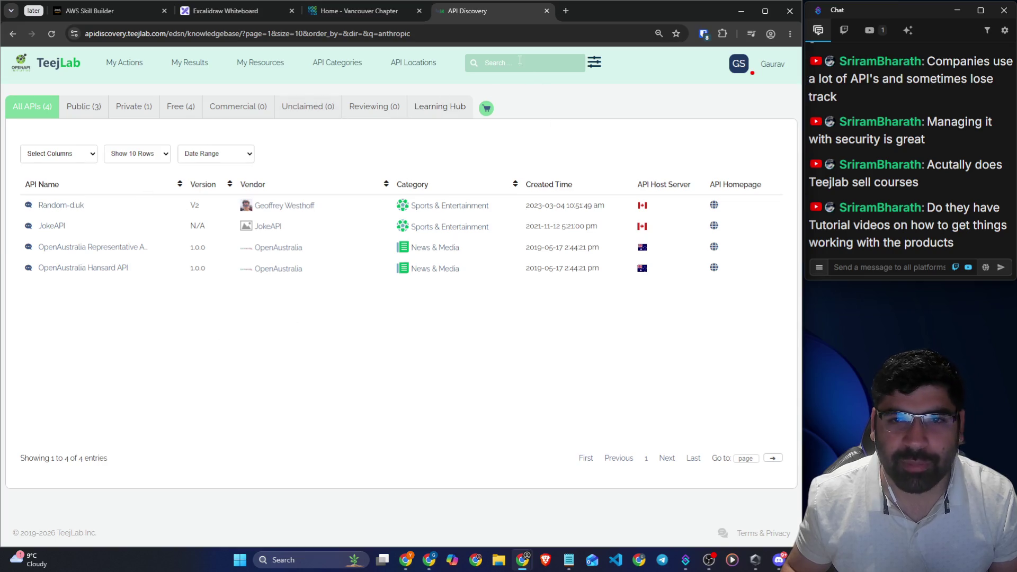
mouse_move(177, 67)
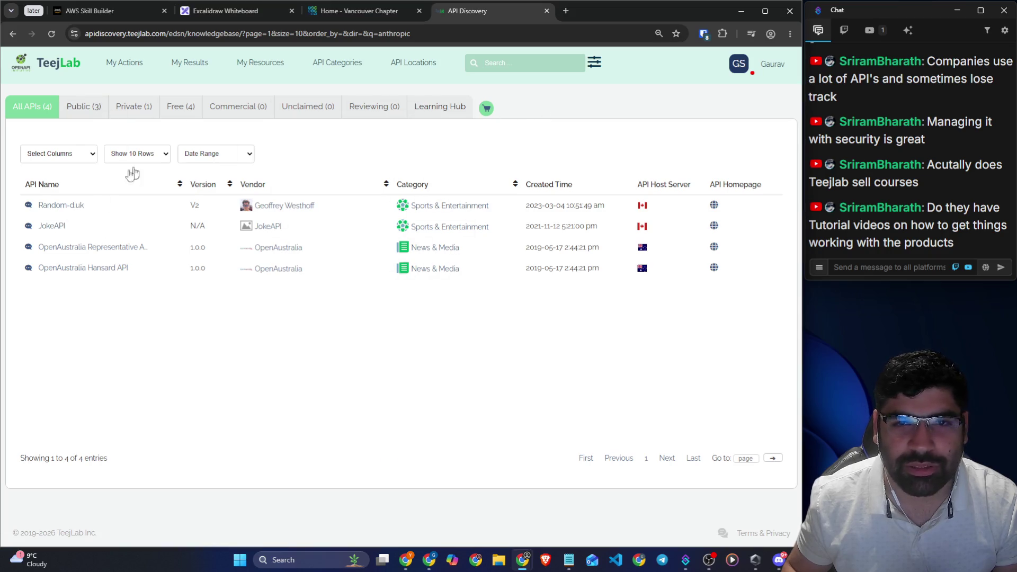
click(52, 227)
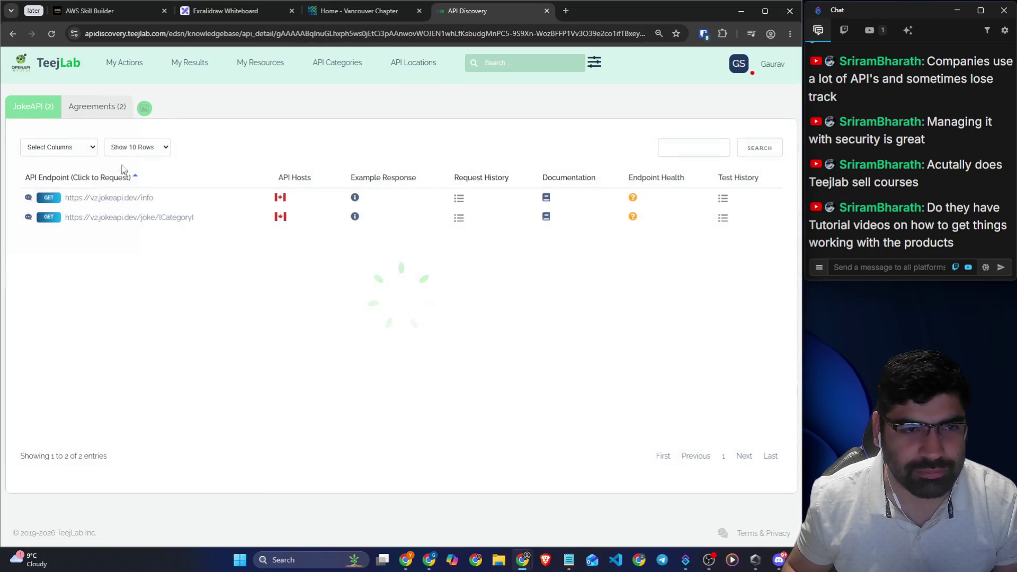
Inspect the JokeAPI /info endpoint's required and optional parameters
click(114, 200)
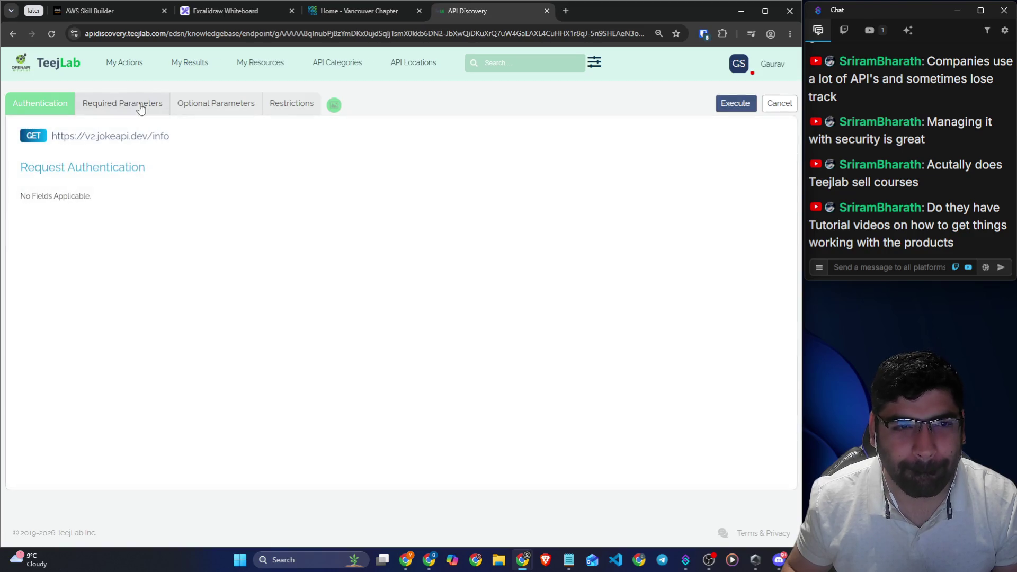
click(140, 105)
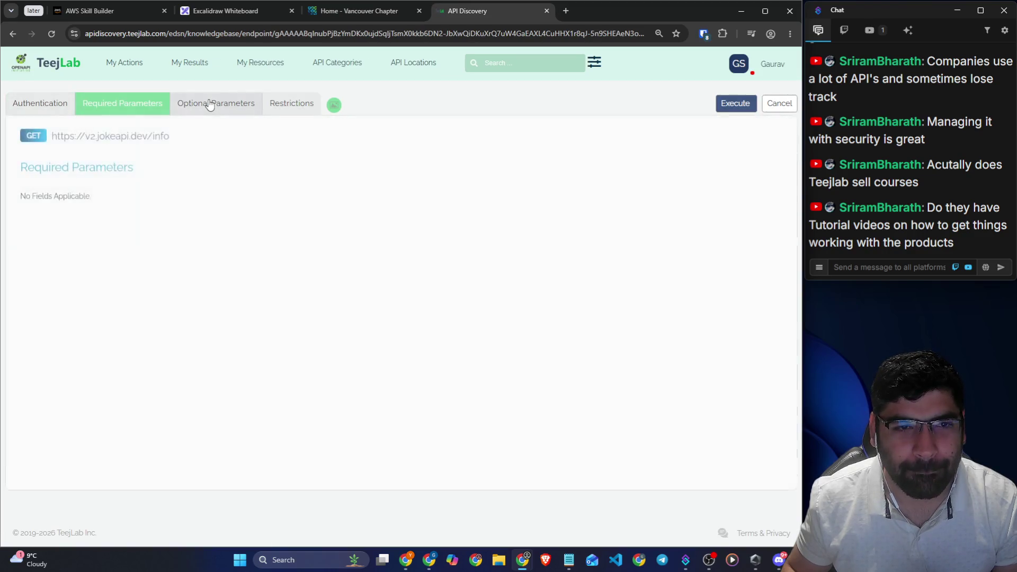
click(212, 103)
click(12, 33)
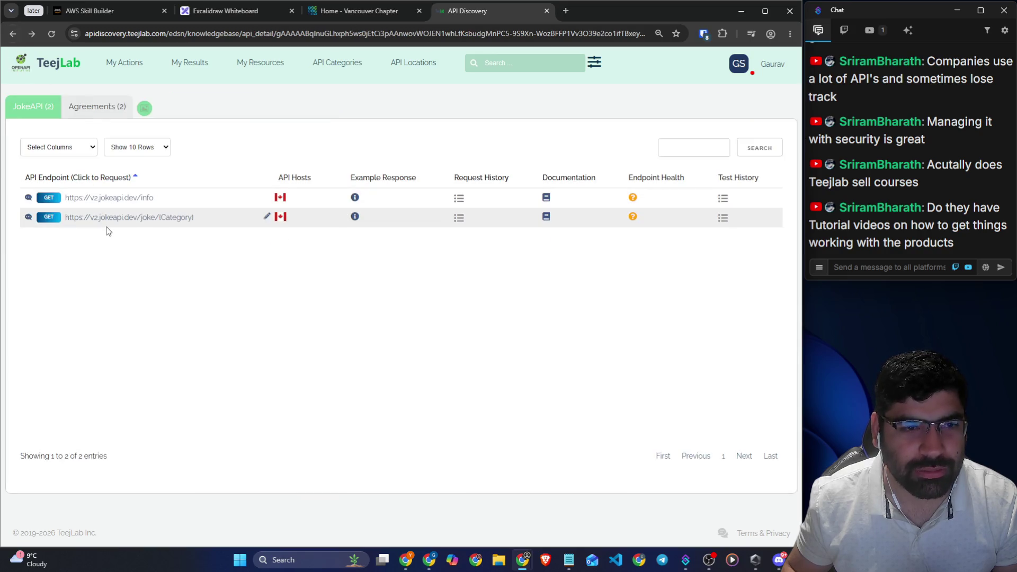
Set the joke/{Category} endpoint's Category parameter to Dark and execute the request
click(150, 220)
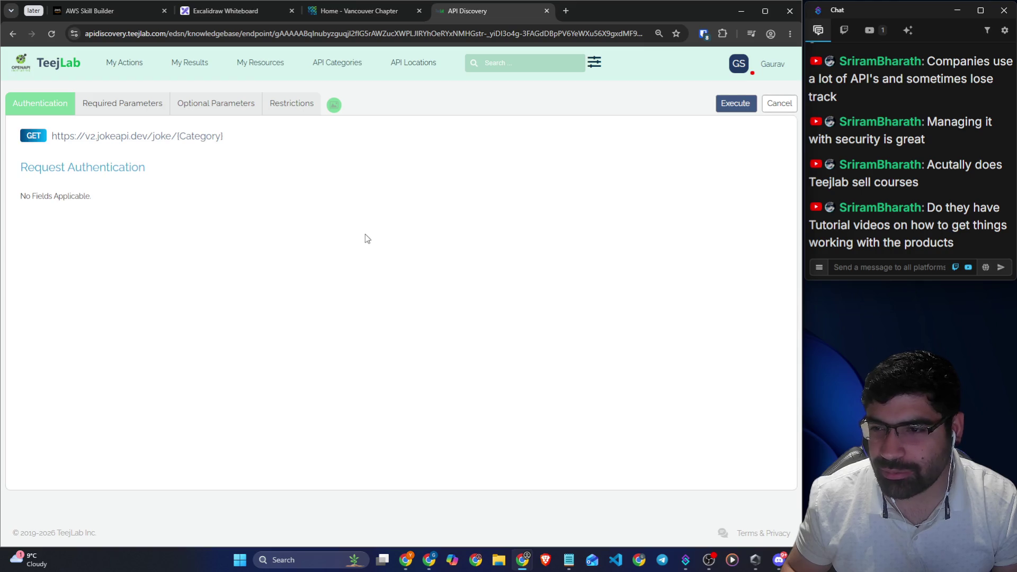
click(137, 103)
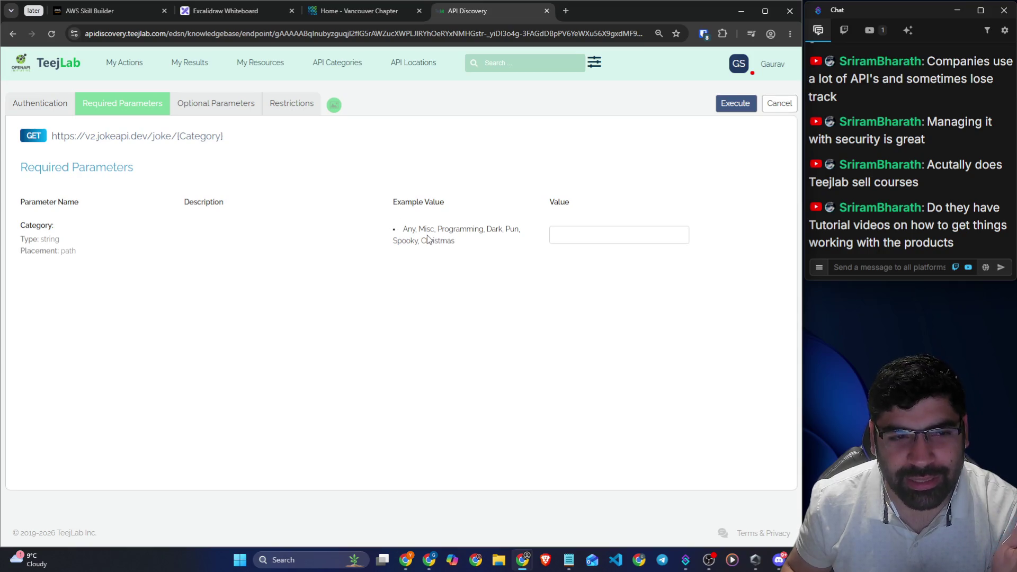
click(593, 235)
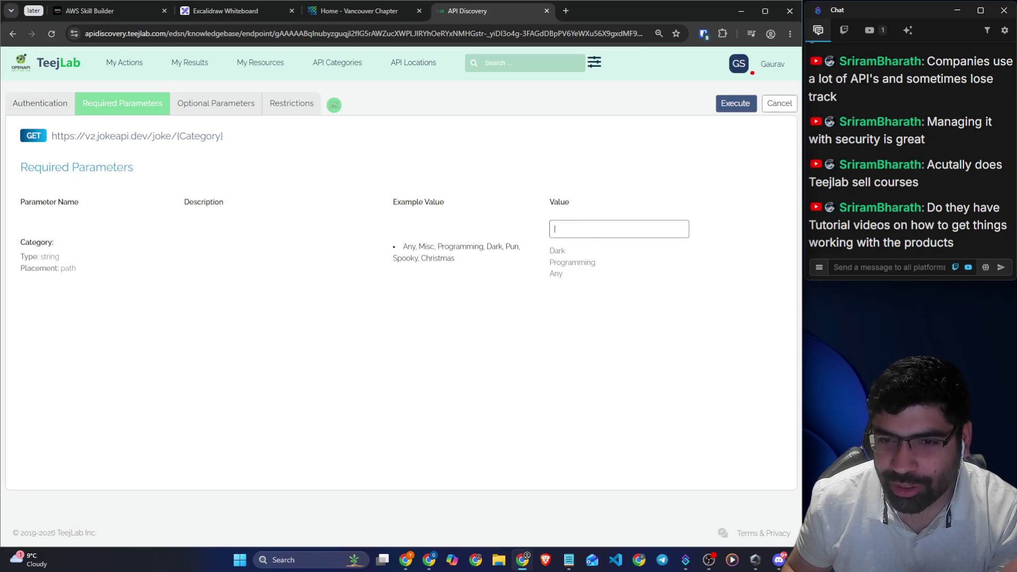
click(581, 257)
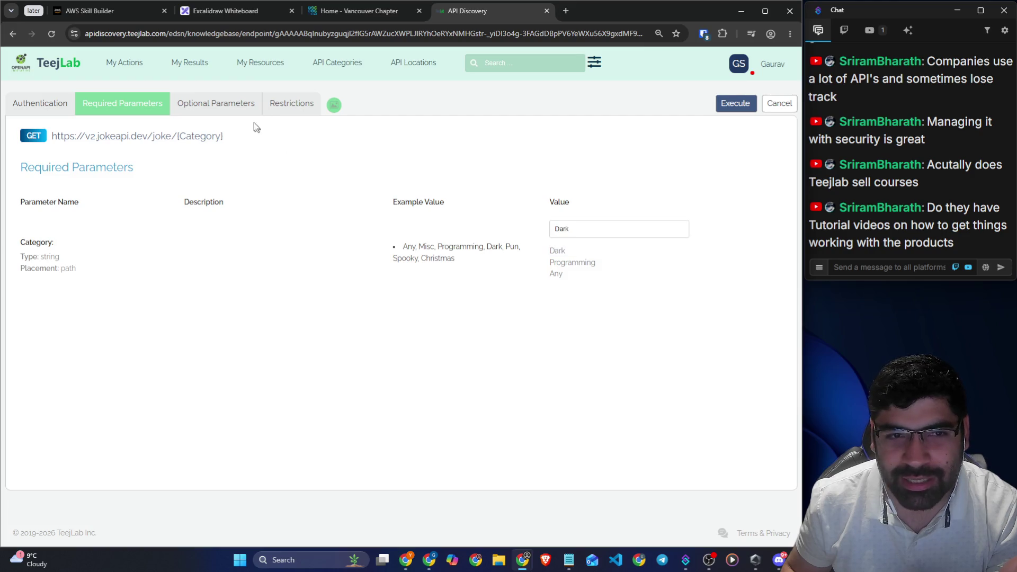
click(231, 109)
click(312, 108)
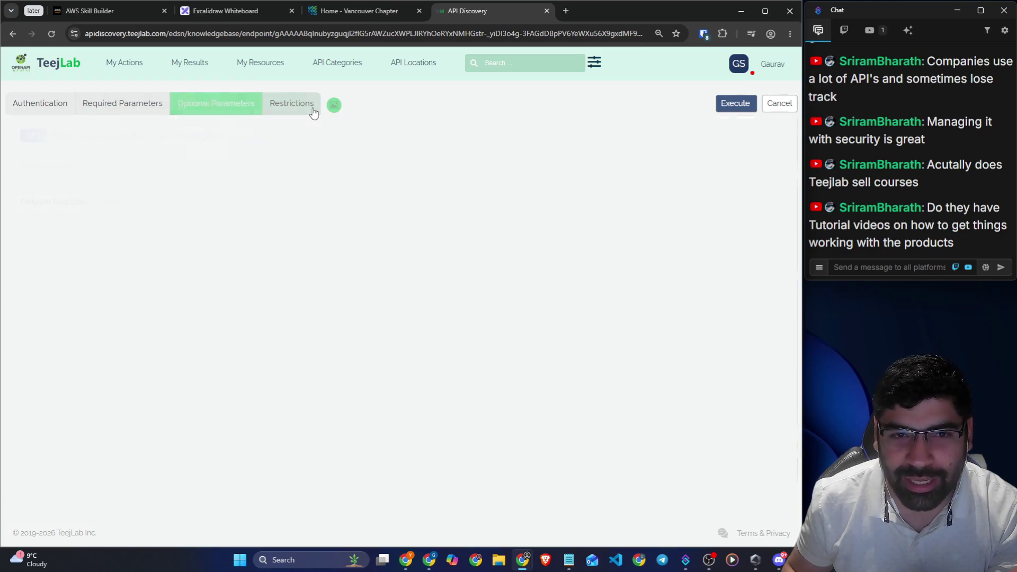
click(118, 108)
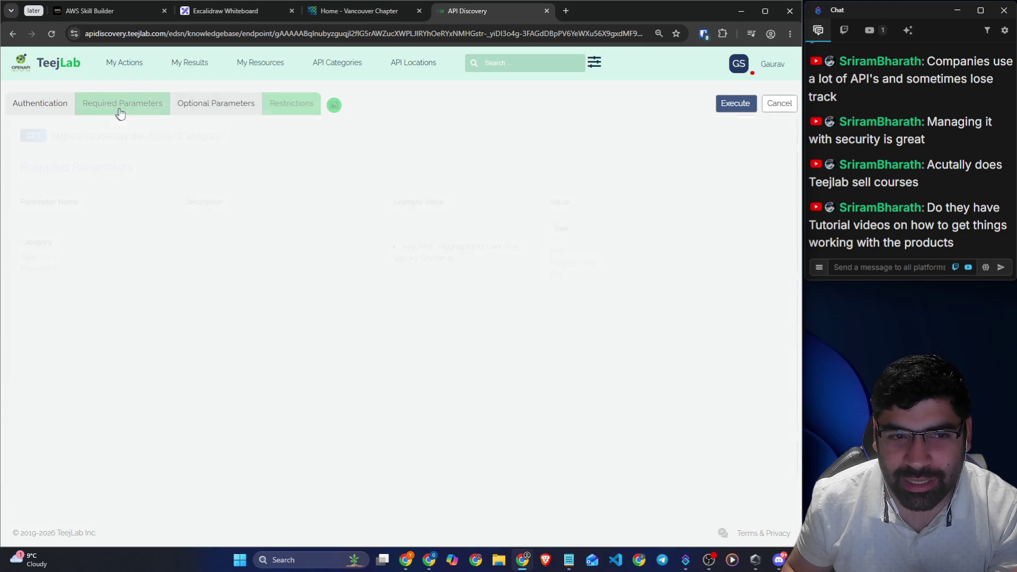
click(722, 104)
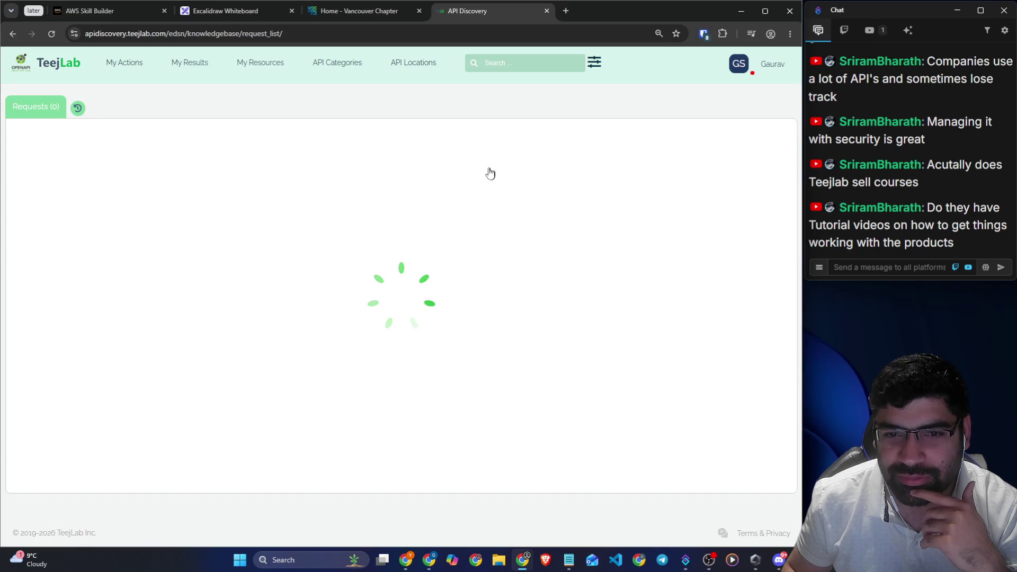
Open the joke response, highlight the returned joke and zoom the page to 110%
click(436, 201)
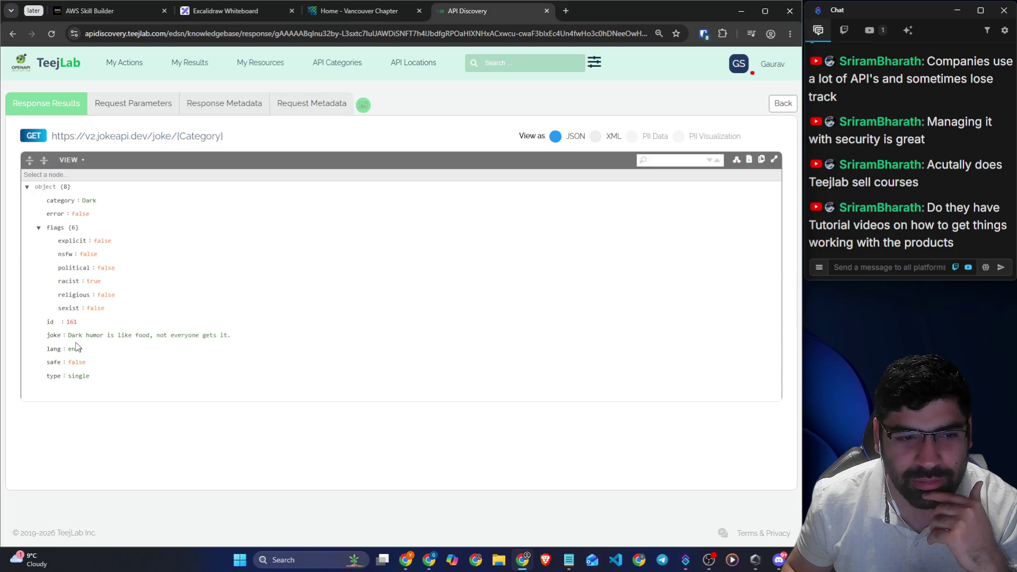
drag(68, 336, 216, 337)
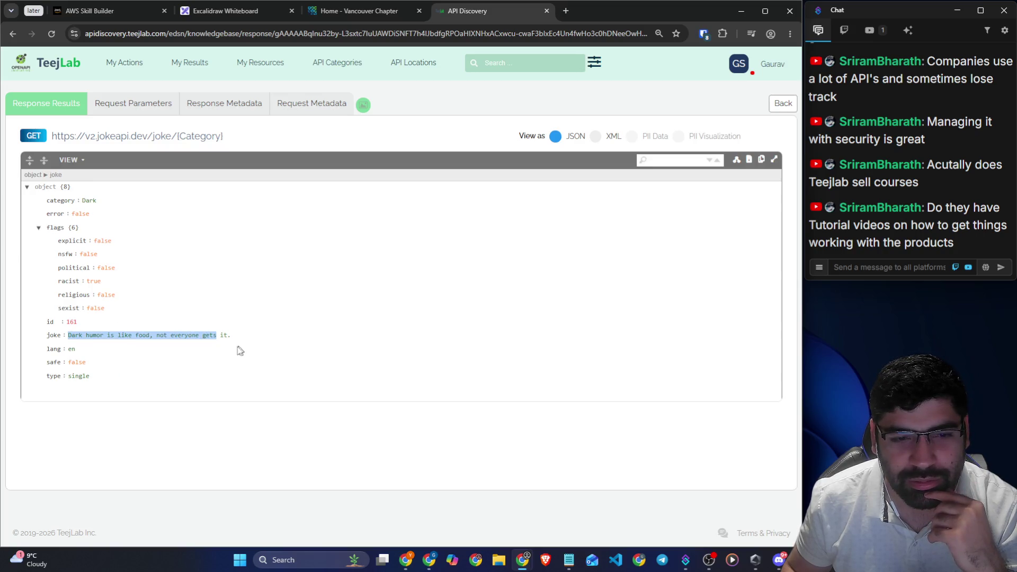
click(176, 349)
drag(110, 338, 232, 338)
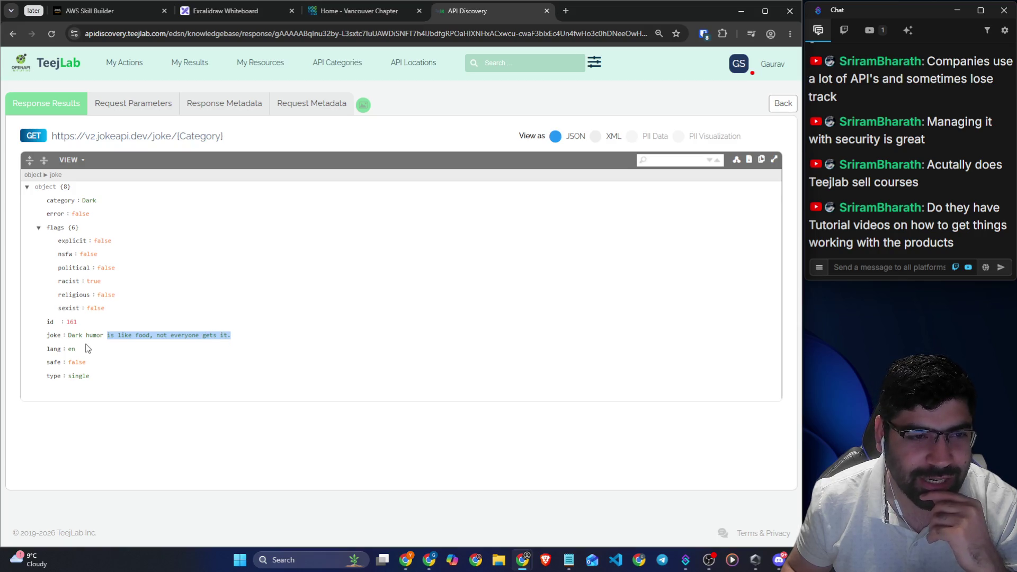
key(ctrl+plus)
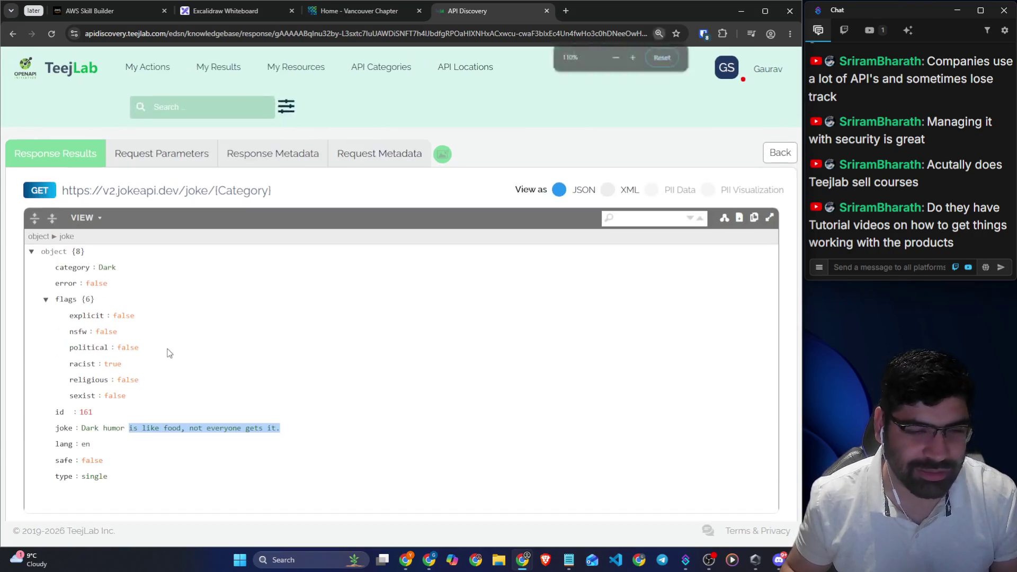
Copy the Dark joke into the live stream chat, then return to the API Discovery home page
mouse_move(289, 435)
mouse_down()
mouse_move(42, 429)
mouse_move(293, 435)
mouse_up()
key(ctrl+c)
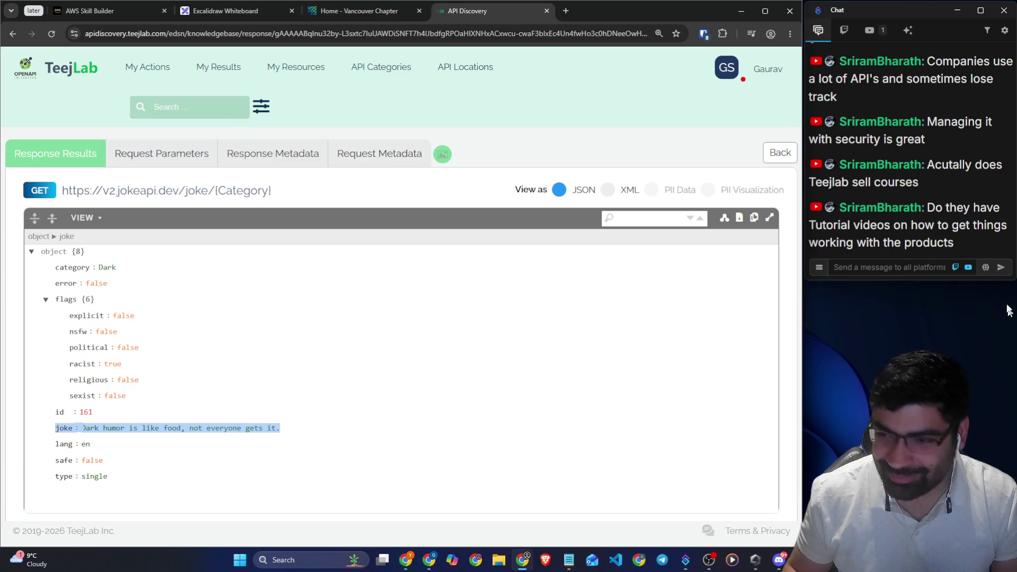
click(888, 268)
key(ctrl+v)
key(Return)
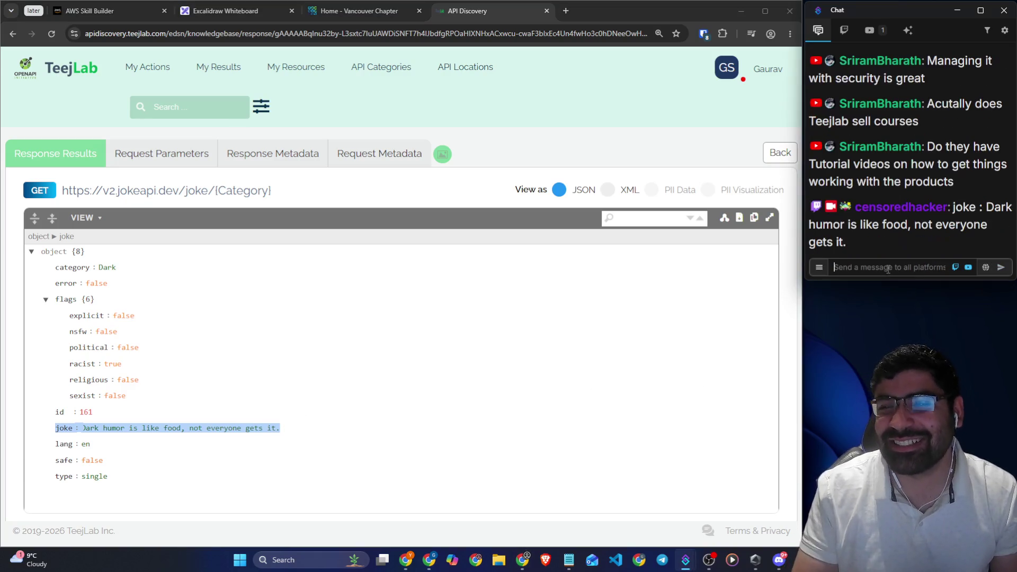
click(386, 413)
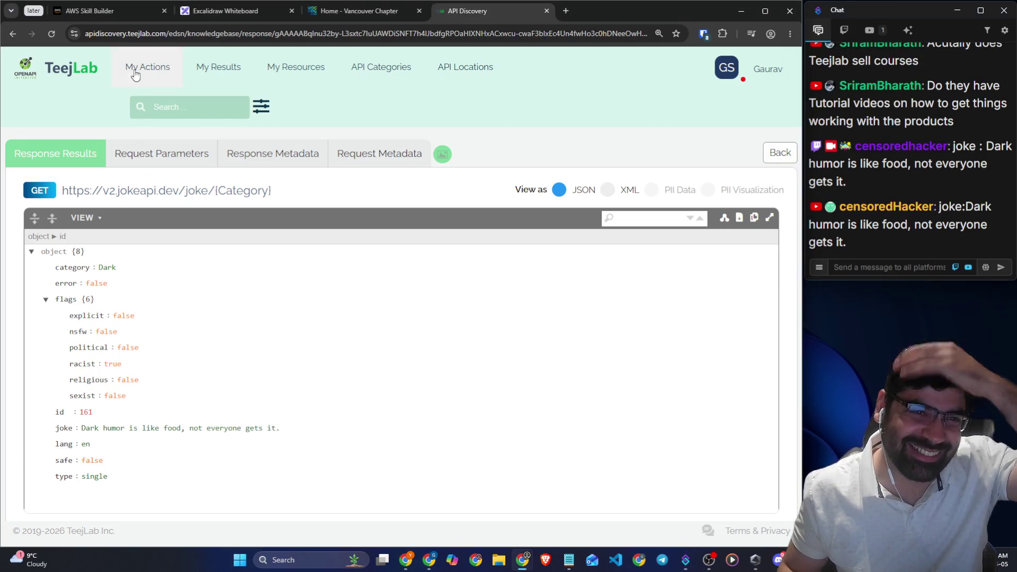
click(81, 75)
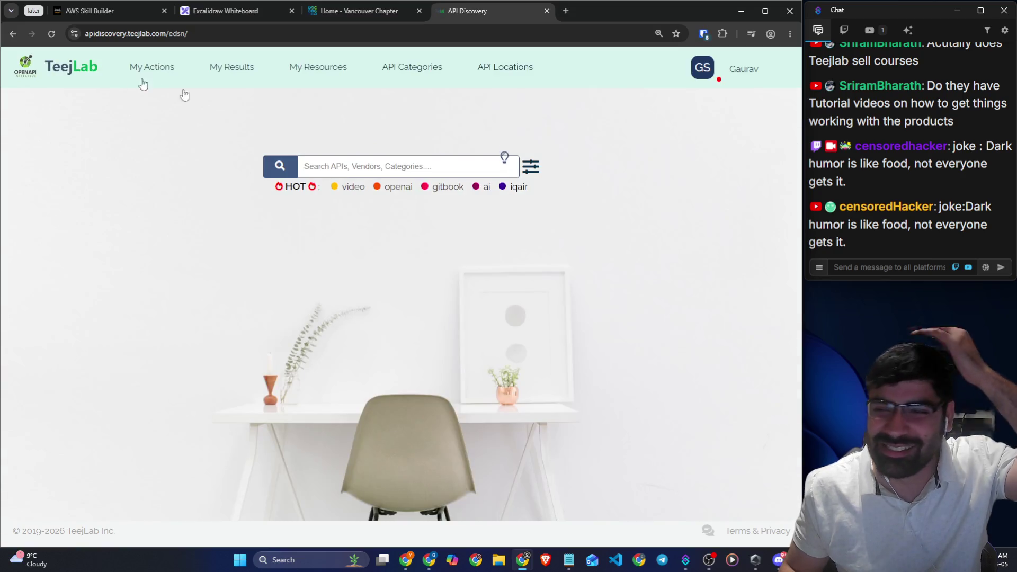
Search the catalogue with the openai HOT tag, browse the Learning Hub, then close API Discovery
click(398, 187)
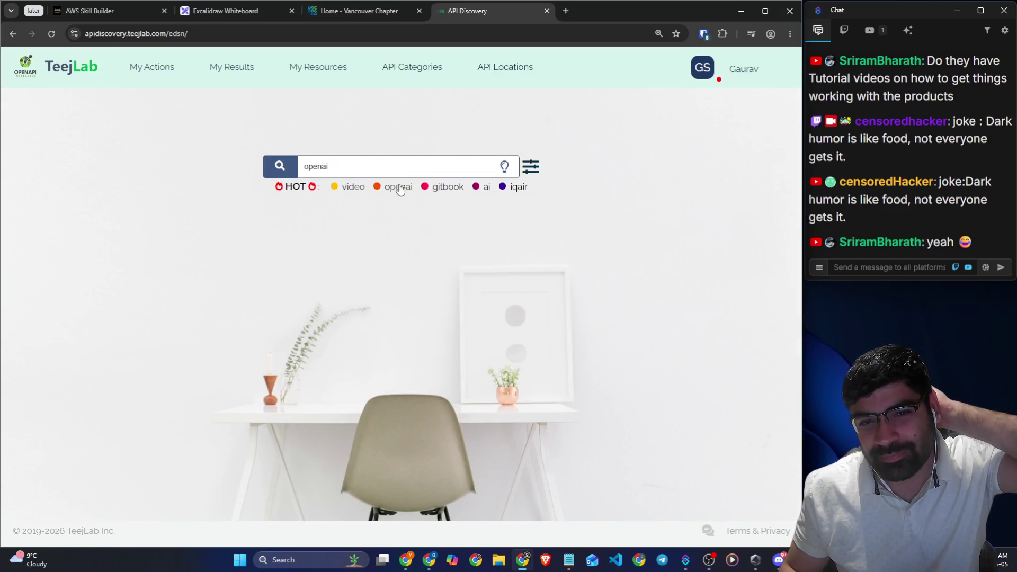
click(283, 174)
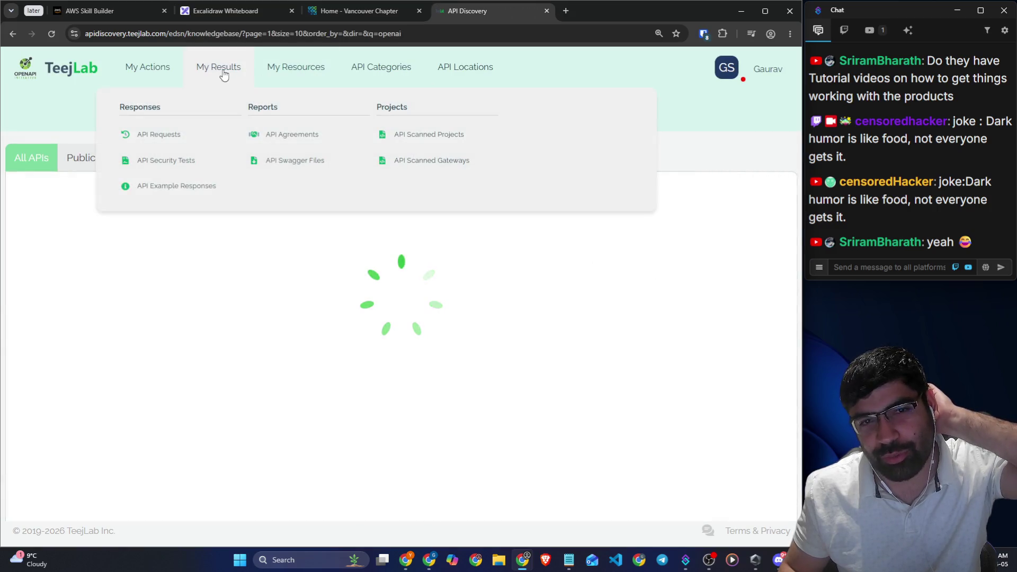
mouse_move(325, 67)
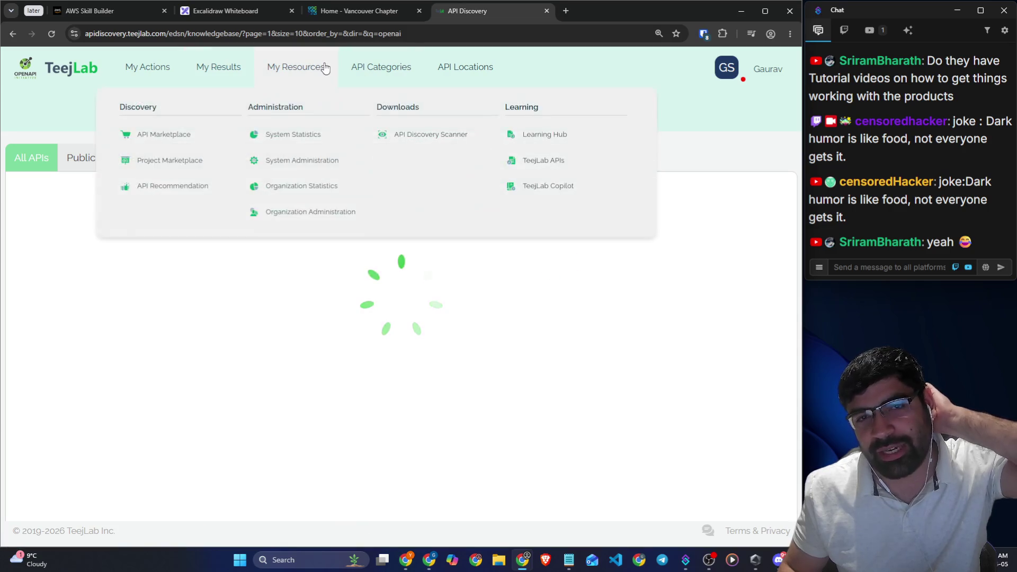
click(537, 139)
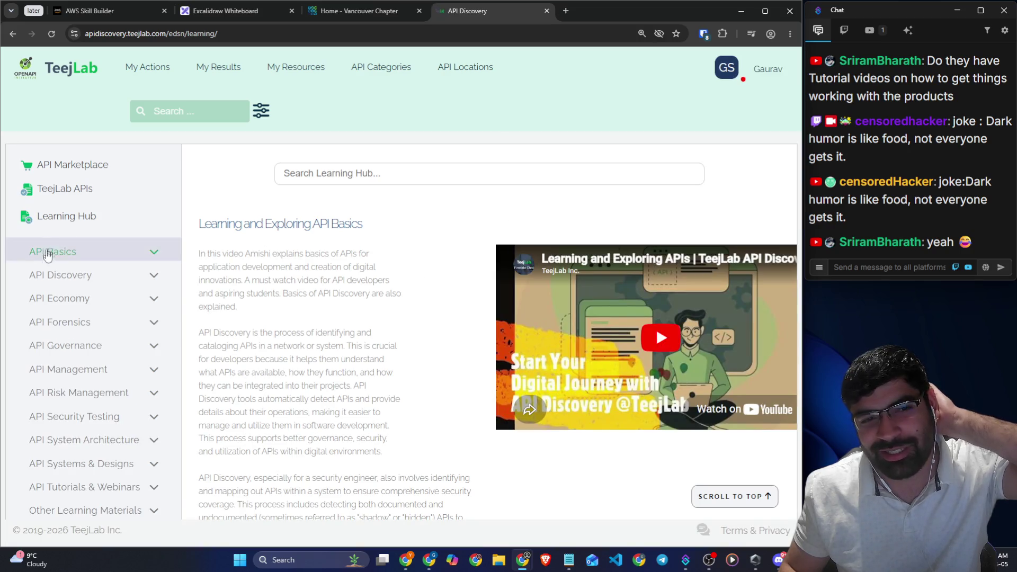
scroll(58, 260, down, 1)
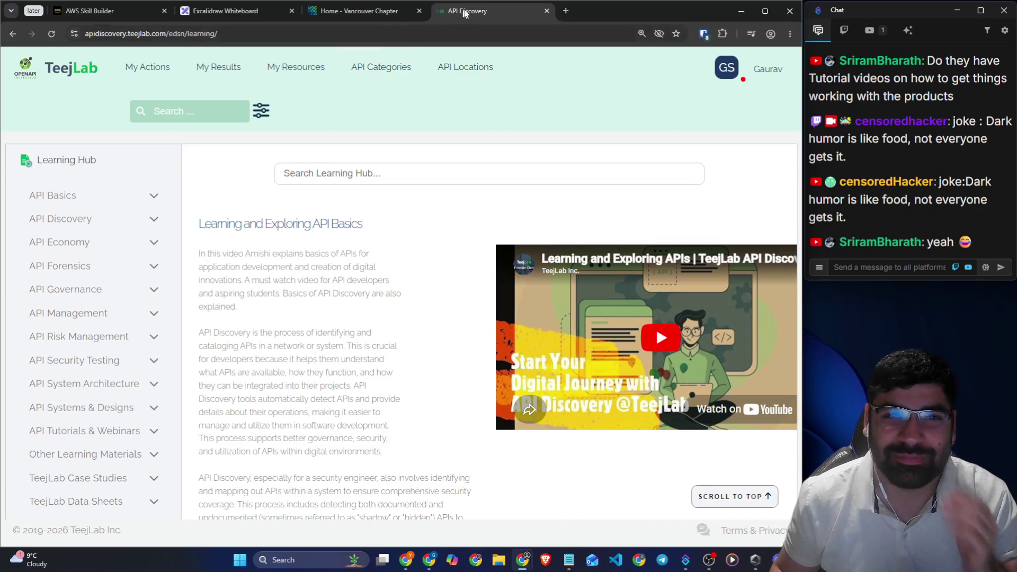
click(546, 10)
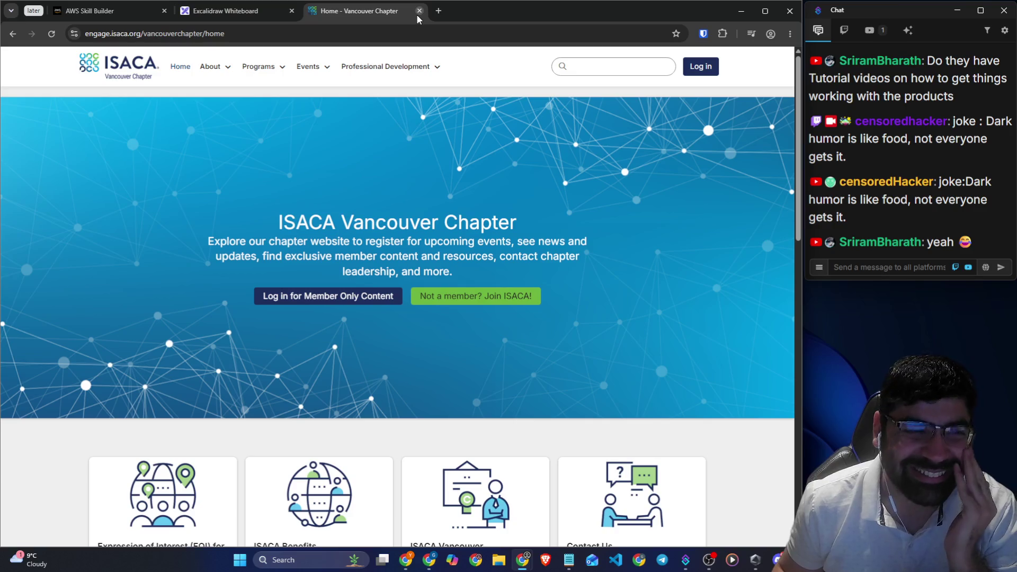
Close the ISACA Vancouver Chapter page and switch to the AWS Skill Builder course tab
click(417, 12)
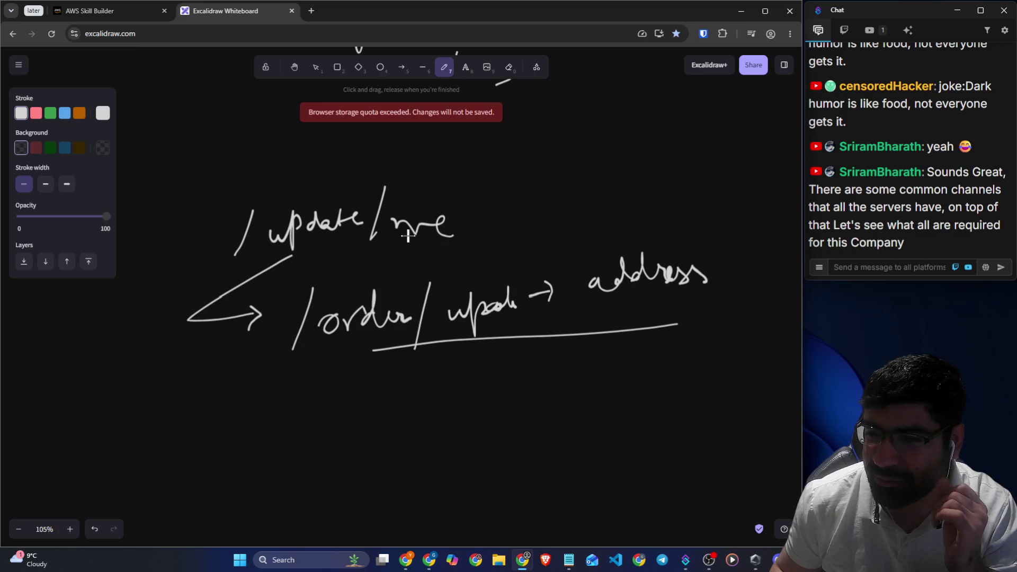
scroll(351, 240, down, 10)
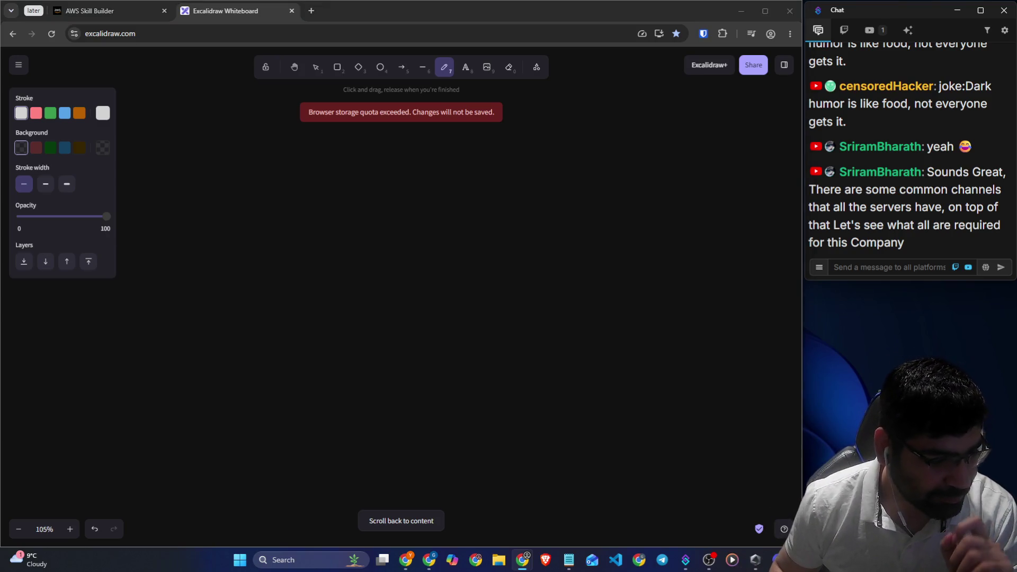
click(88, 12)
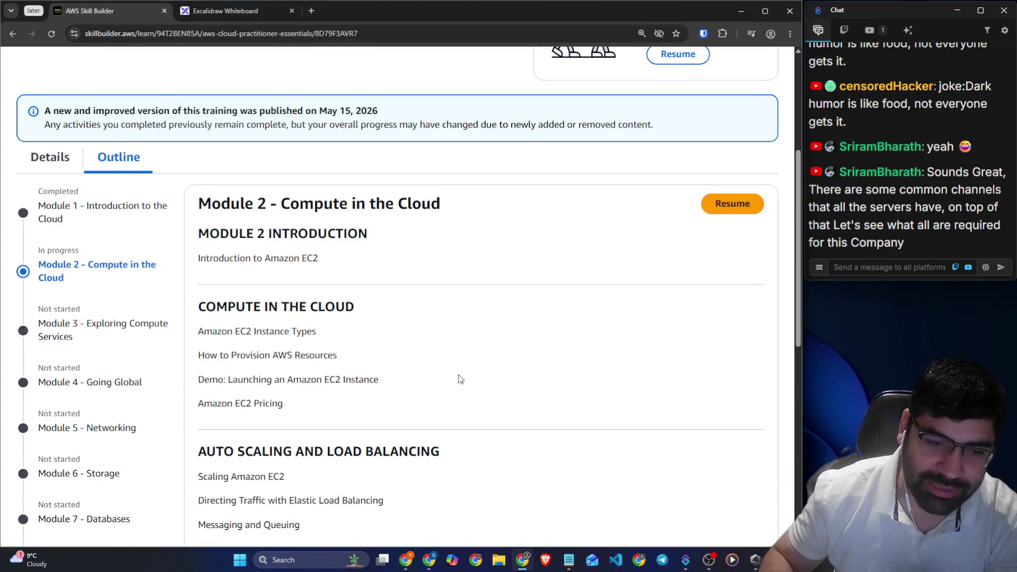
Resume the in-progress Module 2 lessons of Cloud Practitioner Essentials
scroll(460, 379, down, 3)
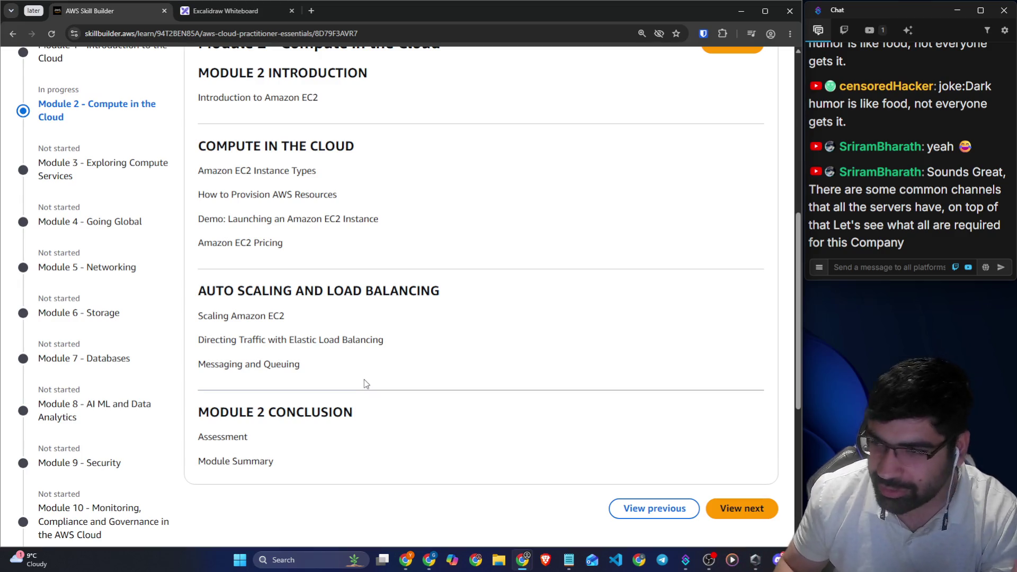
click(741, 508)
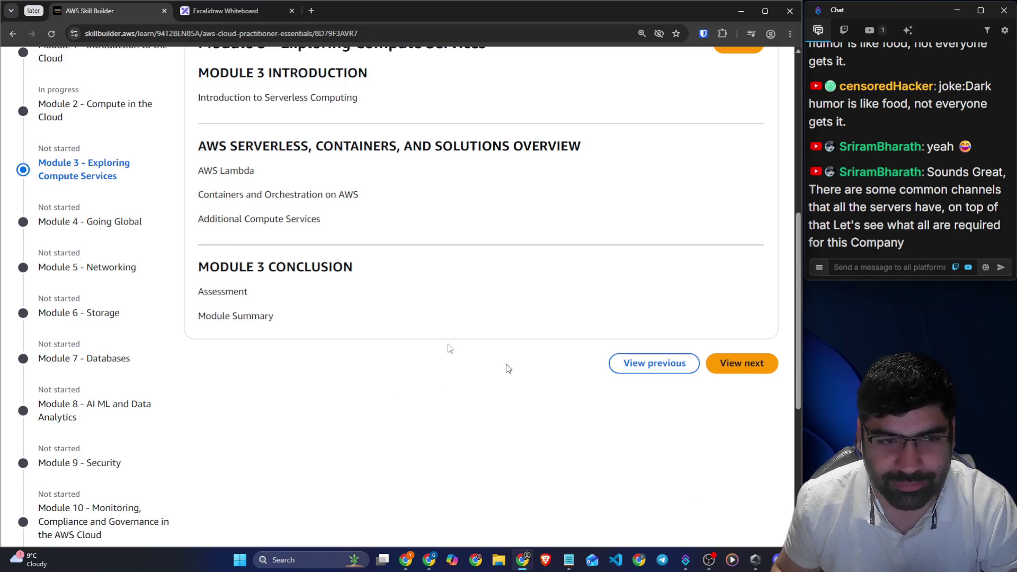
click(97, 104)
scroll(260, 248, up, 5)
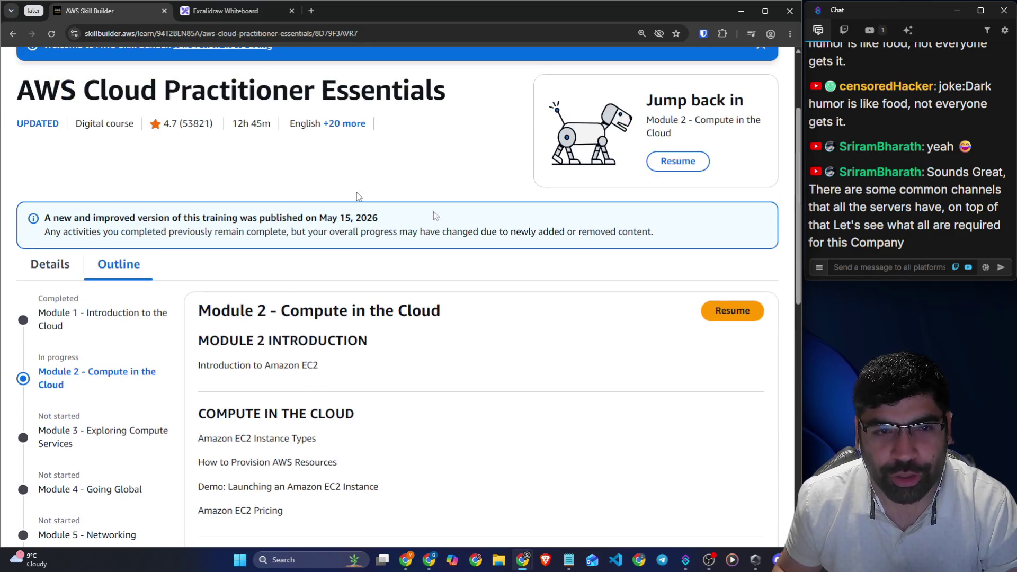
click(678, 167)
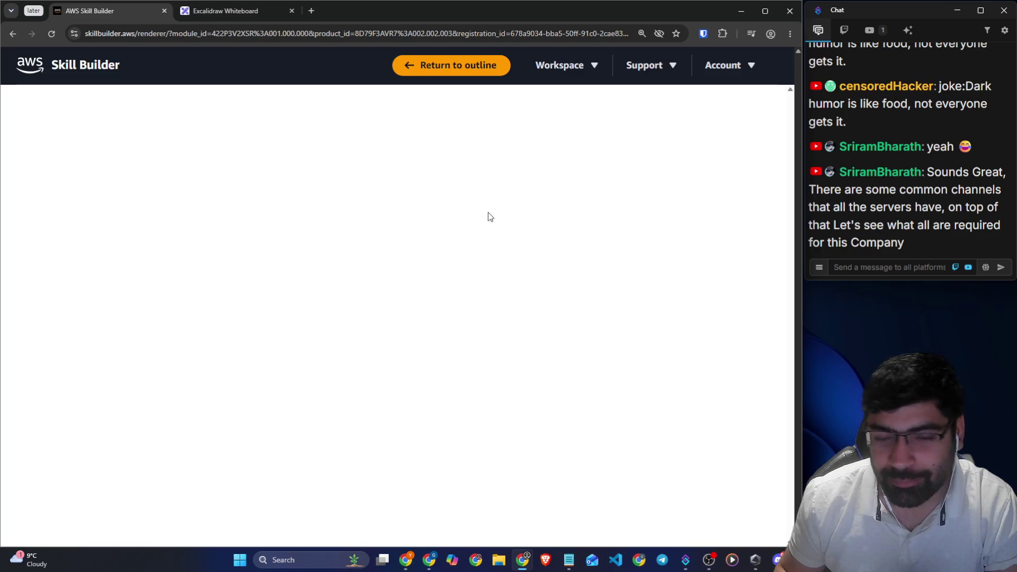
Hide the module outline and open Lesson 8, Messaging and Queuing
scroll(439, 241, down, 4)
scroll(438, 243, down, 2)
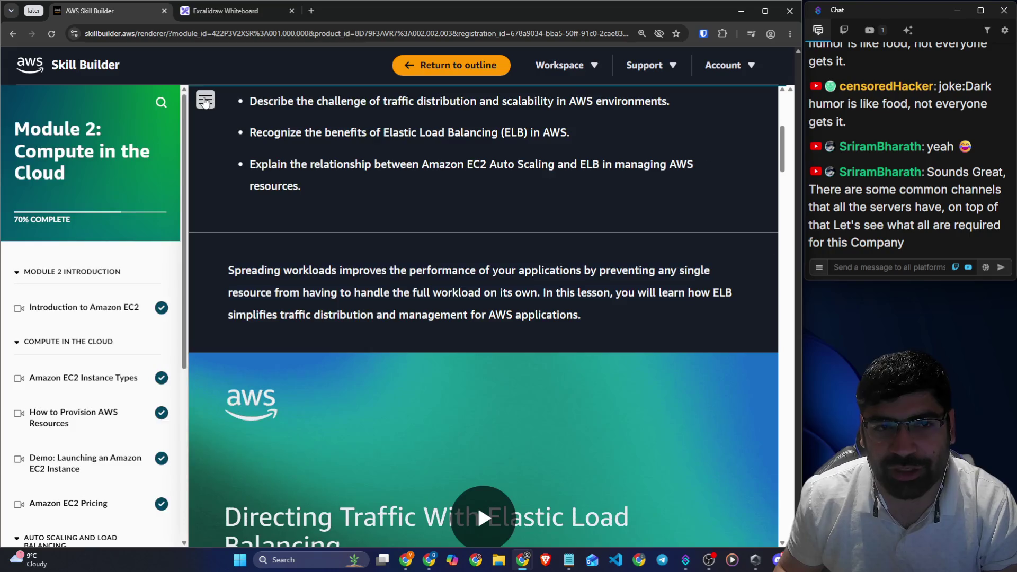
click(206, 99)
scroll(196, 142, down, 20)
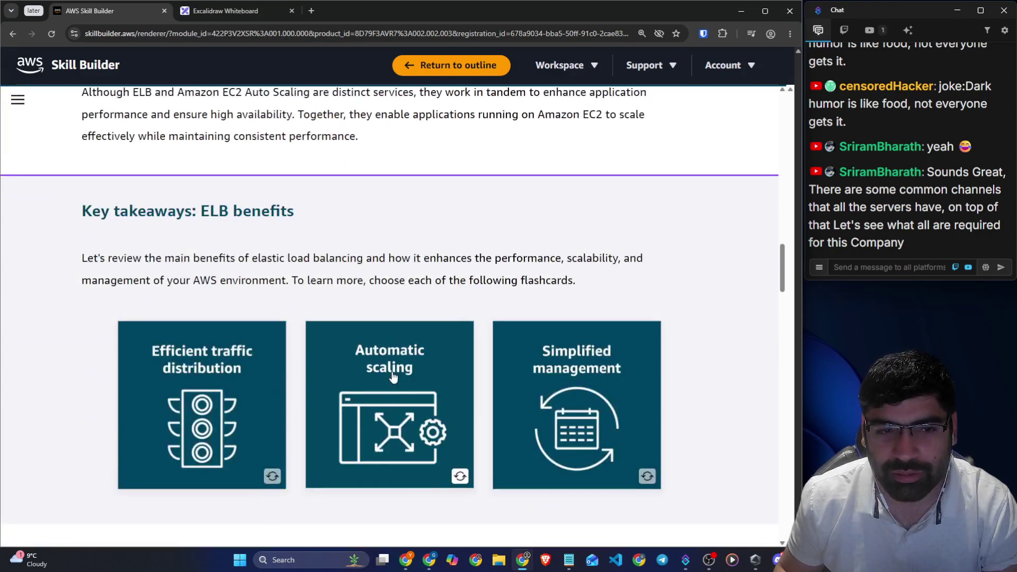
scroll(427, 485, down, 20)
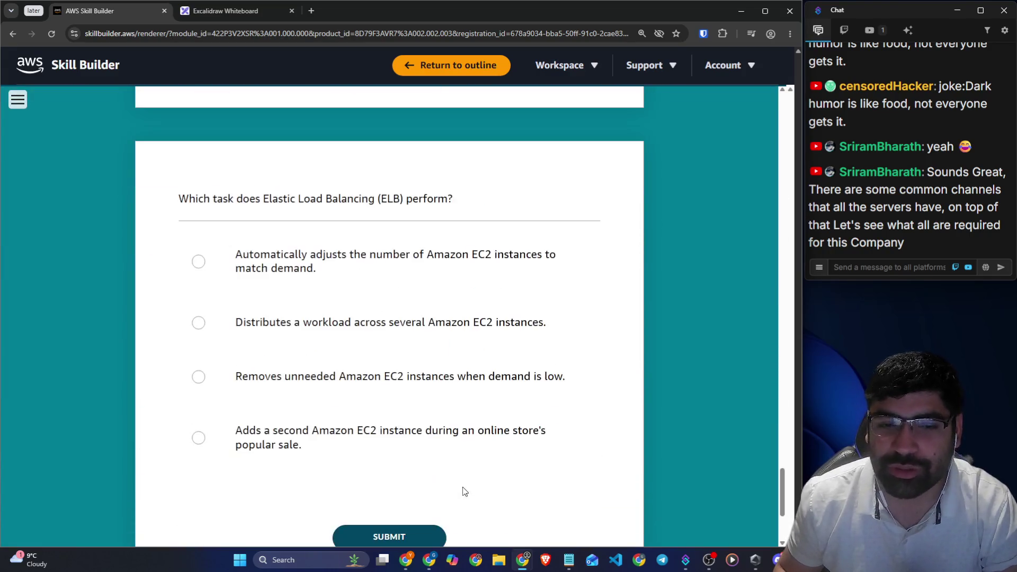
click(418, 532)
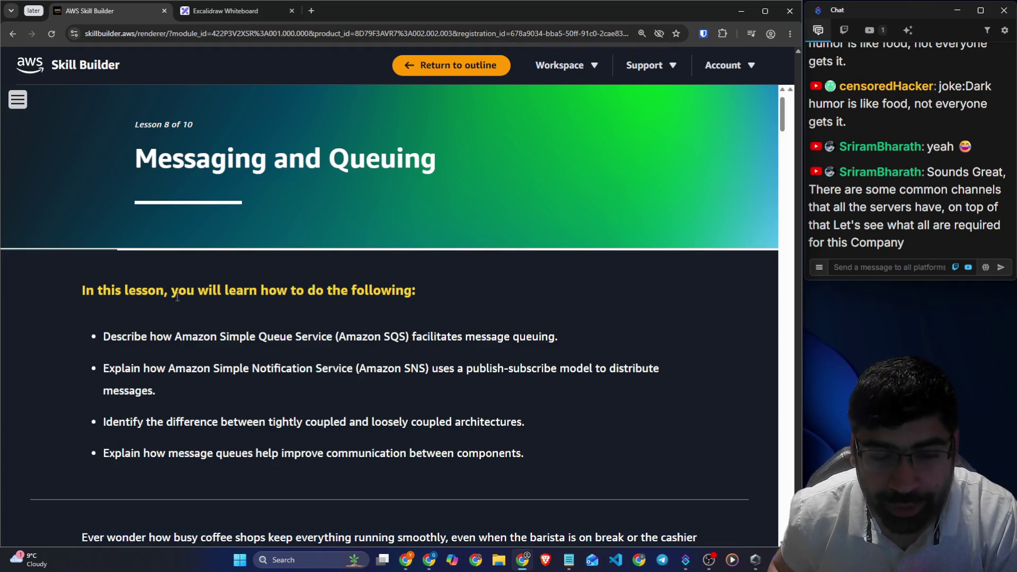
drag(178, 297, 417, 297)
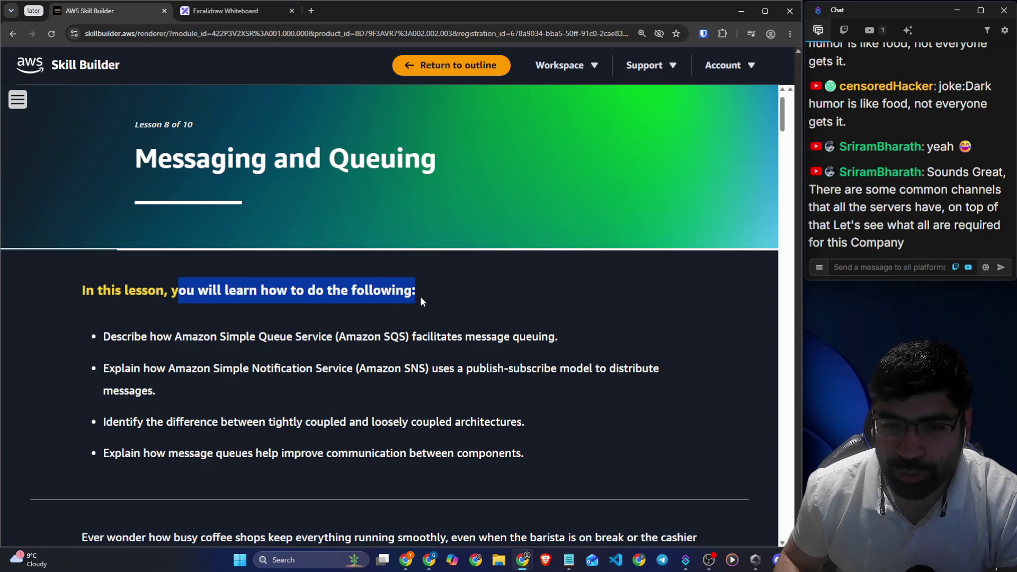
drag(135, 34, 97, 35)
triple_click(97, 35)
right_click(108, 33)
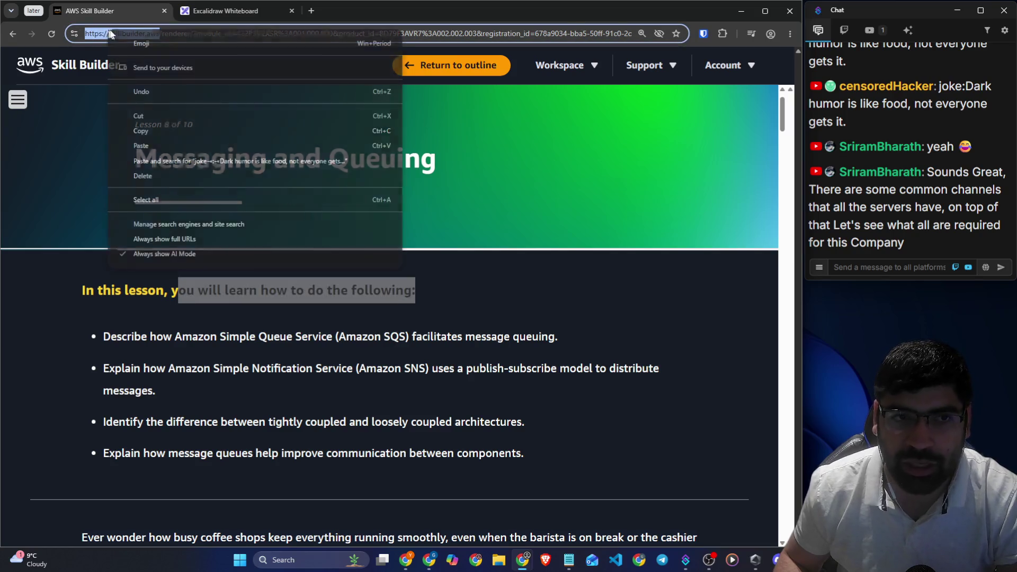
click(140, 131)
click(878, 267)
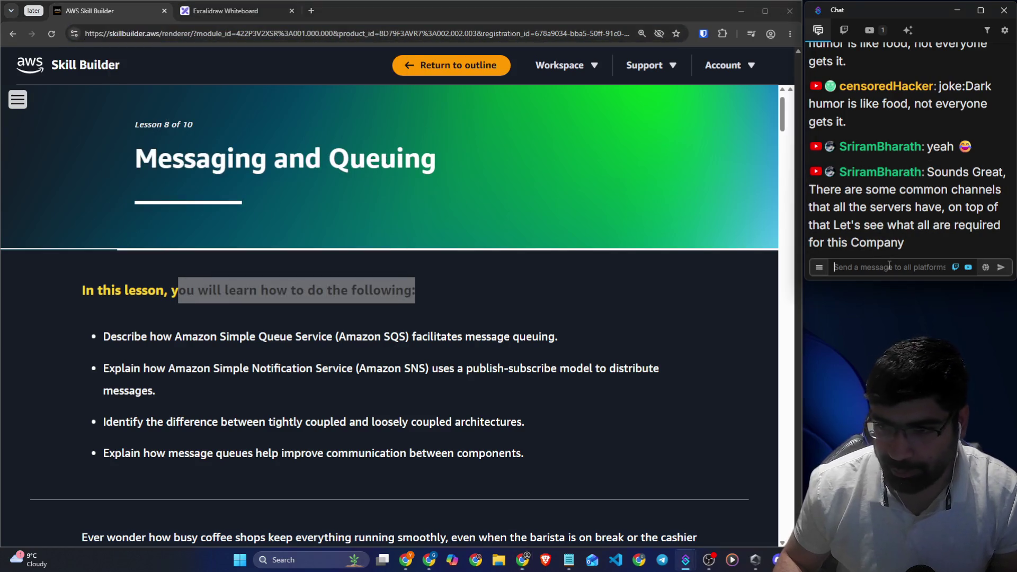
key(ctrl+v)
key(Return)
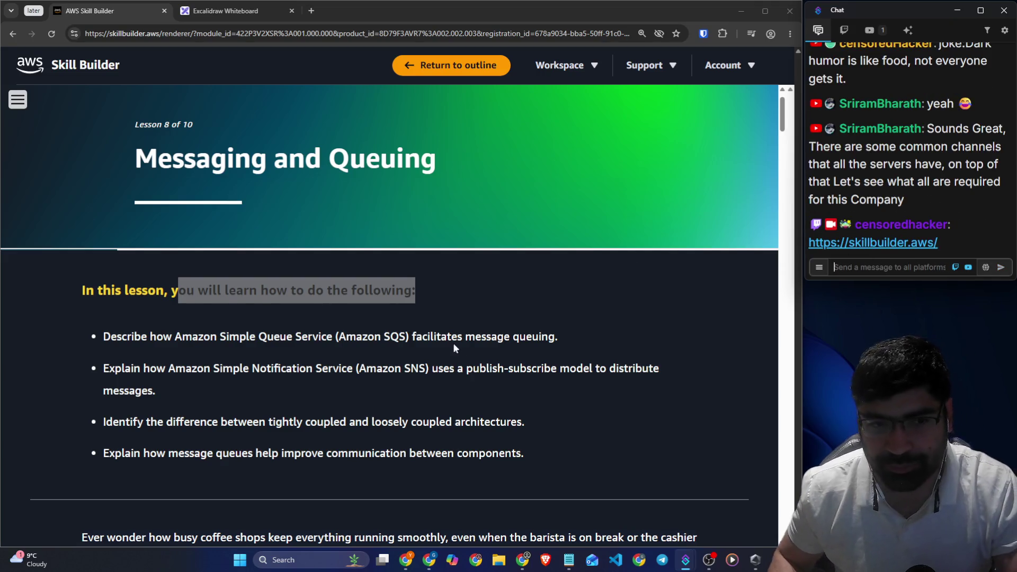
click(540, 323)
drag(105, 337, 574, 347)
click(130, 373)
drag(104, 369, 656, 371)
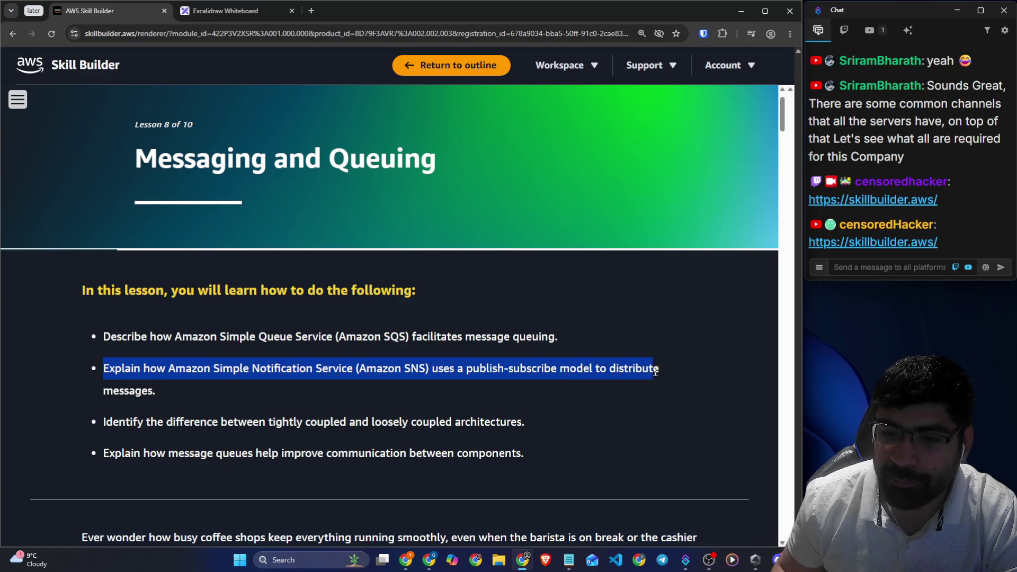
double_click(132, 391)
drag(101, 422, 529, 424)
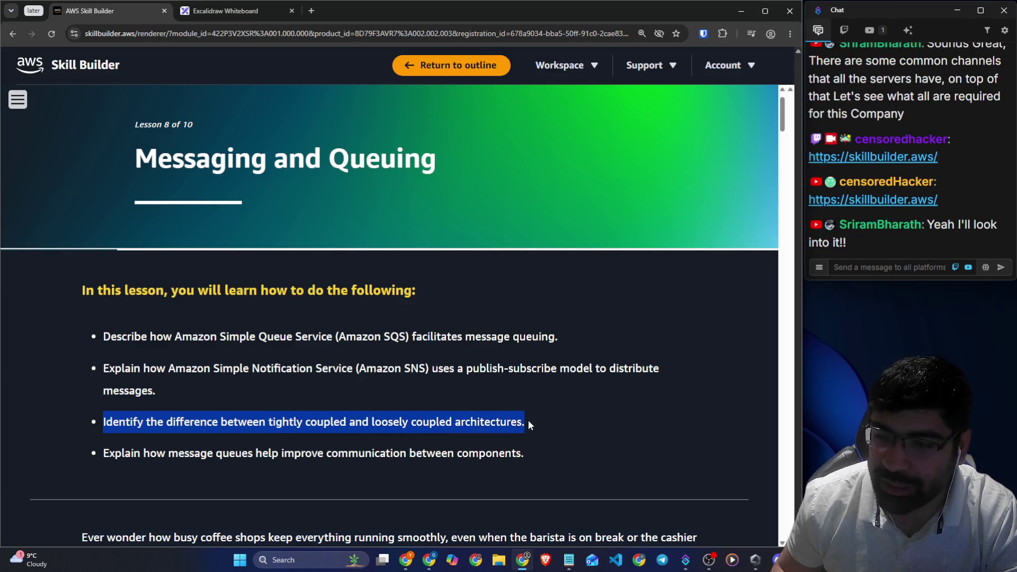
click(558, 423)
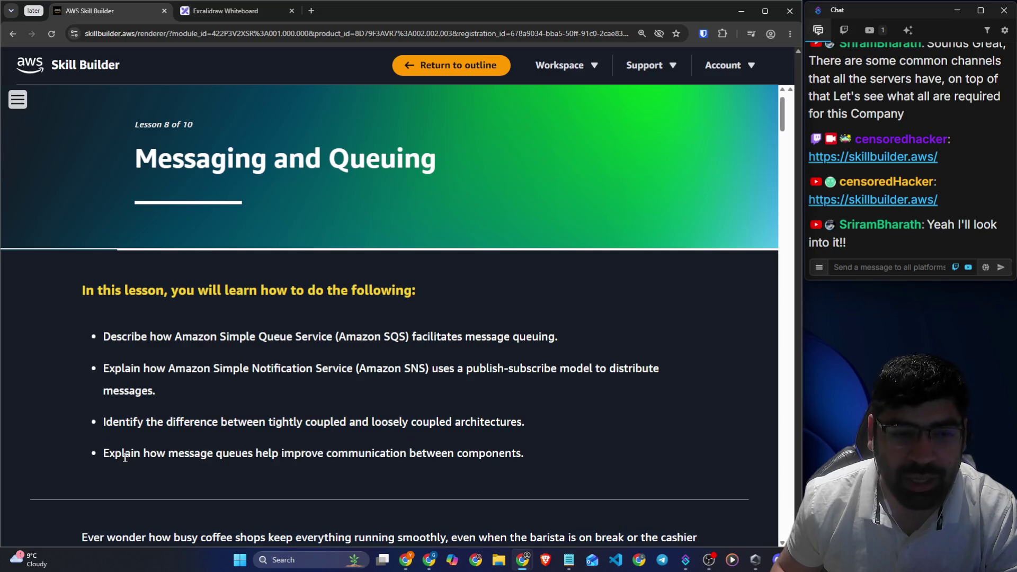
drag(104, 454, 503, 449)
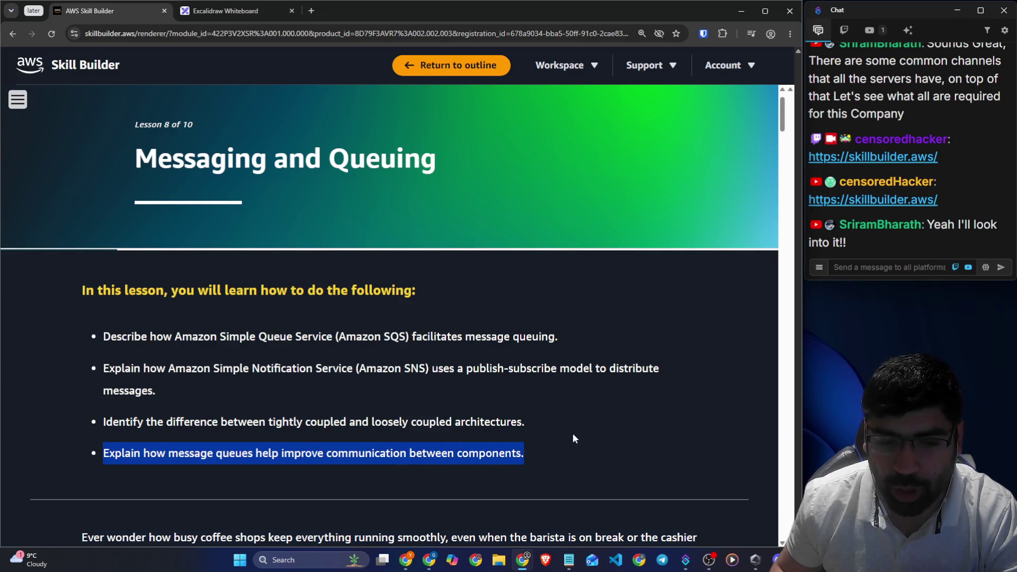
scroll(575, 435, down, 2)
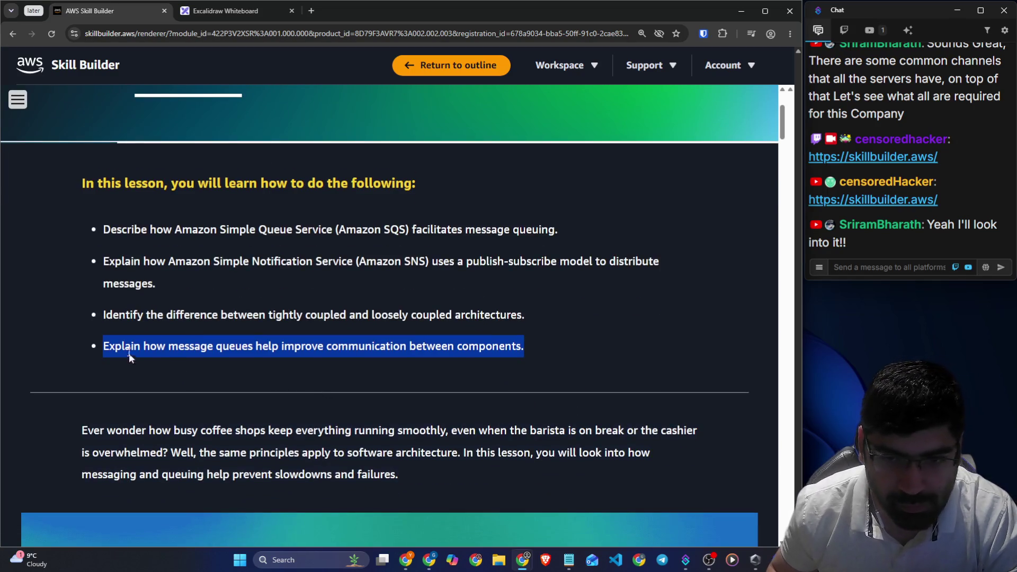
scroll(75, 352, down, 4)
click(70, 226)
drag(71, 218, 695, 222)
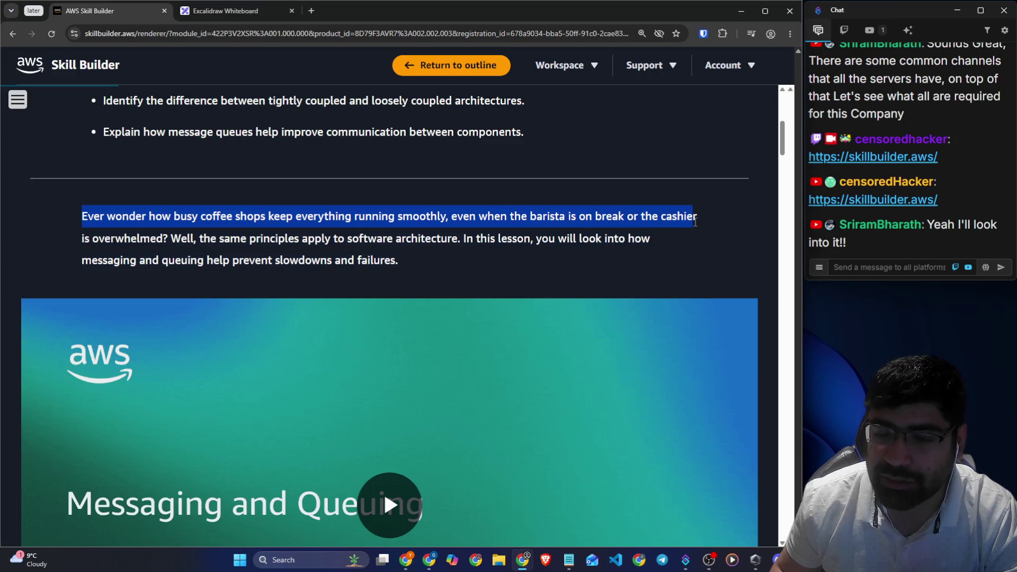
drag(181, 239, 649, 245)
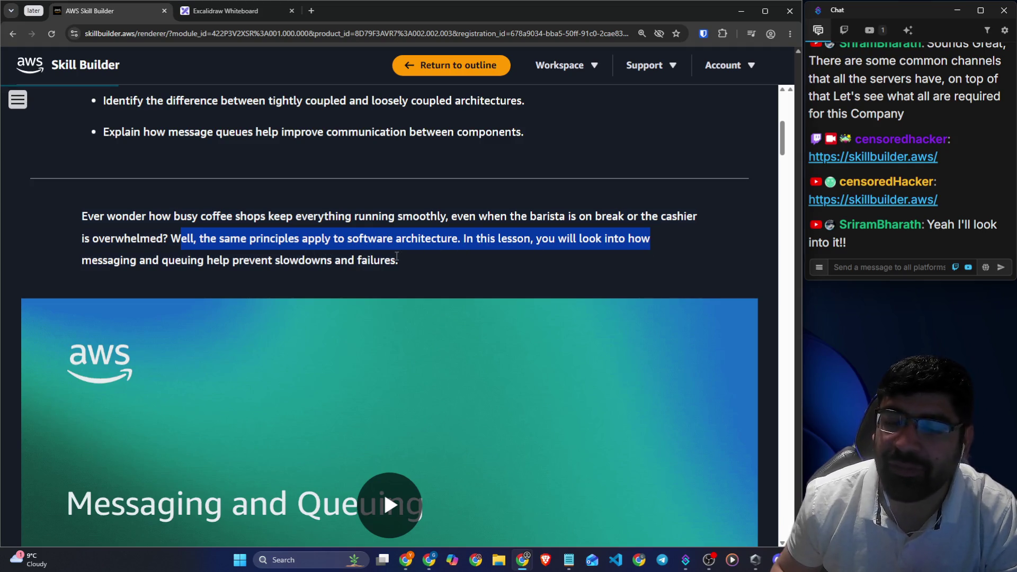
scroll(396, 257, up, 3)
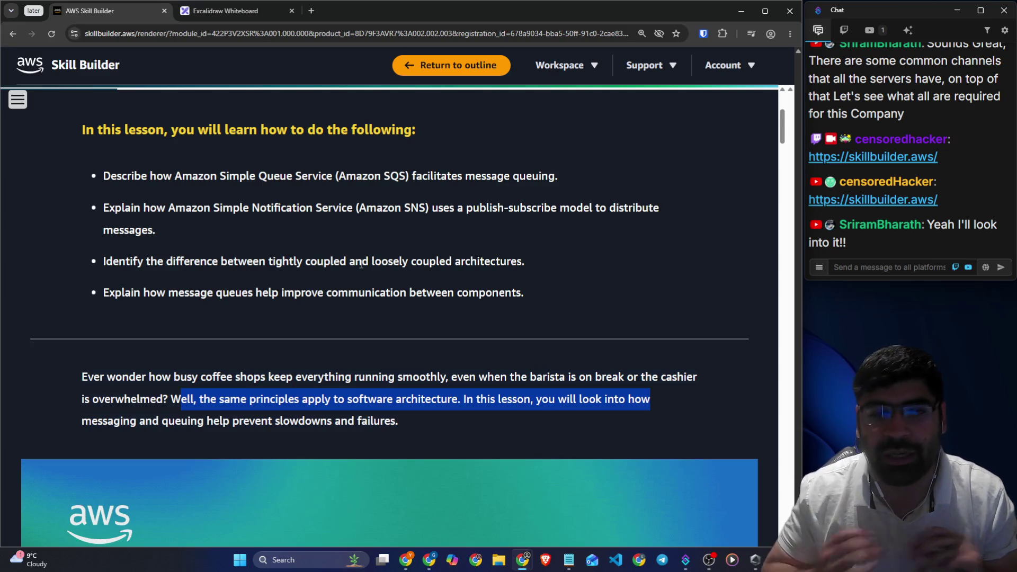
click(203, 14)
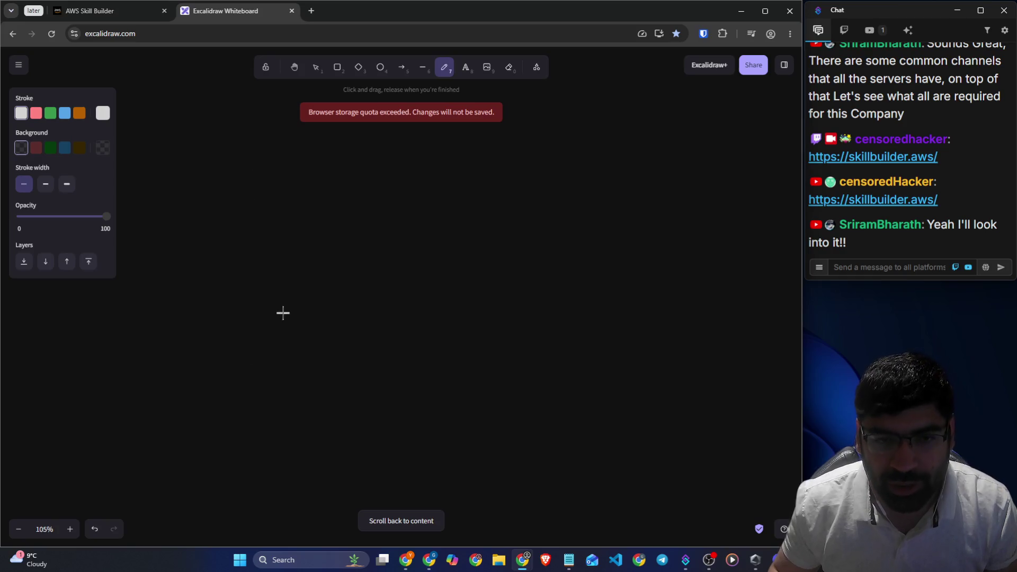
Freehand-draw a slanted shop board with handwriting on it
drag(274, 196, 291, 281)
key(ctrl+z)
key(ctrl+z)
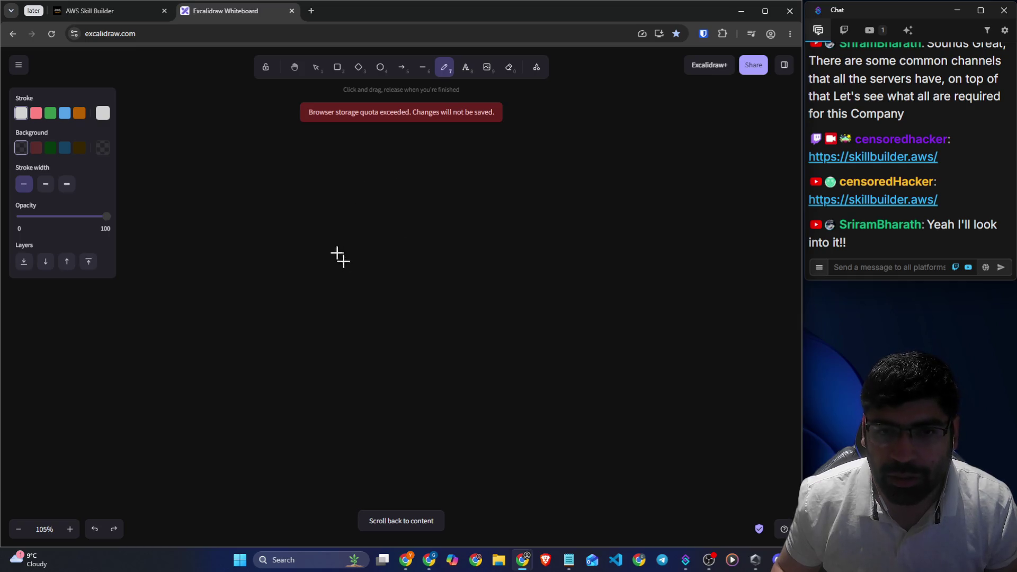
mouse_move(272, 294)
mouse_down()
mouse_move(291, 188)
mouse_move(361, 143)
mouse_move(349, 224)
mouse_move(274, 295)
mouse_up()
mouse_move(302, 194)
mouse_down()
mouse_move(304, 207)
mouse_move(345, 173)
mouse_move(342, 200)
mouse_up()
mouse_move(300, 245)
mouse_down()
mouse_move(300, 254)
mouse_move(343, 200)
mouse_move(335, 229)
mouse_up()
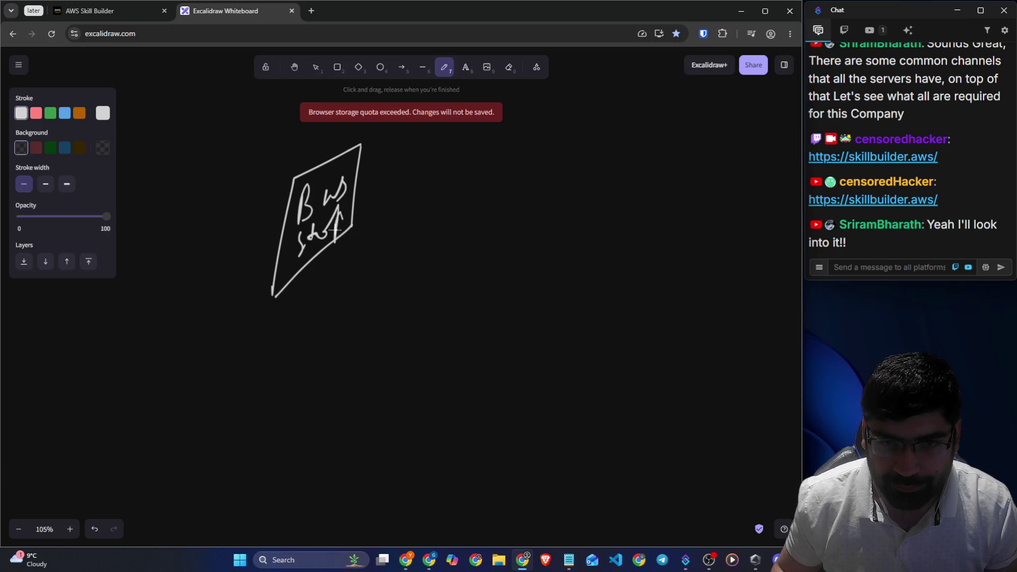
Draw three stick figures beside the shop board
mouse_move(397, 158)
mouse_down()
mouse_move(387, 164)
mouse_move(397, 194)
mouse_move(377, 239)
mouse_up()
drag(396, 219, 422, 245)
mouse_move(380, 187)
mouse_down()
mouse_move(408, 199)
mouse_move(413, 185)
mouse_up()
mouse_move(469, 151)
mouse_down()
mouse_move(488, 146)
mouse_move(499, 229)
mouse_up()
mouse_move(466, 180)
mouse_down()
mouse_move(494, 195)
mouse_move(517, 173)
mouse_up()
mouse_move(498, 230)
mouse_down()
mouse_move(474, 251)
mouse_move(531, 244)
mouse_up()
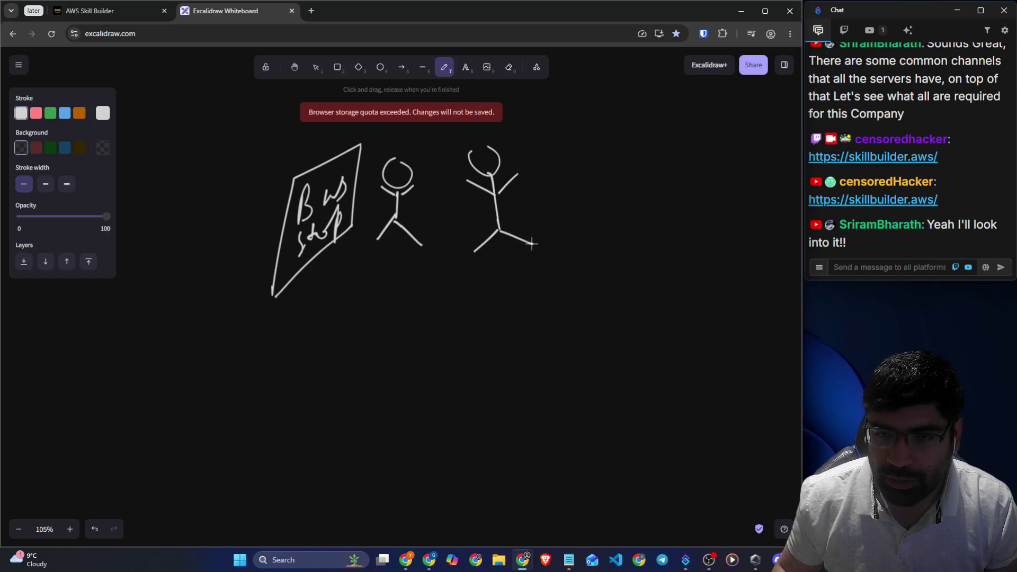
drag(591, 142, 592, 209)
mouse_move(563, 177)
mouse_down()
mouse_move(590, 185)
mouse_move(613, 171)
mouse_up()
mouse_move(592, 204)
mouse_down()
mouse_move(576, 233)
mouse_move(614, 225)
mouse_up()
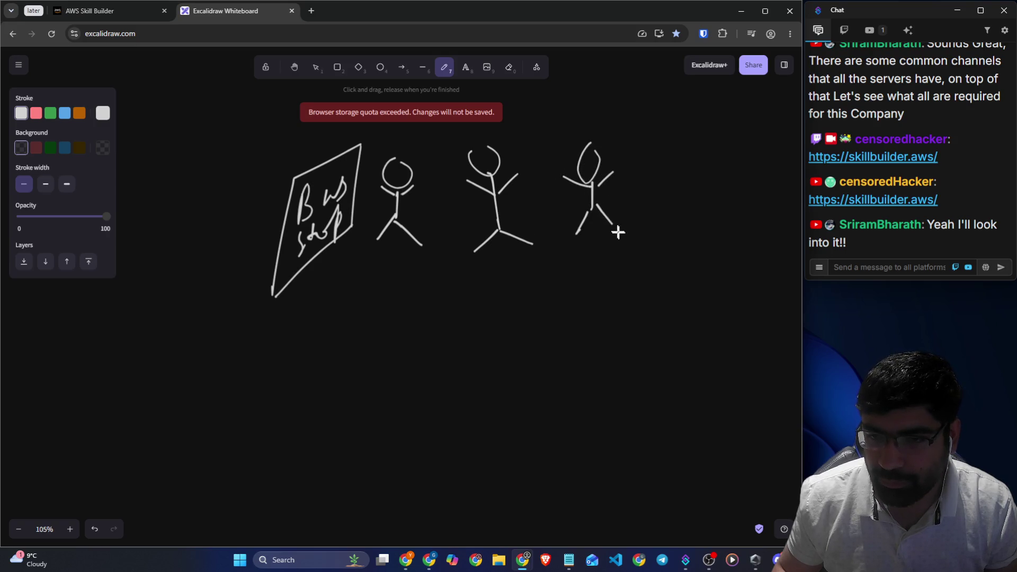
Draw a long ground line beneath the figures, then return to the lesson page
drag(325, 278, 573, 264)
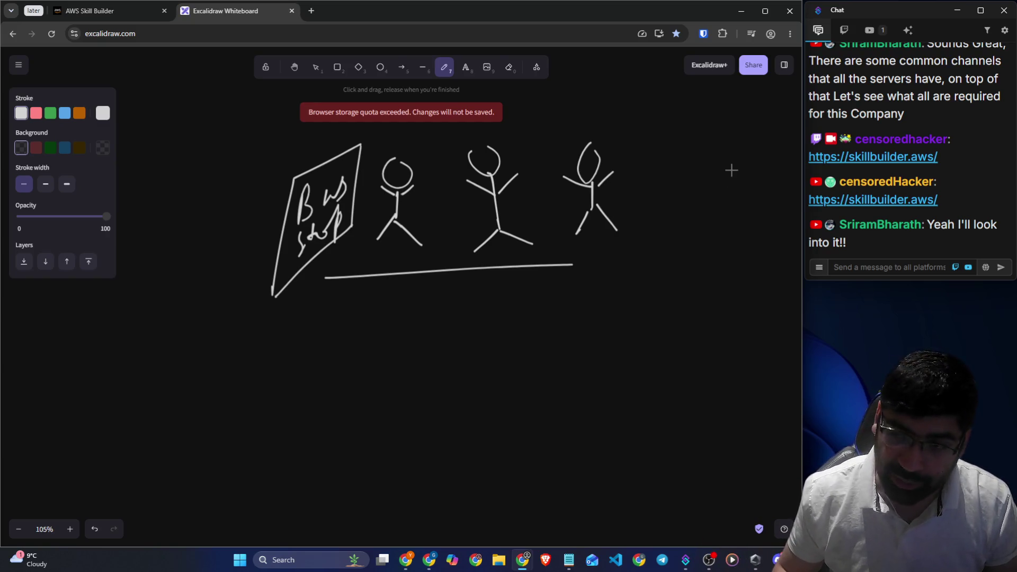
scroll(731, 169, down, 2)
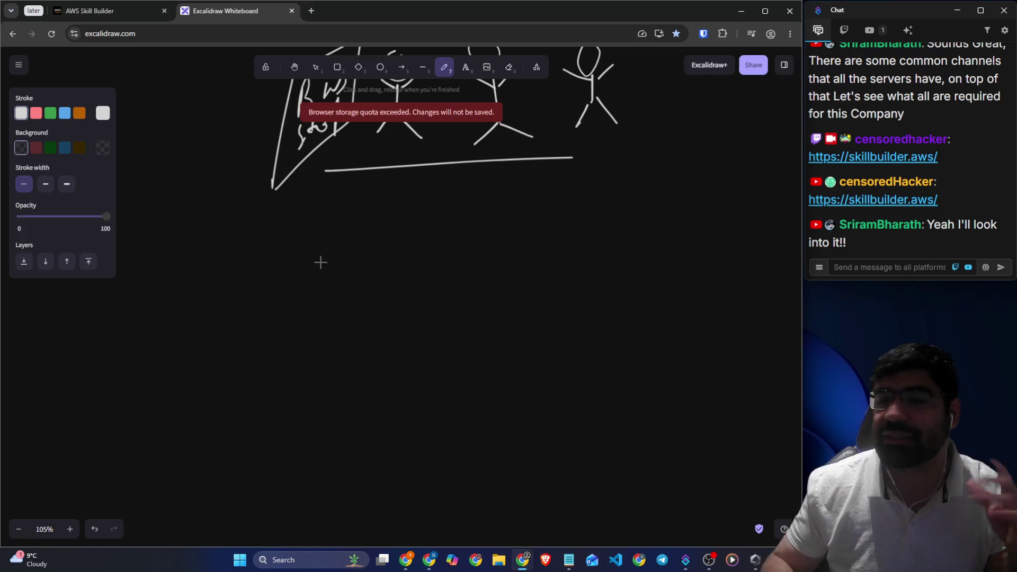
click(74, 10)
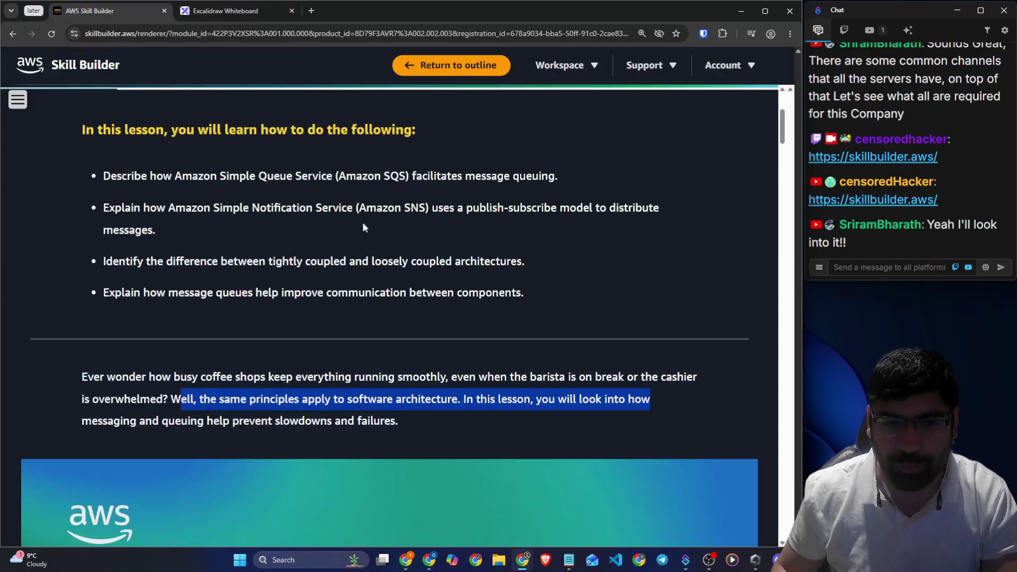
Highlight the Key takeaways: Decoupling services paragraph, through 'service-oriented approach'
scroll(328, 233, down, 3)
scroll(293, 241, down, 5)
scroll(455, 234, down, 3)
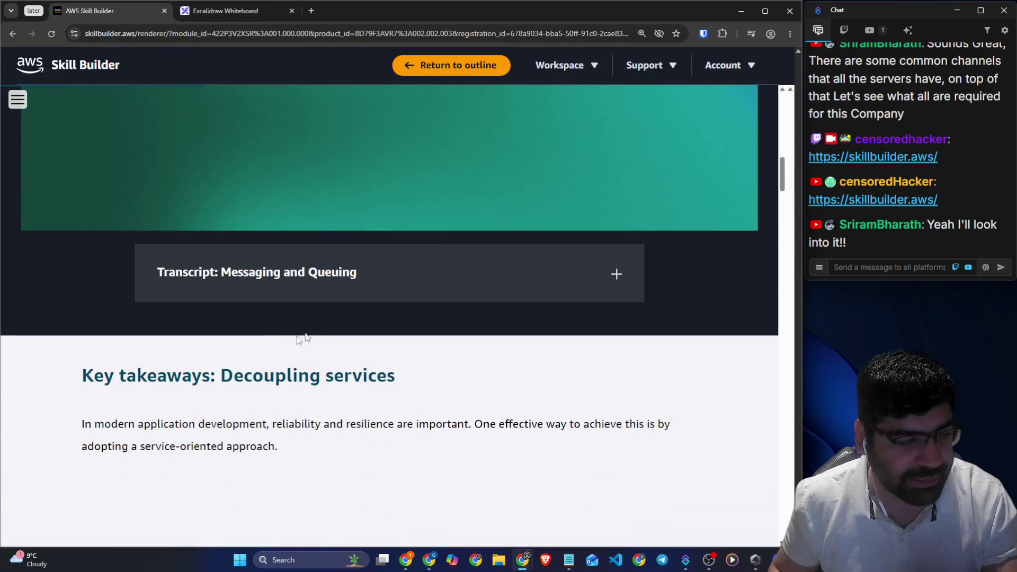
scroll(272, 324, down, 1)
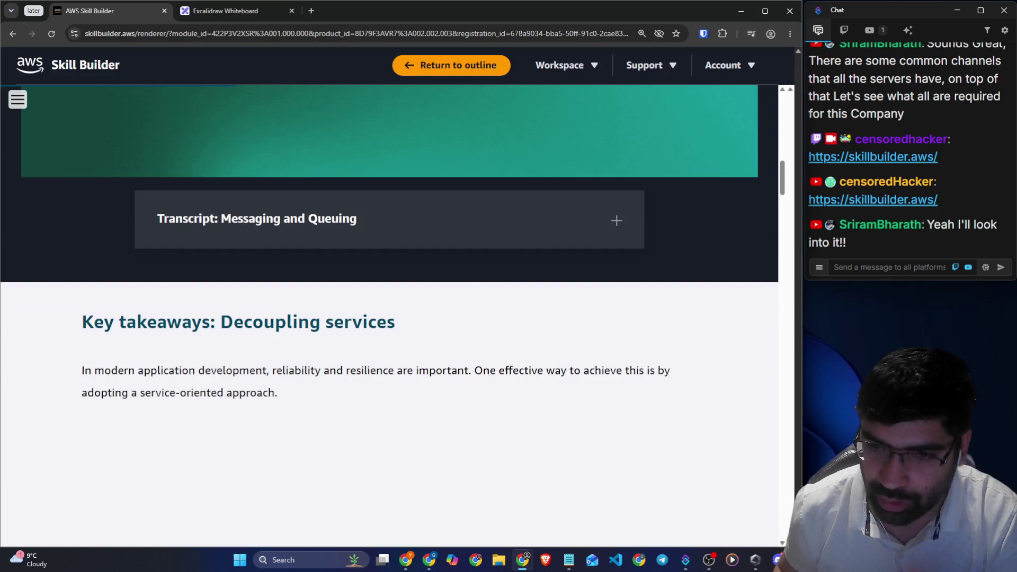
drag(81, 323, 395, 323)
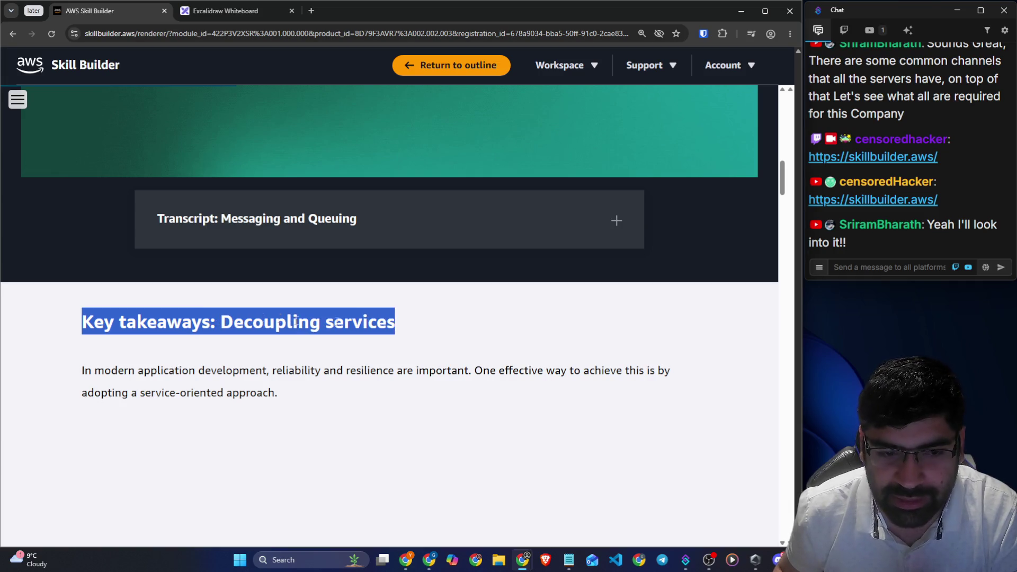
scroll(171, 320, down, 2)
drag(82, 263, 469, 267)
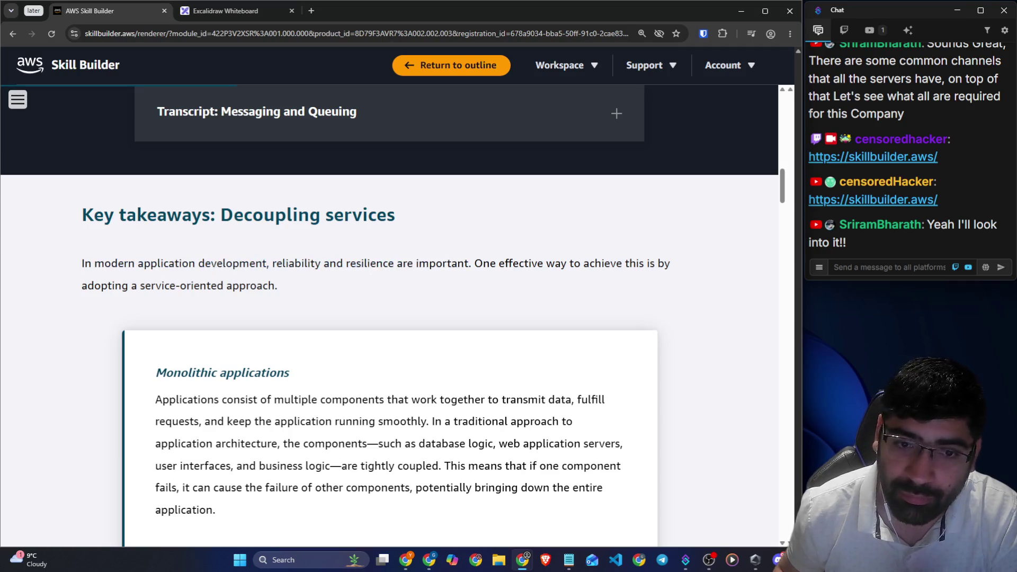
drag(347, 263, 473, 263)
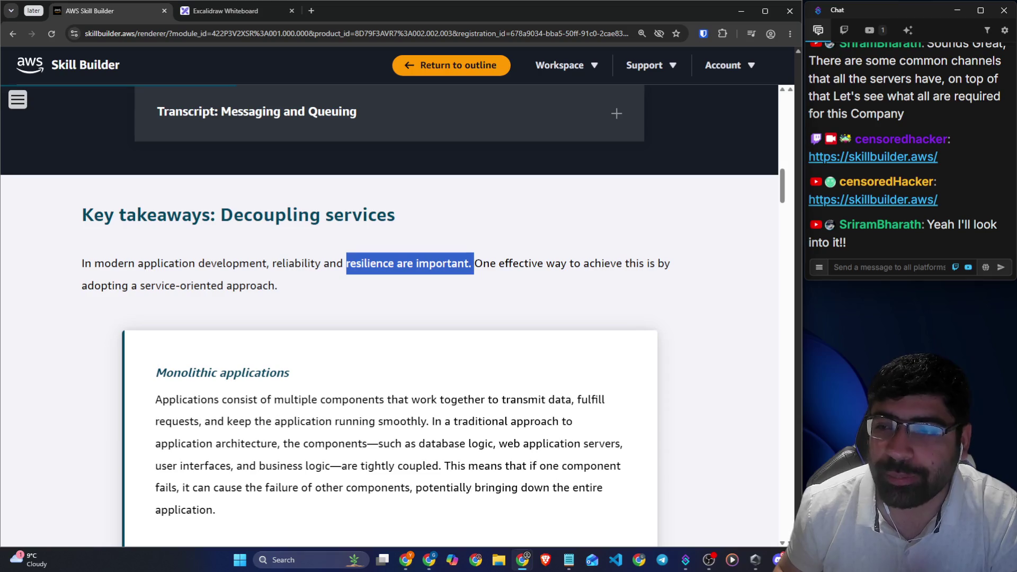
drag(476, 264, 665, 263)
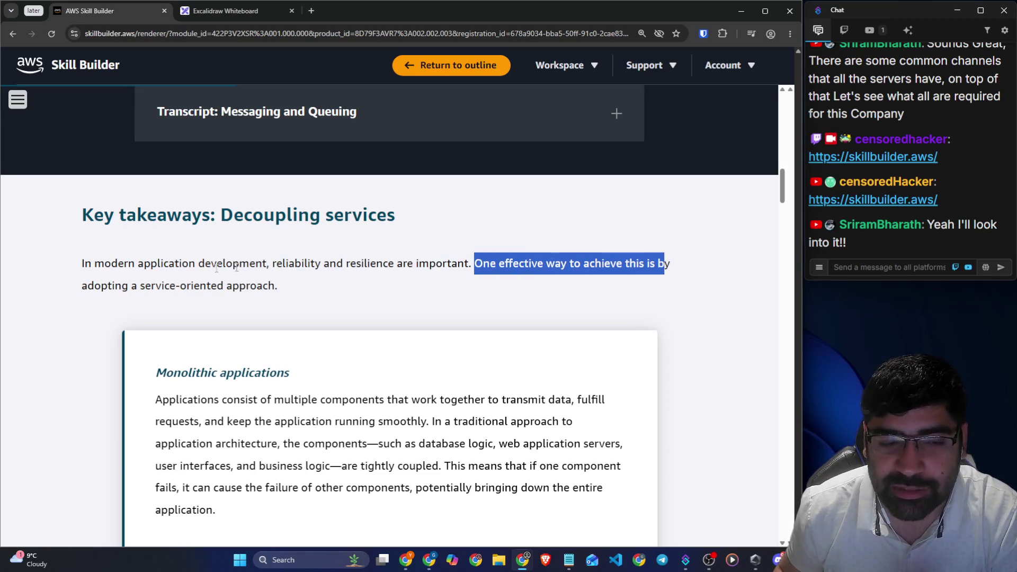
drag(137, 292, 294, 289)
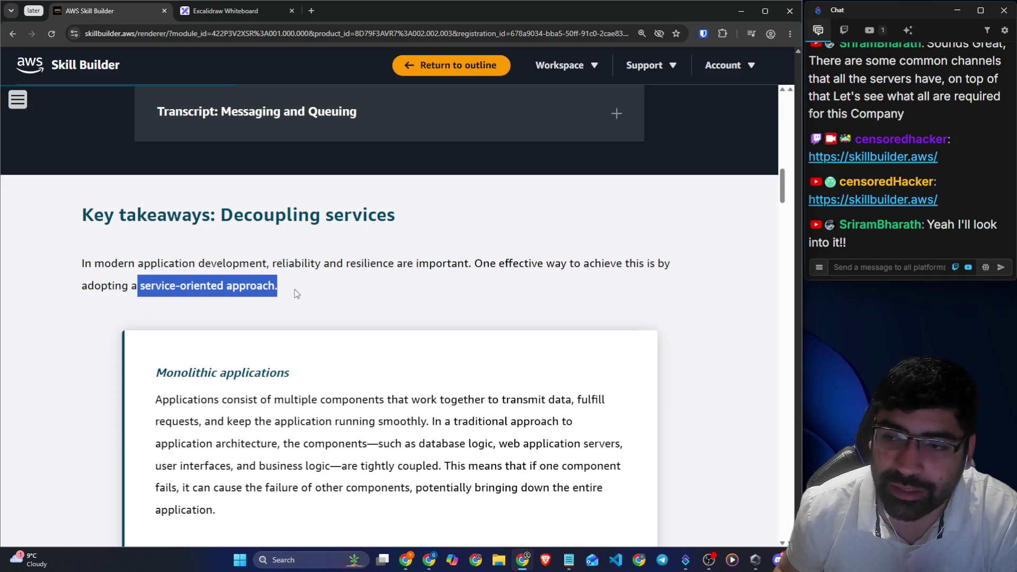
Highlight the Monolithic applications lines on components and tightly coupled business logic
scroll(294, 289, down, 3)
drag(155, 213, 305, 221)
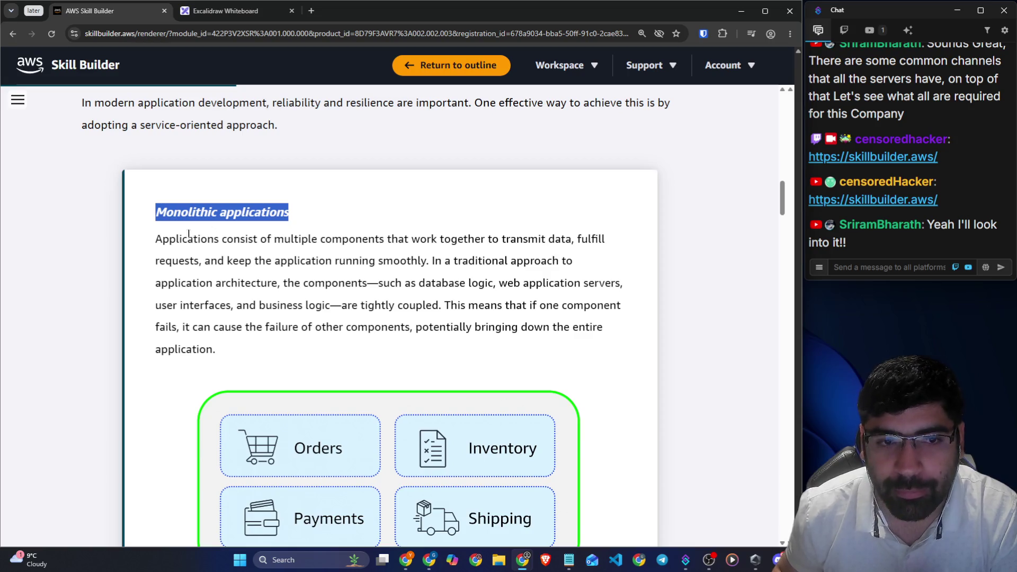
drag(156, 239, 607, 245)
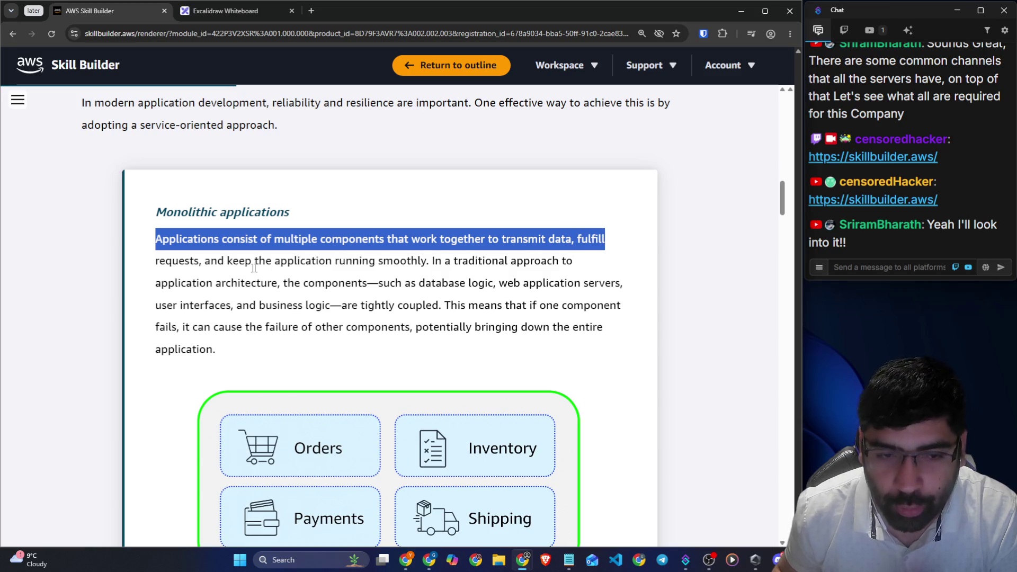
drag(233, 261, 579, 268)
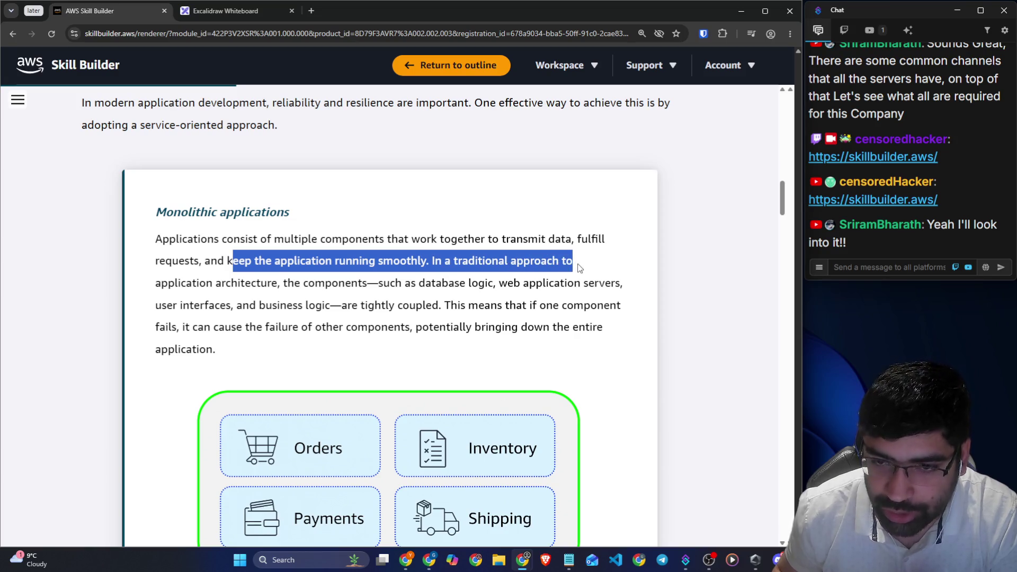
drag(161, 283, 620, 284)
drag(237, 305, 431, 306)
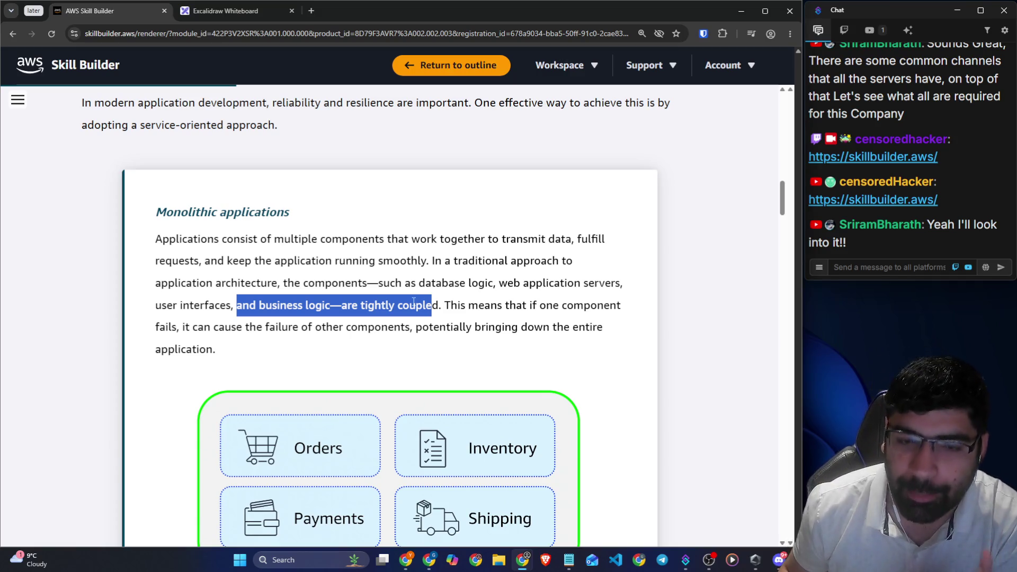
click(233, 11)
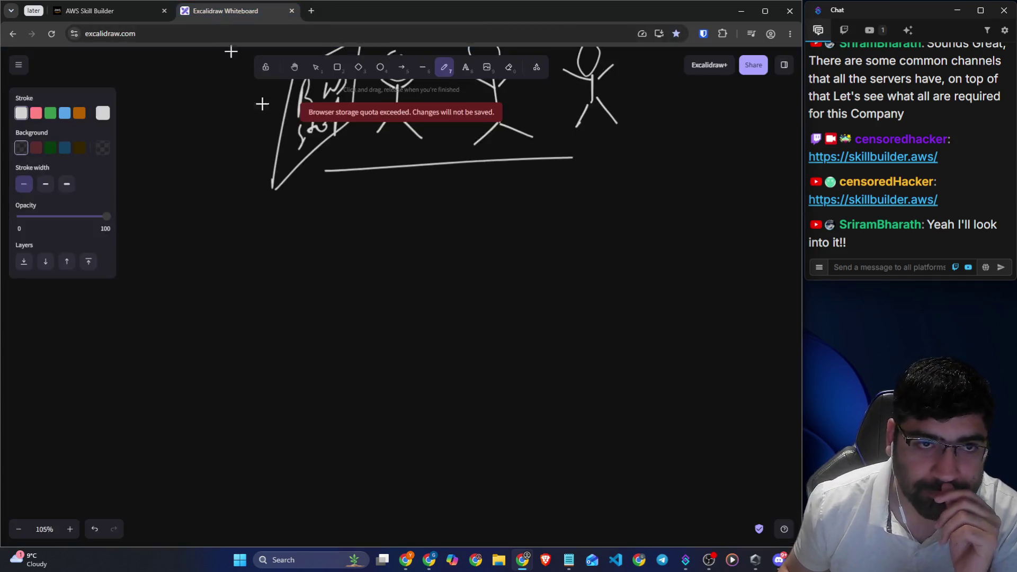
Draw a large box with an underlined 'Coding' heading above it
scroll(371, 293, down, 2)
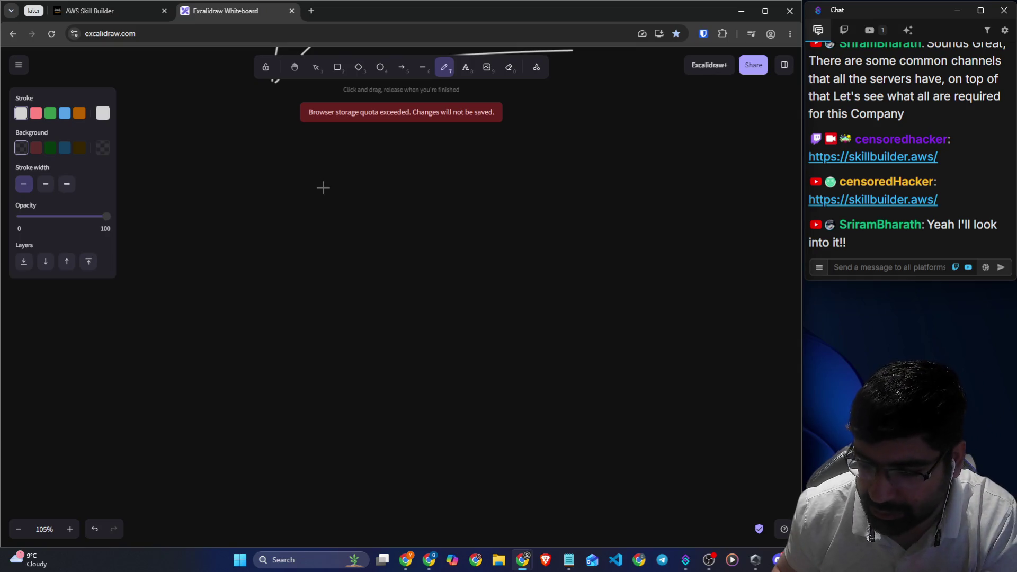
mouse_move(320, 157)
mouse_down()
mouse_move(179, 442)
mouse_move(359, 480)
mouse_move(586, 208)
mouse_move(351, 154)
mouse_move(296, 165)
mouse_up()
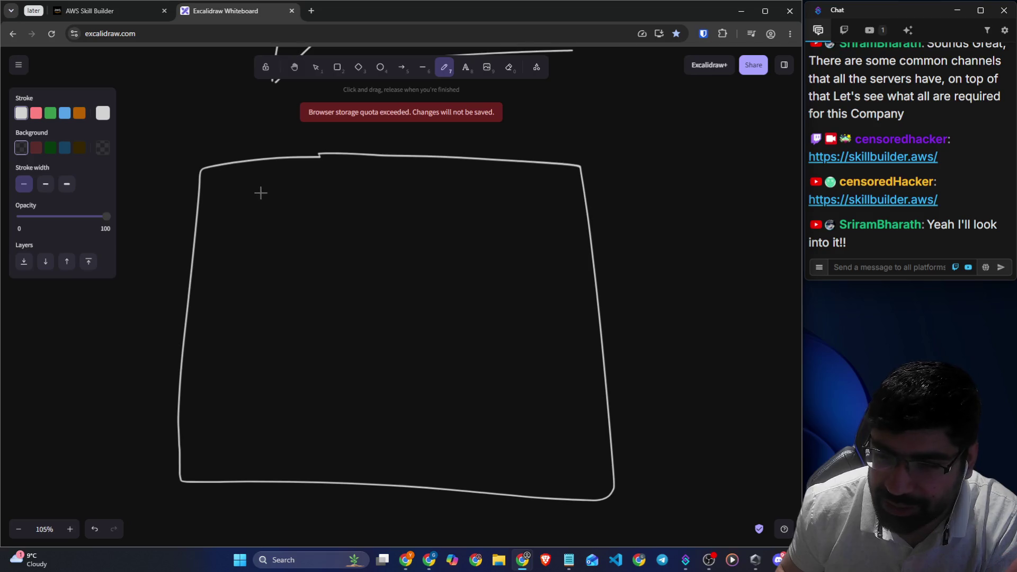
mouse_move(243, 190)
mouse_down()
mouse_move(265, 187)
mouse_move(266, 197)
mouse_move(292, 201)
mouse_up()
key(ctrl+z)
key(ctrl+z)
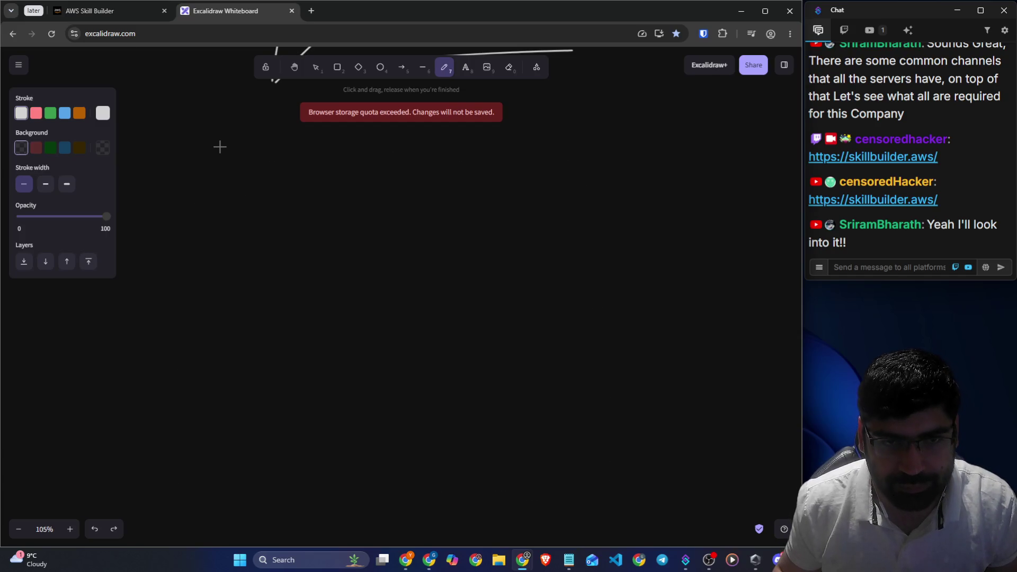
key(ctrl+shift+z)
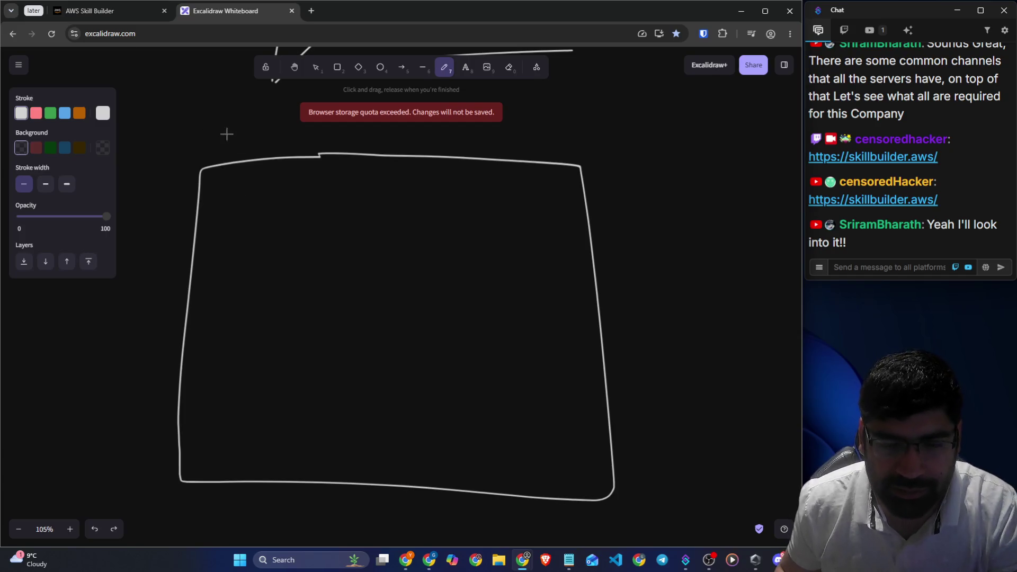
scroll(227, 143, up, 1)
mouse_move(229, 156)
mouse_down()
mouse_move(229, 202)
mouse_move(249, 154)
mouse_move(343, 215)
mouse_up()
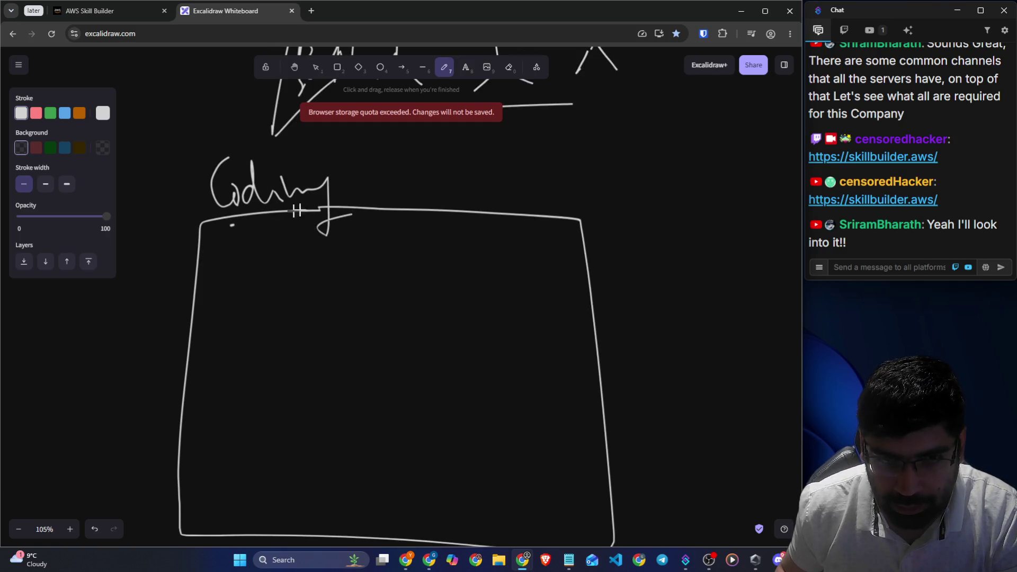
drag(231, 222, 352, 211)
Add a small PHW box inside, a 'Test' label and a T-T-T sequence
scroll(346, 205, down, 1)
mouse_move(286, 216)
mouse_down()
mouse_move(297, 277)
mouse_move(293, 217)
mouse_up()
mouse_move(255, 262)
mouse_down()
mouse_move(270, 228)
mouse_move(271, 255)
mouse_move(309, 228)
mouse_move(374, 241)
mouse_move(311, 298)
mouse_up()
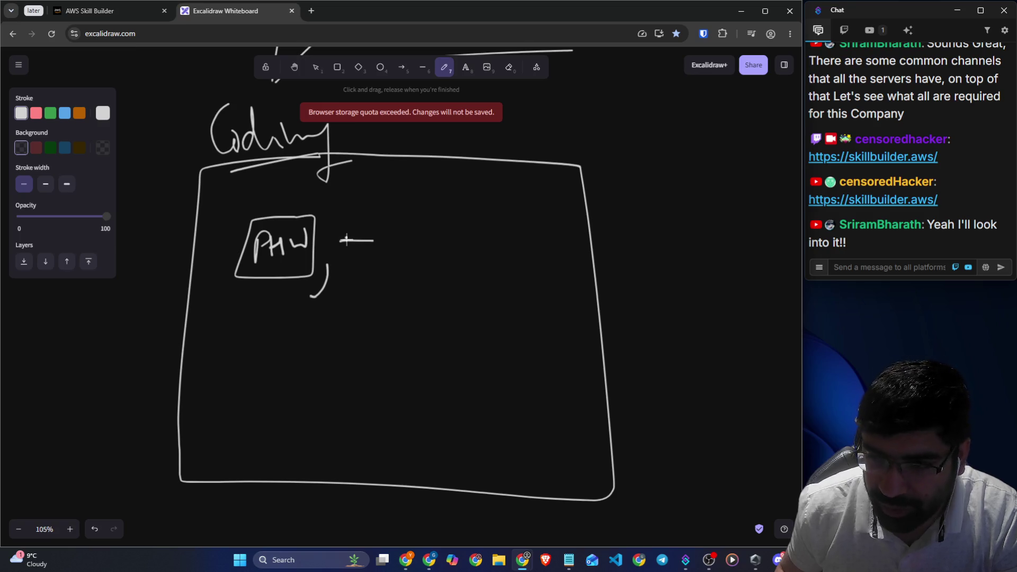
mouse_move(362, 241)
mouse_down()
mouse_move(362, 267)
mouse_move(408, 262)
mouse_move(419, 242)
mouse_move(470, 229)
mouse_up()
drag(461, 229, 461, 263)
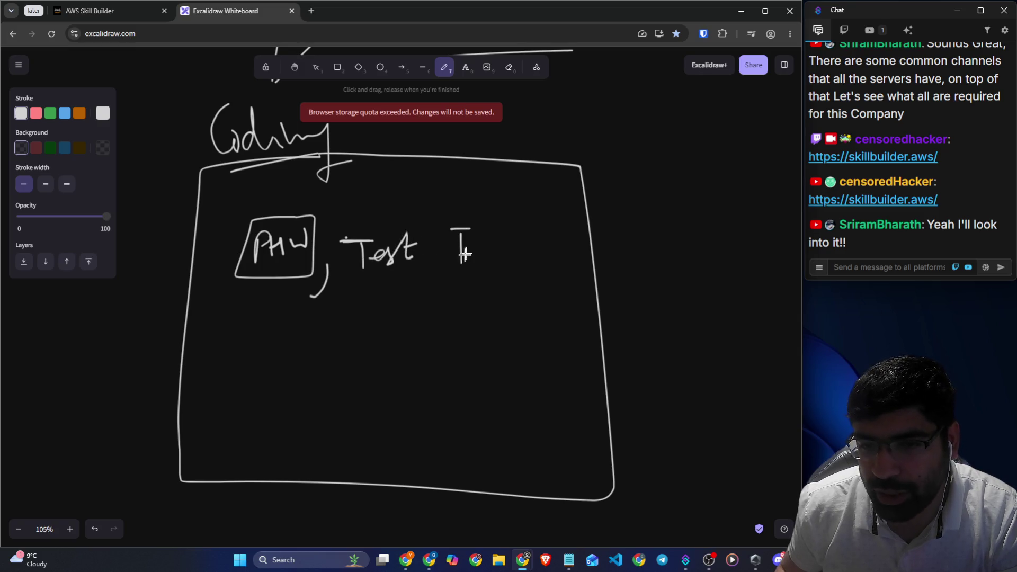
drag(492, 233, 512, 232)
mouse_move(501, 234)
mouse_down()
mouse_move(501, 257)
mouse_move(550, 232)
mouse_move(540, 255)
mouse_up()
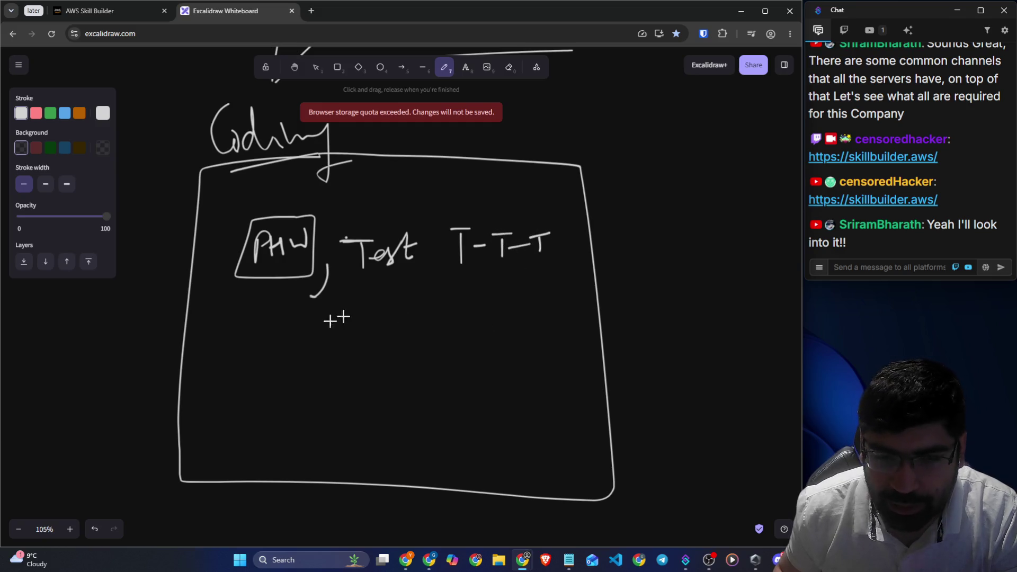
Underline Test and T-T-T, arrow down to a new underlined word, and arrow PHW to Test
drag(392, 274, 482, 266)
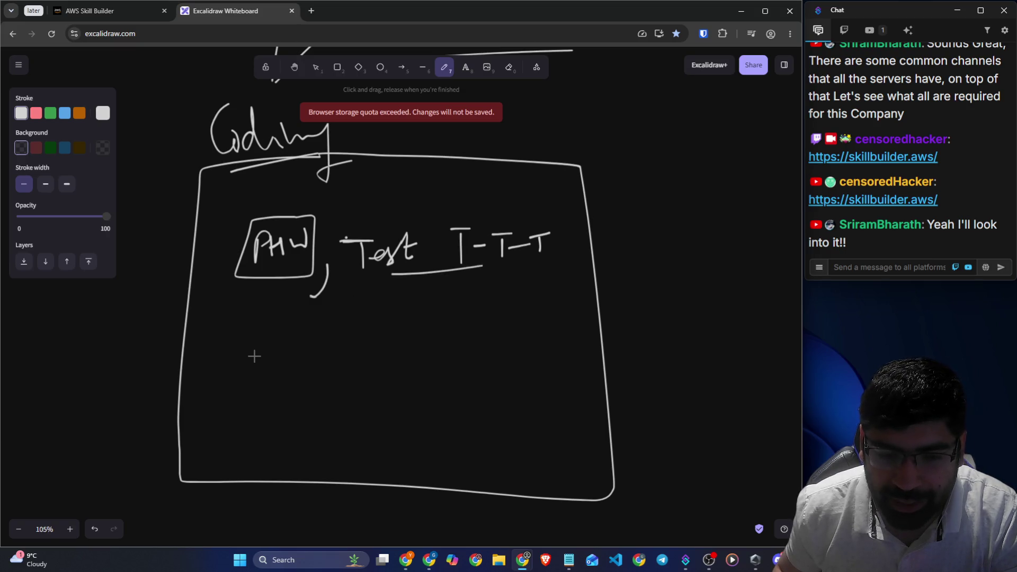
drag(411, 274, 299, 362)
mouse_move(301, 338)
mouse_down()
mouse_move(318, 365)
mouse_move(330, 364)
mouse_up()
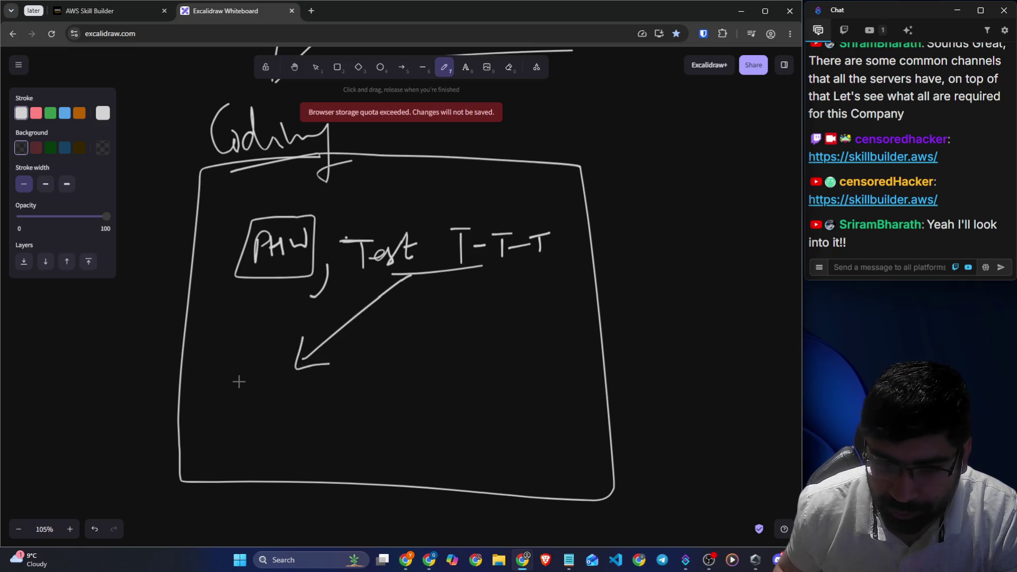
mouse_move(247, 380)
mouse_down()
mouse_move(255, 408)
mouse_move(309, 395)
mouse_move(313, 416)
mouse_up()
drag(235, 436, 363, 427)
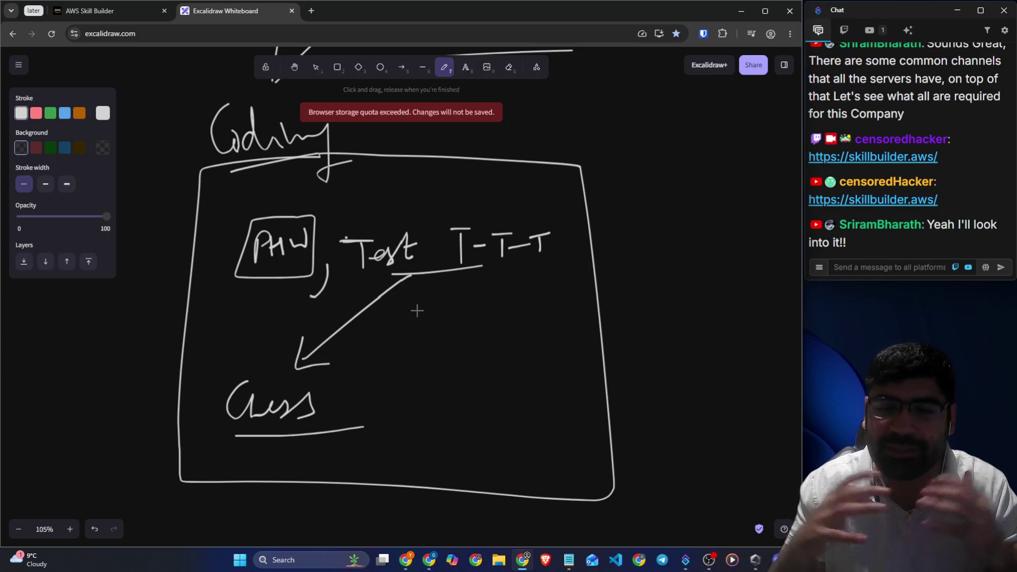
mouse_move(314, 259)
mouse_down()
mouse_move(364, 258)
mouse_move(338, 278)
mouse_up()
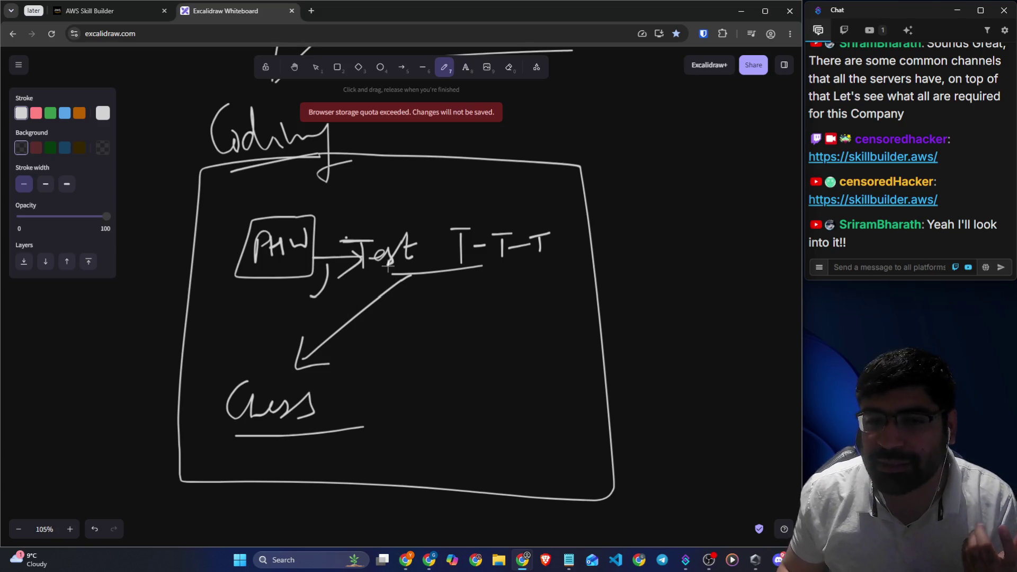
drag(445, 260, 514, 259)
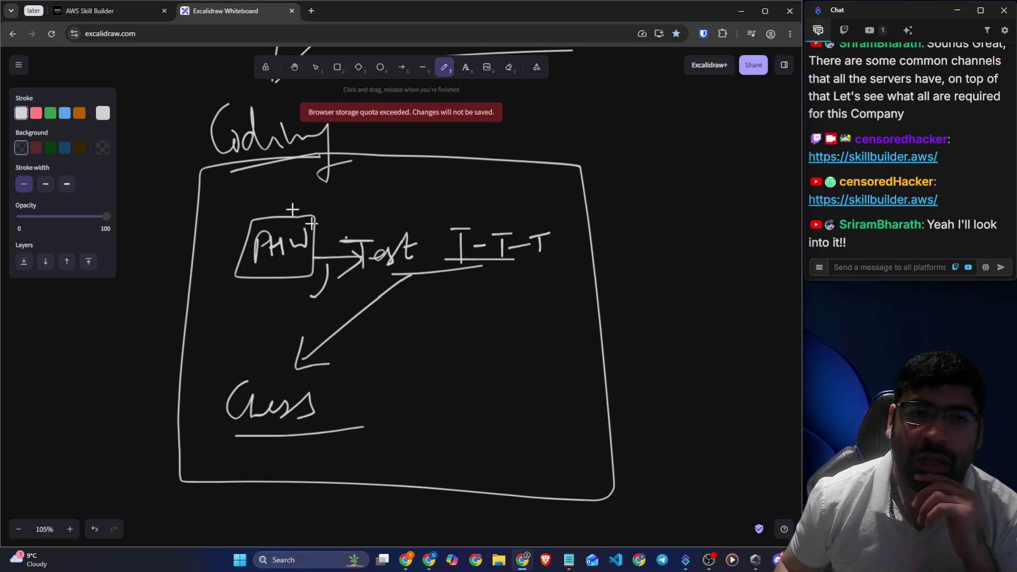
scroll(388, 197, down, 8)
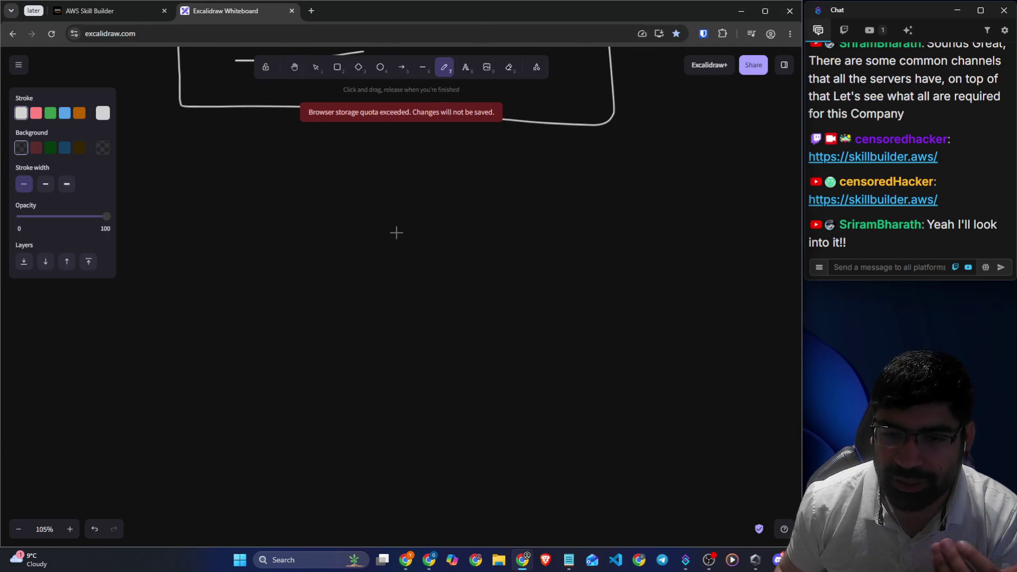
Draw a large box headed 'Folder' (underlined) and 'App'
drag(400, 177, 204, 178)
mouse_move(196, 330)
mouse_down()
mouse_move(572, 519)
mouse_move(665, 188)
mouse_move(345, 177)
mouse_move(345, 128)
mouse_move(371, 189)
mouse_up()
mouse_move(371, 144)
mouse_down()
mouse_move(377, 198)
mouse_move(395, 150)
mouse_up()
mouse_move(216, 128)
mouse_down()
mouse_move(195, 149)
mouse_move(209, 149)
mouse_move(218, 126)
mouse_move(240, 153)
mouse_move(265, 143)
mouse_move(279, 155)
mouse_up()
drag(194, 174, 273, 165)
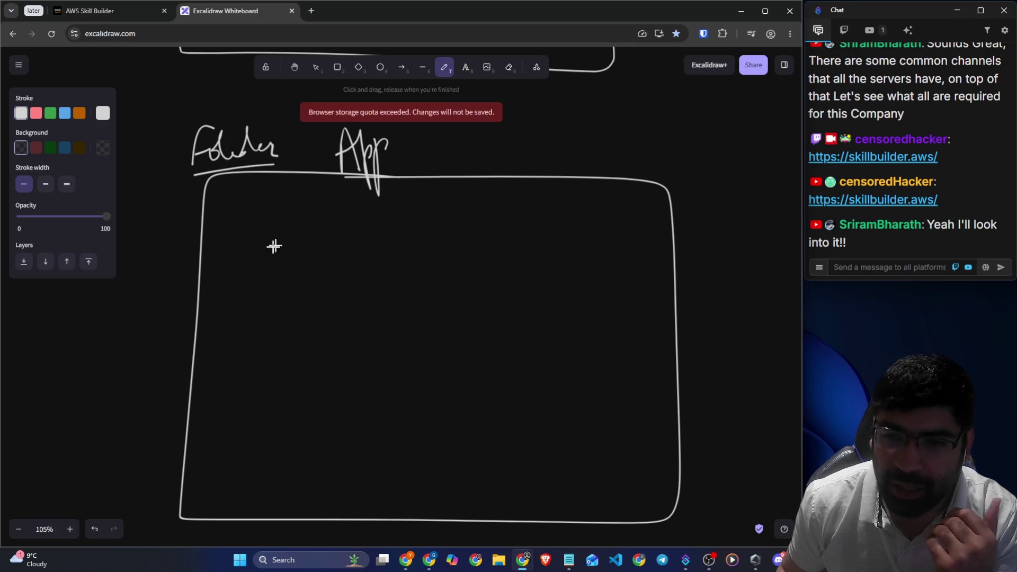
Write BE, FE, Setup and Config stacked inside the box
mouse_move(278, 215)
mouse_down()
mouse_move(279, 256)
mouse_move(302, 254)
mouse_move(290, 261)
mouse_up()
drag(335, 221, 338, 259)
mouse_move(292, 302)
mouse_down()
mouse_move(264, 354)
mouse_move(298, 330)
mouse_move(351, 353)
mouse_up()
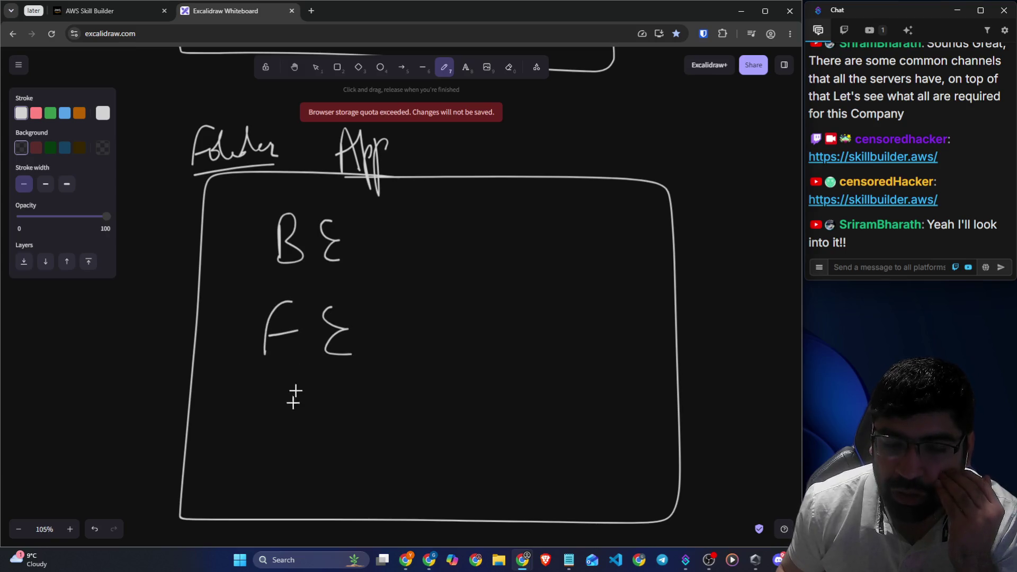
mouse_move(288, 389)
mouse_down()
mouse_move(269, 424)
mouse_move(363, 405)
mouse_move(377, 453)
mouse_up()
drag(377, 397, 391, 405)
mouse_move(291, 445)
mouse_down()
mouse_move(304, 479)
mouse_move(344, 464)
mouse_move(356, 476)
mouse_move(379, 460)
mouse_move(360, 514)
mouse_move(380, 492)
mouse_up()
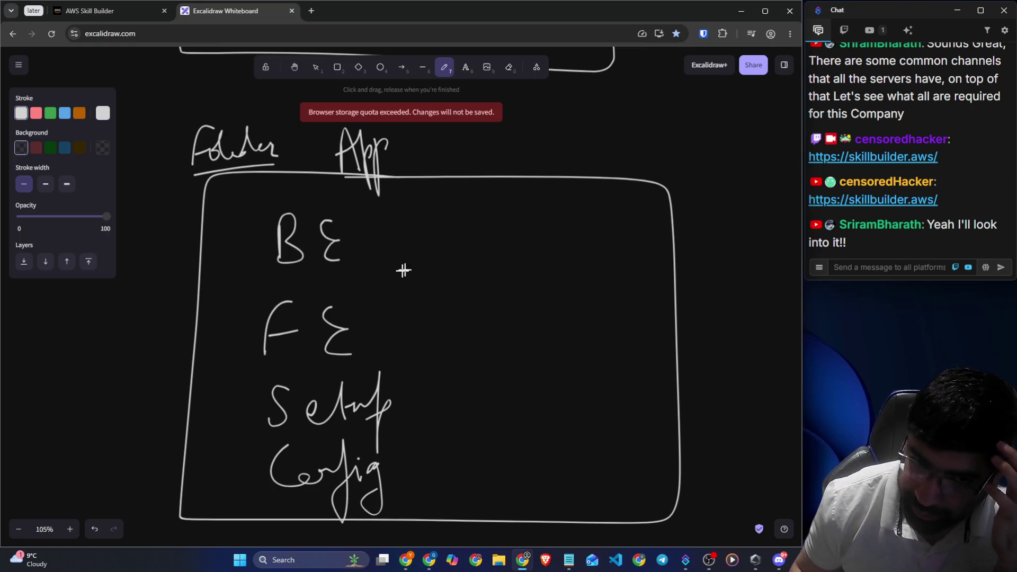
Link BE, FE, Setup and Config to each other with straight and curved arrows
mouse_move(332, 266)
mouse_down()
mouse_move(334, 288)
mouse_move(339, 272)
mouse_up()
mouse_move(337, 381)
mouse_down()
mouse_move(337, 356)
mouse_move(344, 372)
mouse_move(463, 372)
mouse_up()
drag(422, 451, 405, 460)
drag(405, 459, 429, 462)
mouse_move(486, 454)
mouse_down()
mouse_move(455, 469)
mouse_move(470, 475)
mouse_up()
mouse_move(268, 316)
mouse_down()
mouse_move(214, 378)
mouse_move(237, 406)
mouse_up()
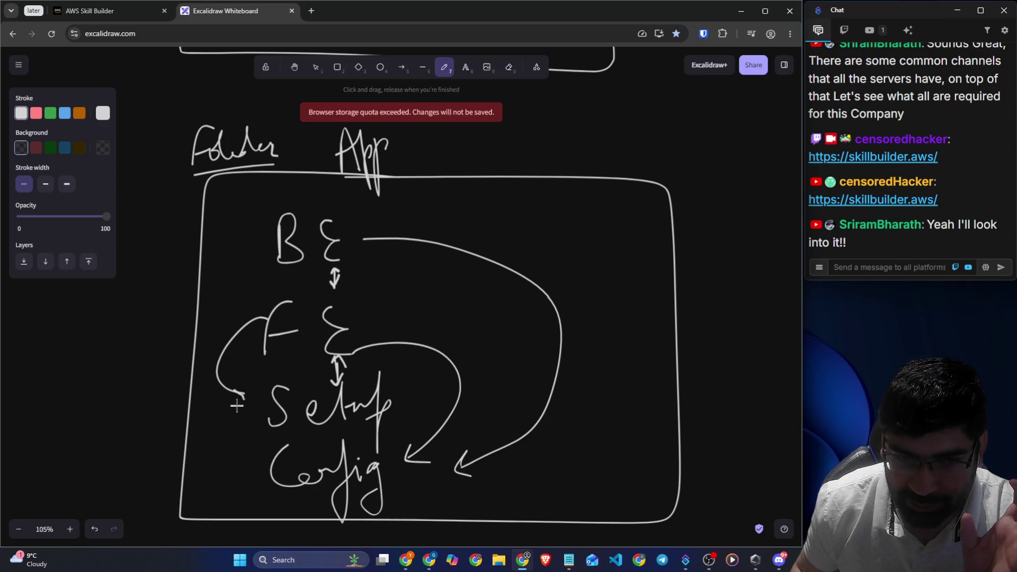
drag(249, 246, 205, 428)
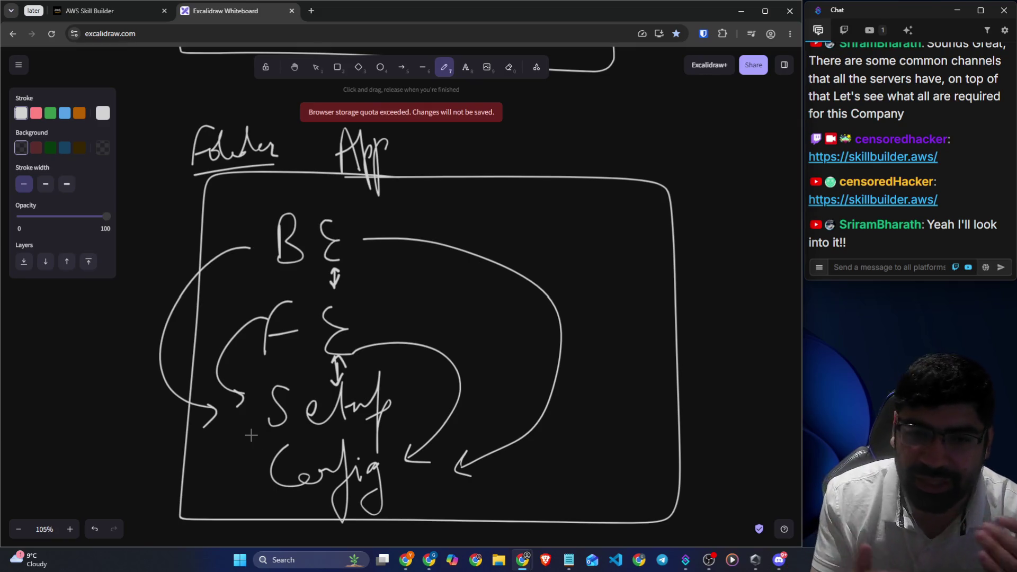
mouse_move(275, 246)
mouse_down()
mouse_move(245, 288)
mouse_move(244, 312)
mouse_move(265, 305)
mouse_up()
mouse_move(251, 242)
mouse_down()
mouse_move(275, 247)
mouse_move(265, 262)
mouse_up()
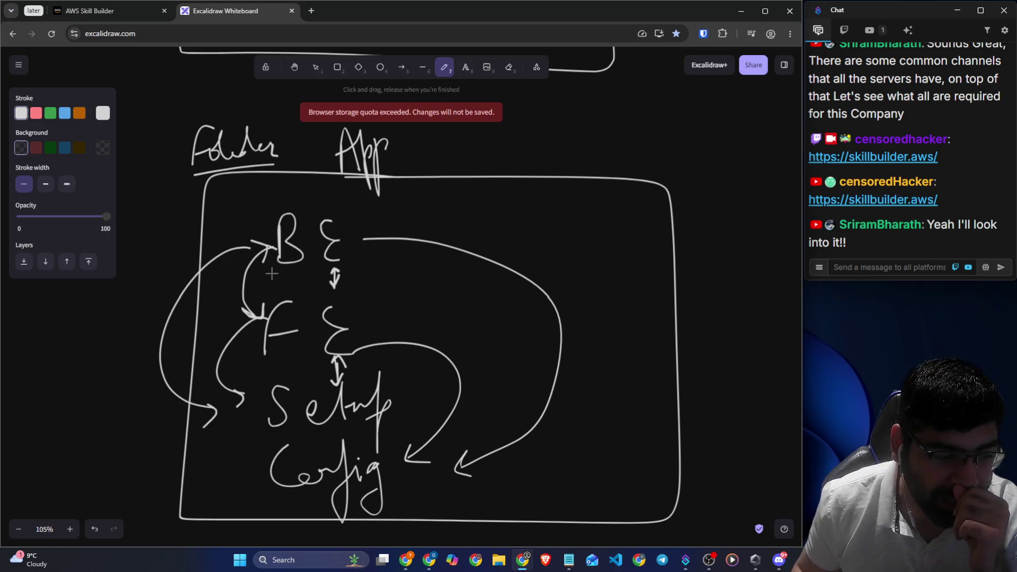
Highlight the monolith lines on tightly coupled components and one failure breaking others
click(143, 13)
scroll(334, 221, down, 1)
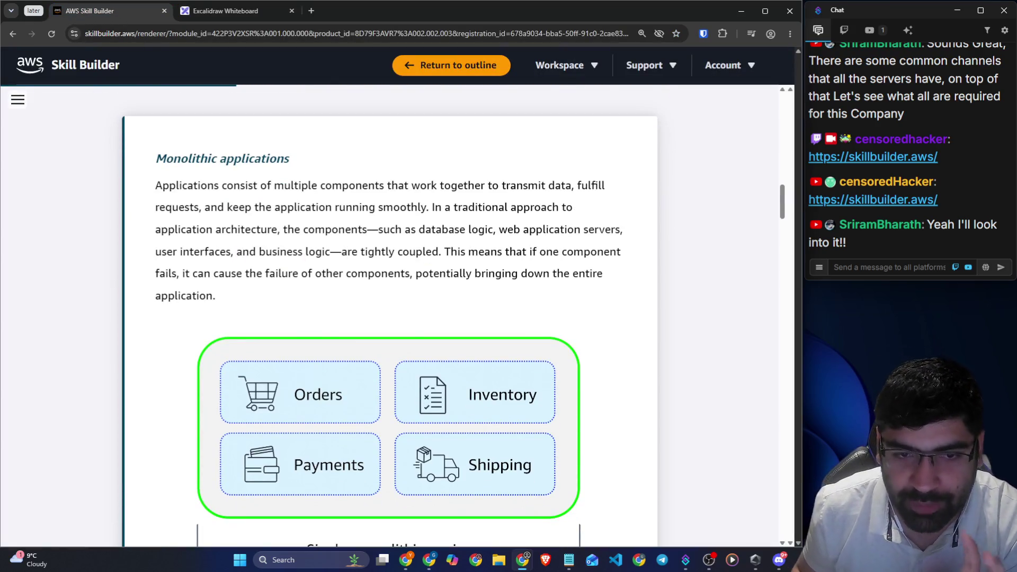
drag(434, 208, 561, 207)
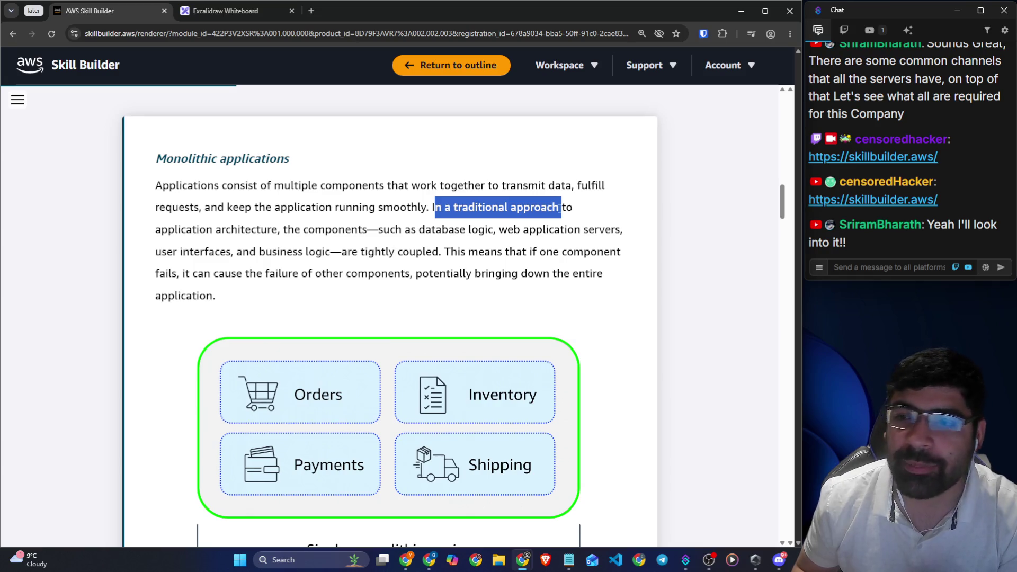
click(331, 223)
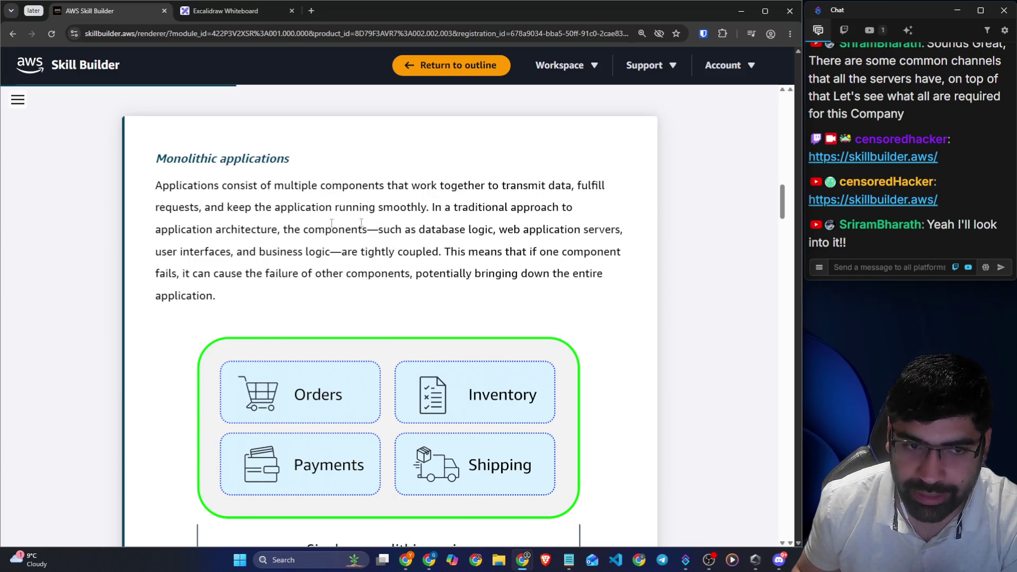
drag(154, 233, 621, 231)
drag(167, 252, 619, 253)
drag(177, 273, 623, 278)
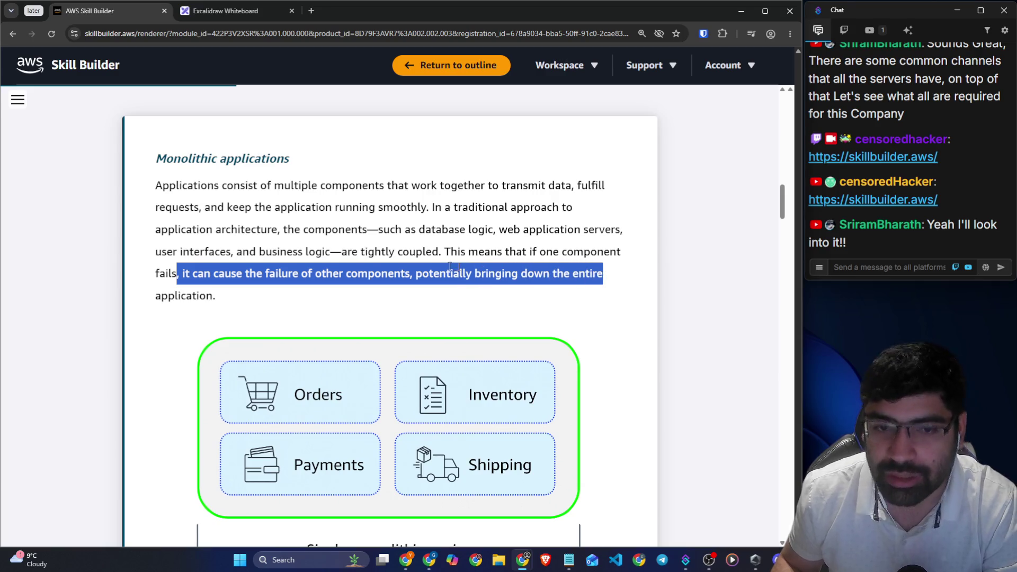
key(alt+Tab)
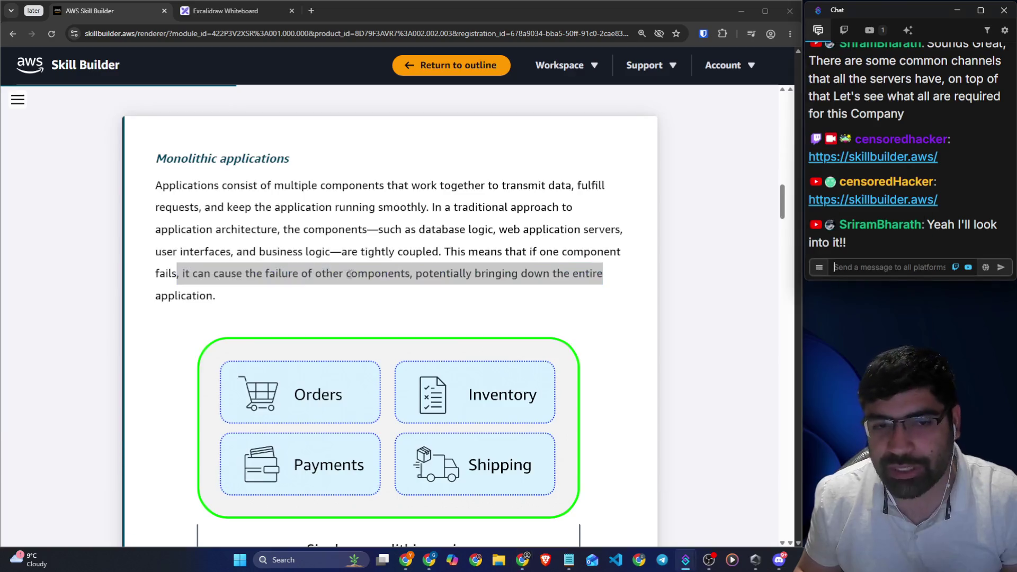
key(alt+Tab)
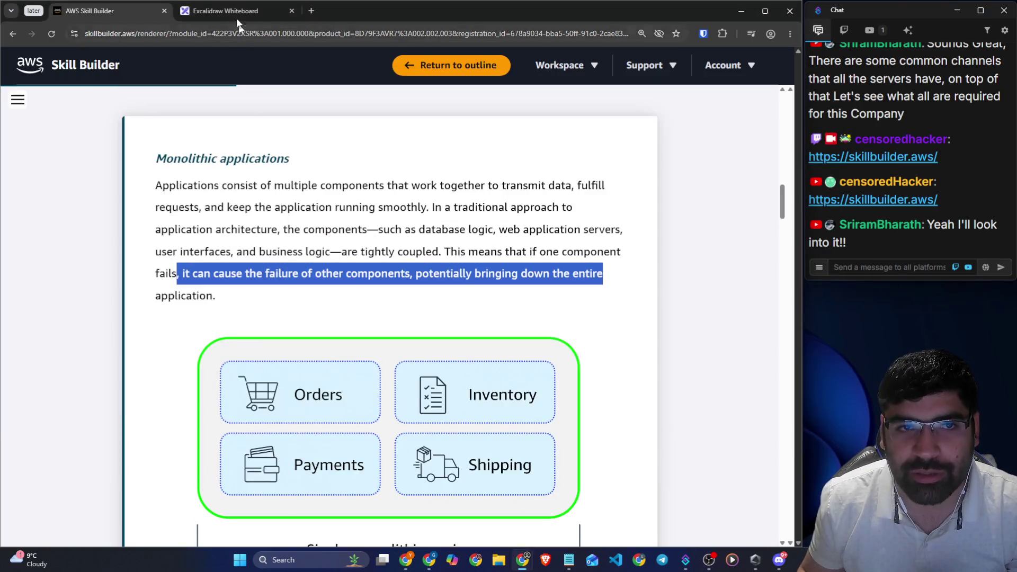
Bring the Excalidraw whiteboard with the Folder/App diagram back on screen
click(236, 16)
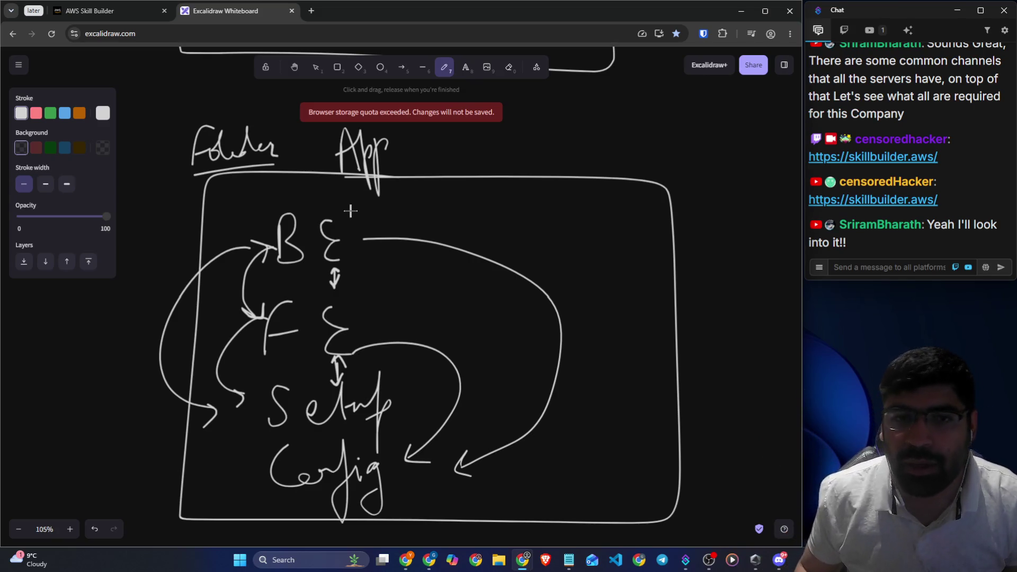
Pan the canvas and narrow the Folder/App box by pulling its right edge in
ctrl+scroll(427, 244, down, 3)
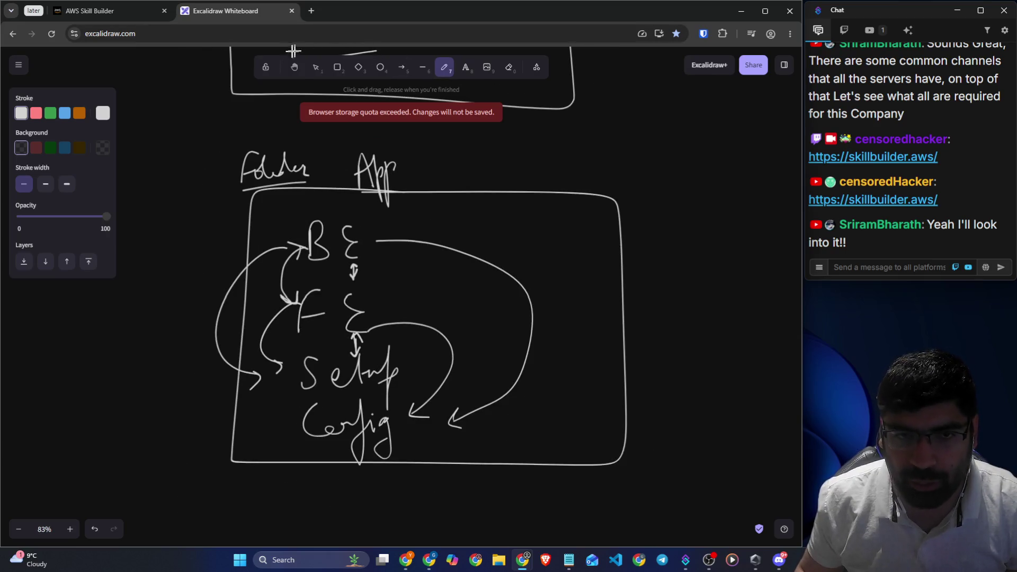
click(294, 67)
scroll(493, 201, right, 4)
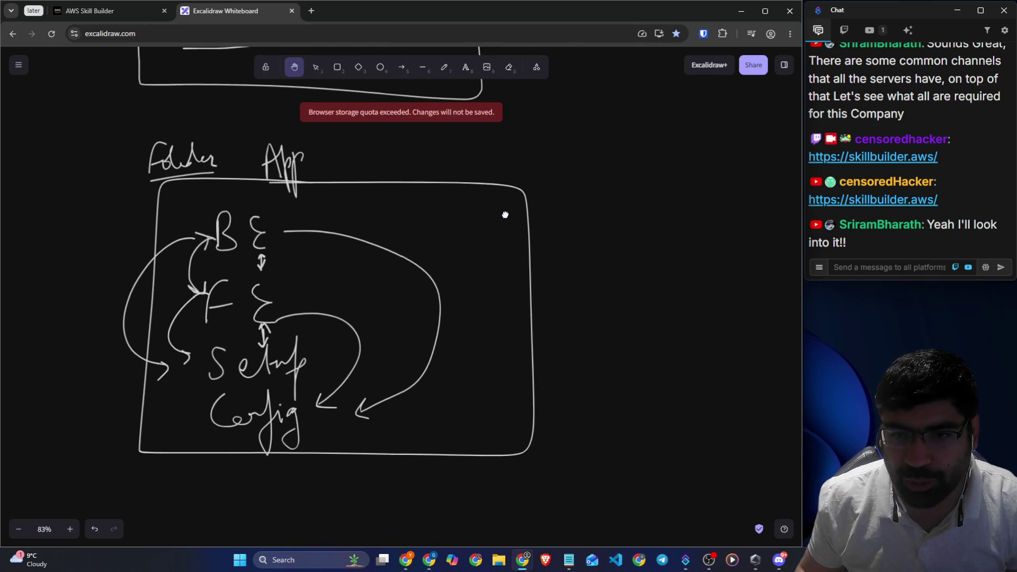
click(445, 67)
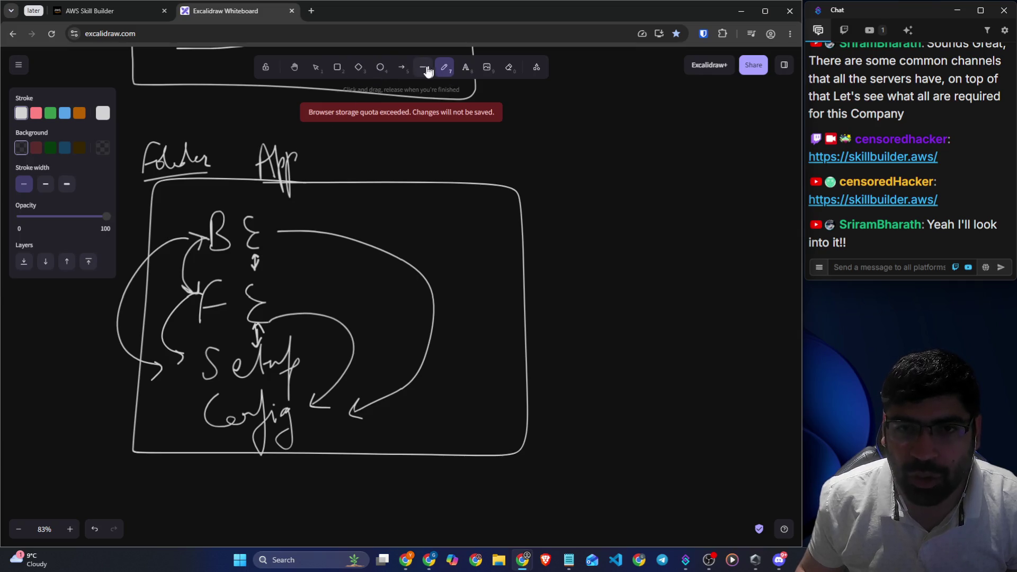
click(317, 69)
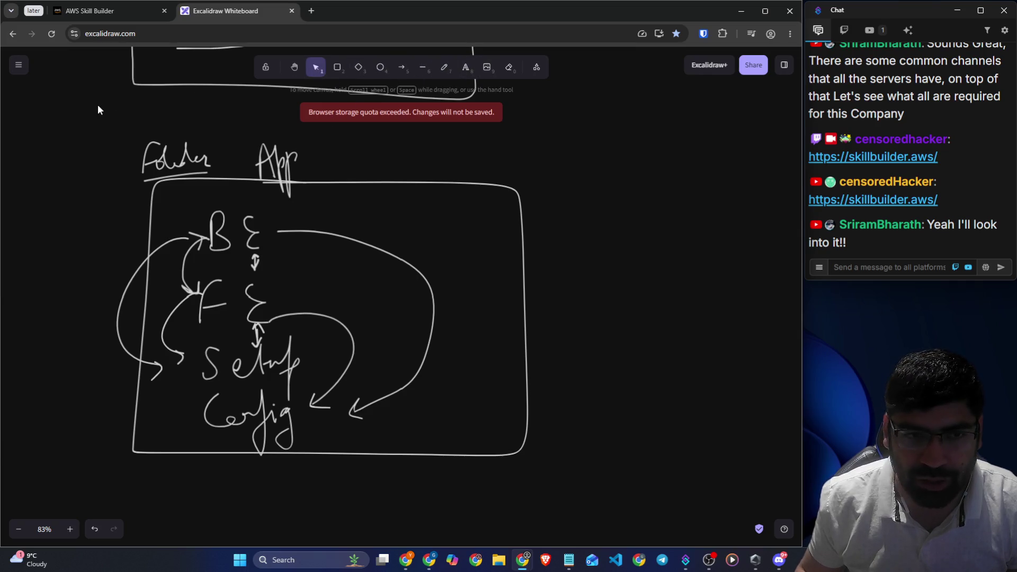
click(520, 233)
drag(528, 235, 424, 233)
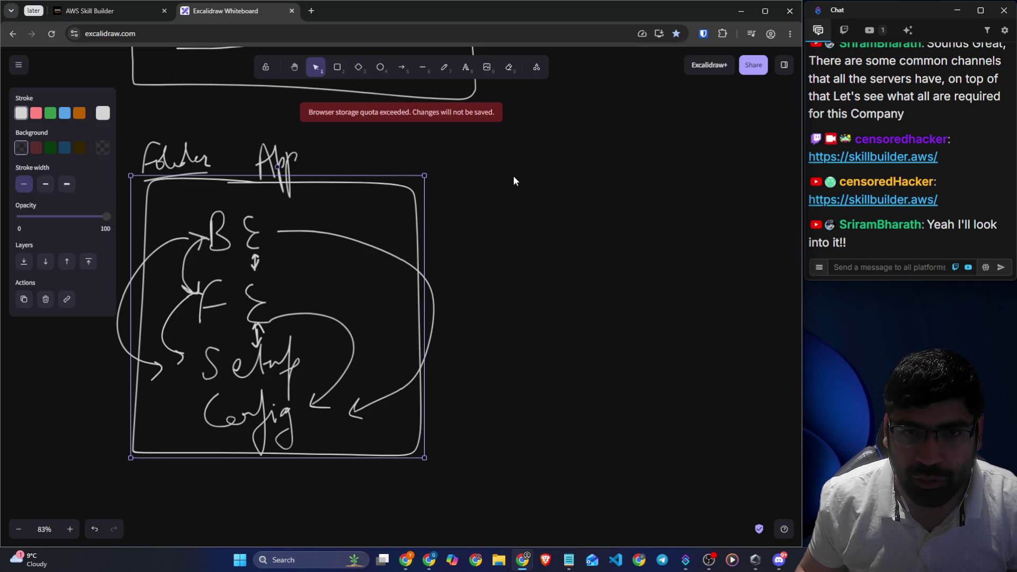
Select the whole Folder/App diagram and place a duplicate to its right
mouse_move(84, 95)
mouse_down()
mouse_move(413, 418)
mouse_move(526, 513)
mouse_move(517, 495)
mouse_up()
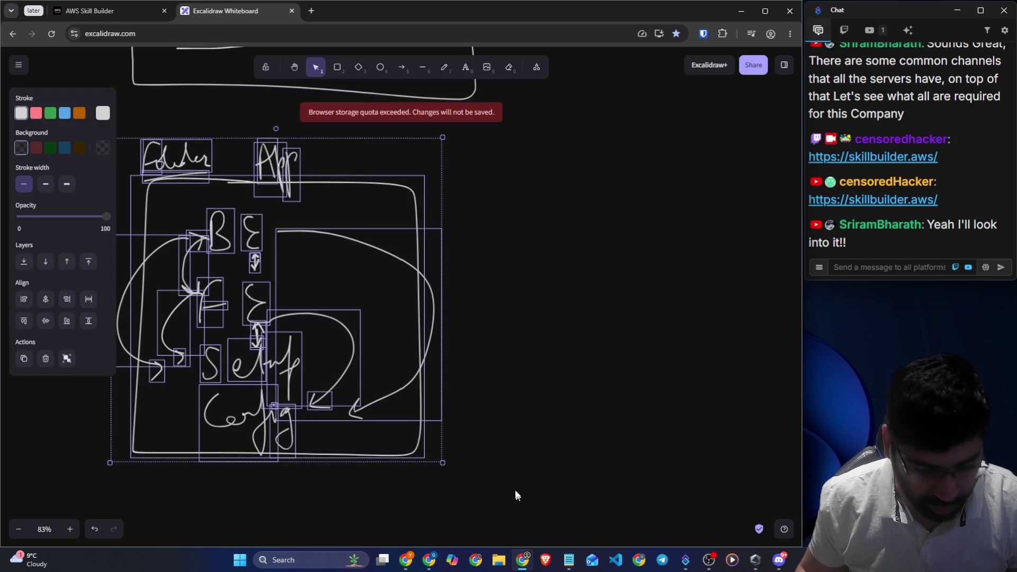
mouse_move(225, 229)
mouse_down()
mouse_move(458, 401)
mouse_move(553, 227)
mouse_move(549, 245)
mouse_up()
click(655, 518)
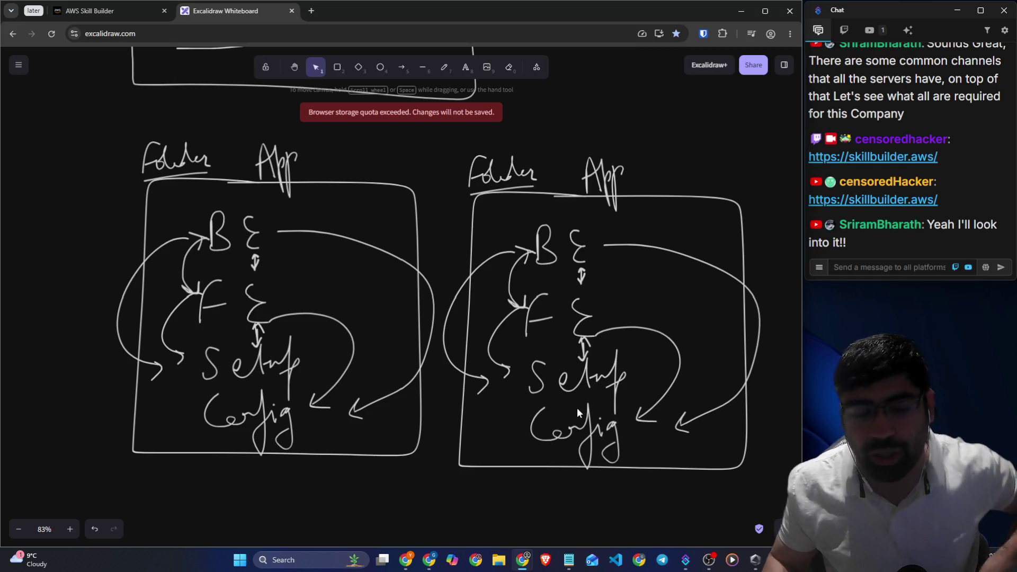
drag(370, 130, 109, 468)
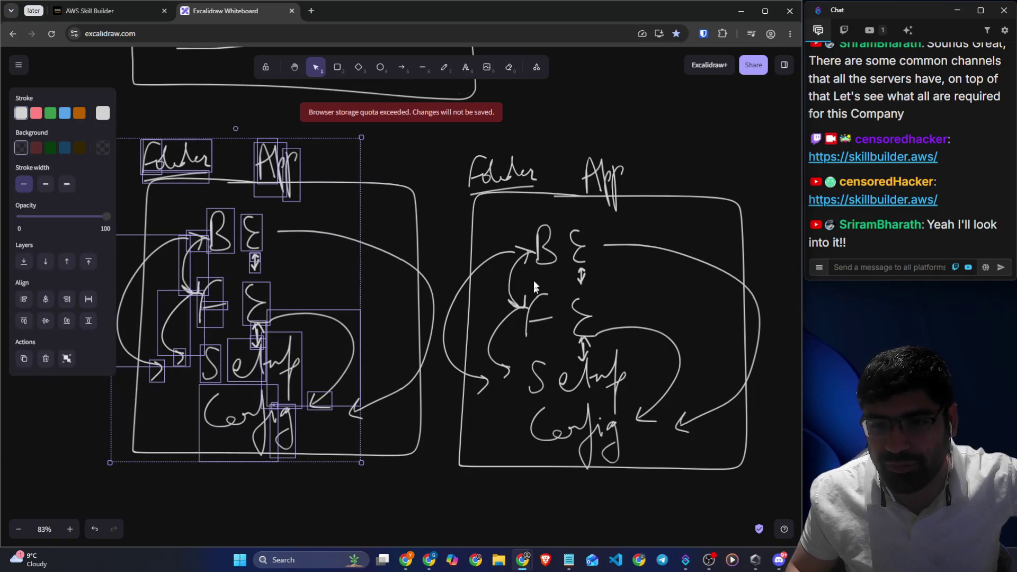
scroll(522, 211, down, 7)
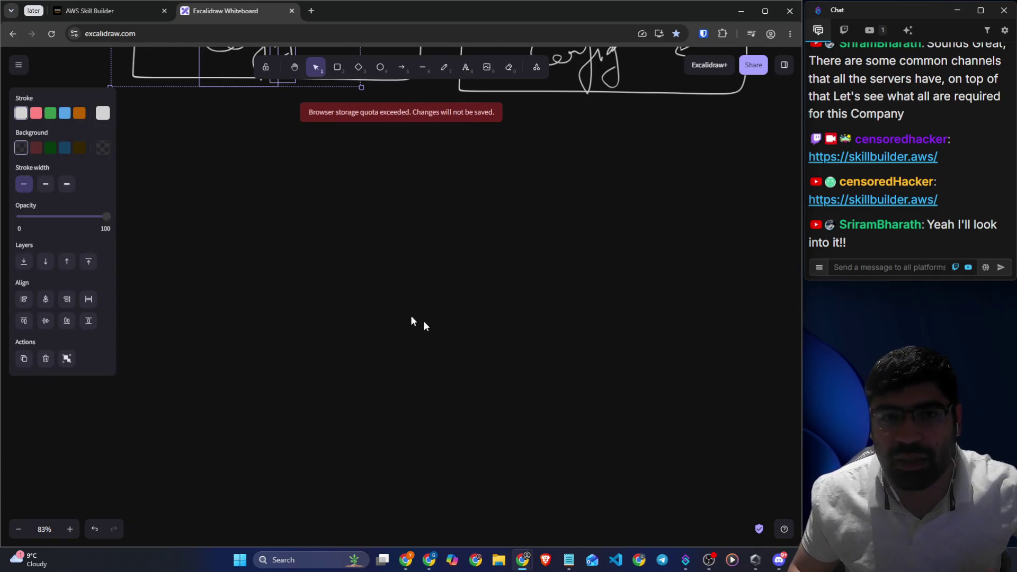
Highlight the phrase about bringing down the entire application, then scroll to Microservices architecture
click(120, 6)
scroll(332, 237, down, 1)
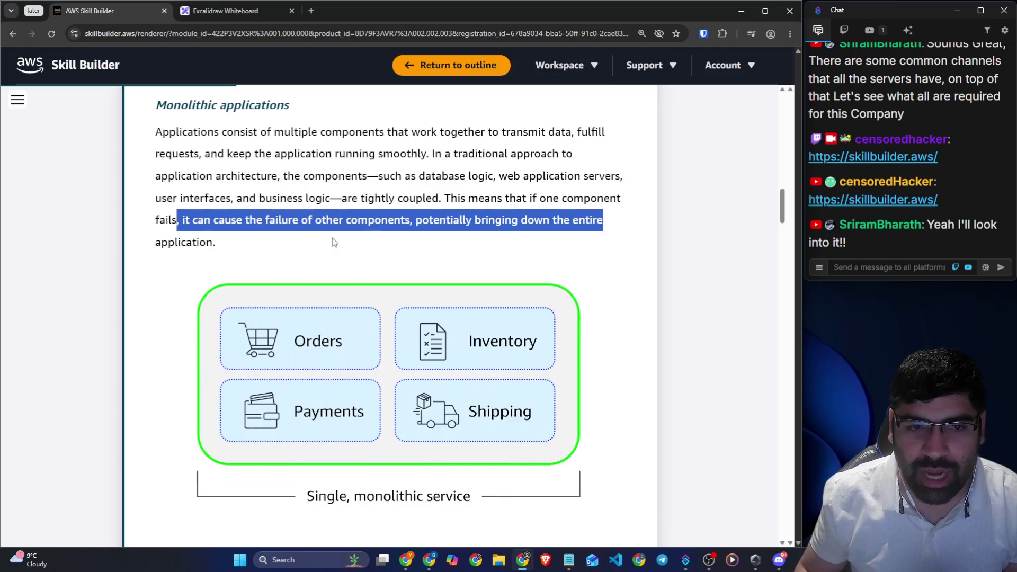
click(307, 242)
drag(393, 221, 572, 223)
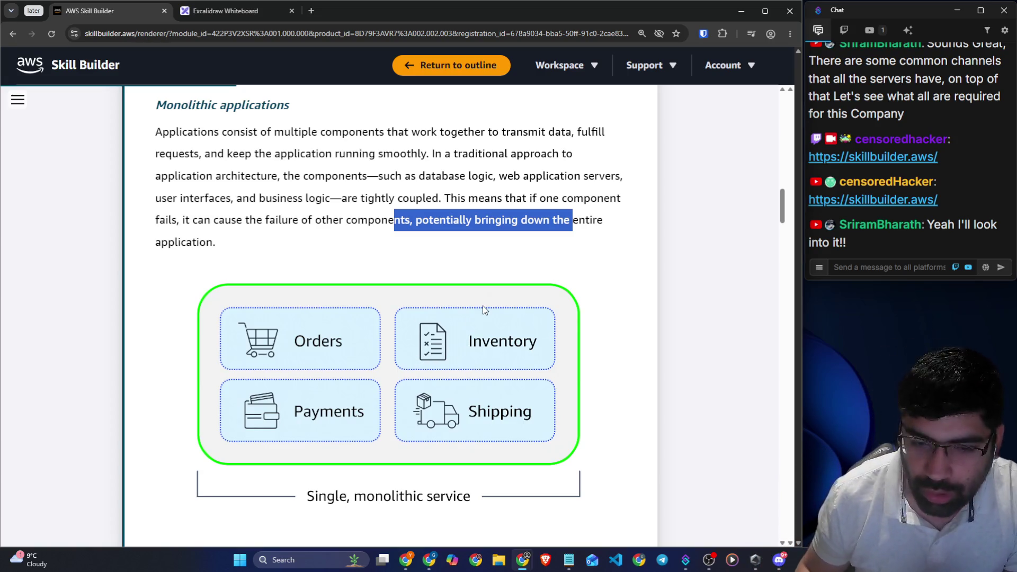
scroll(491, 353, down, 1)
scroll(491, 351, down, 2)
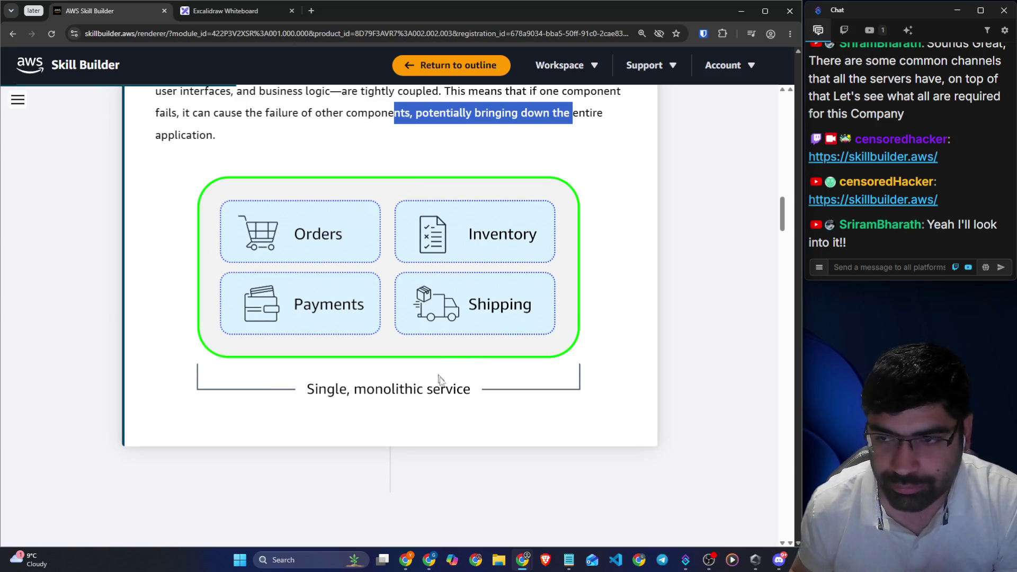
scroll(294, 211, down, 8)
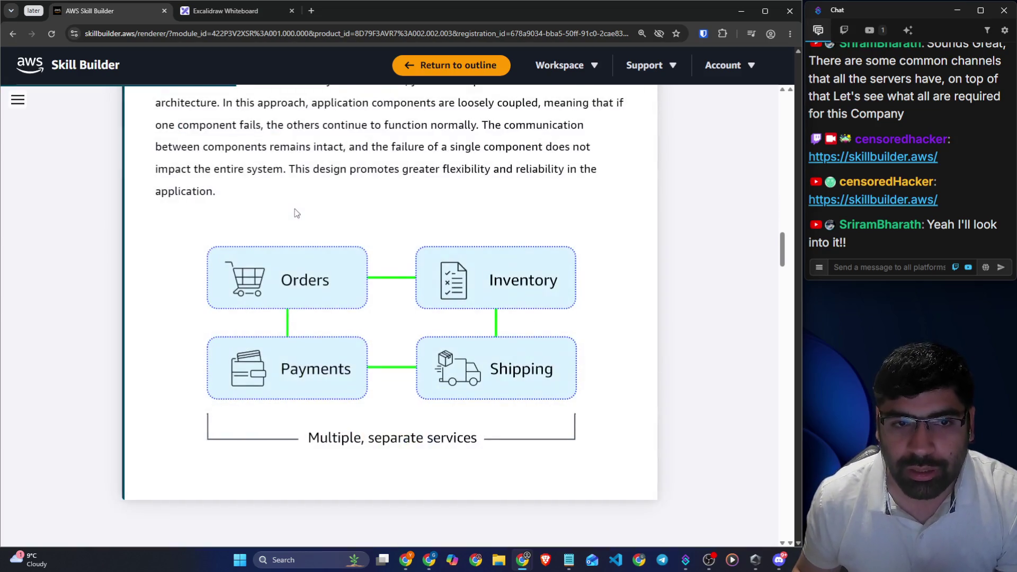
scroll(294, 209, up, 2)
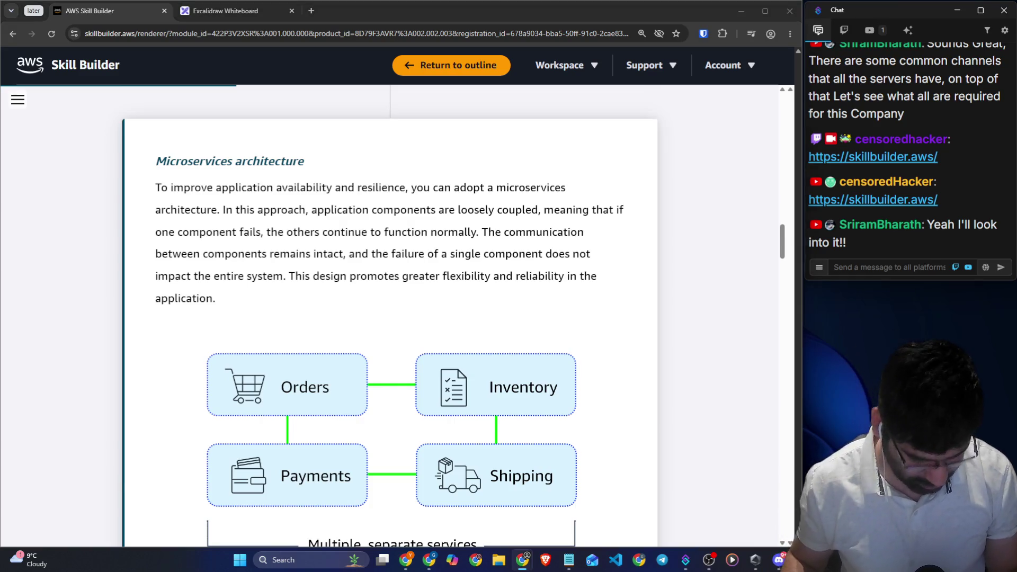
key(alt+Tab)
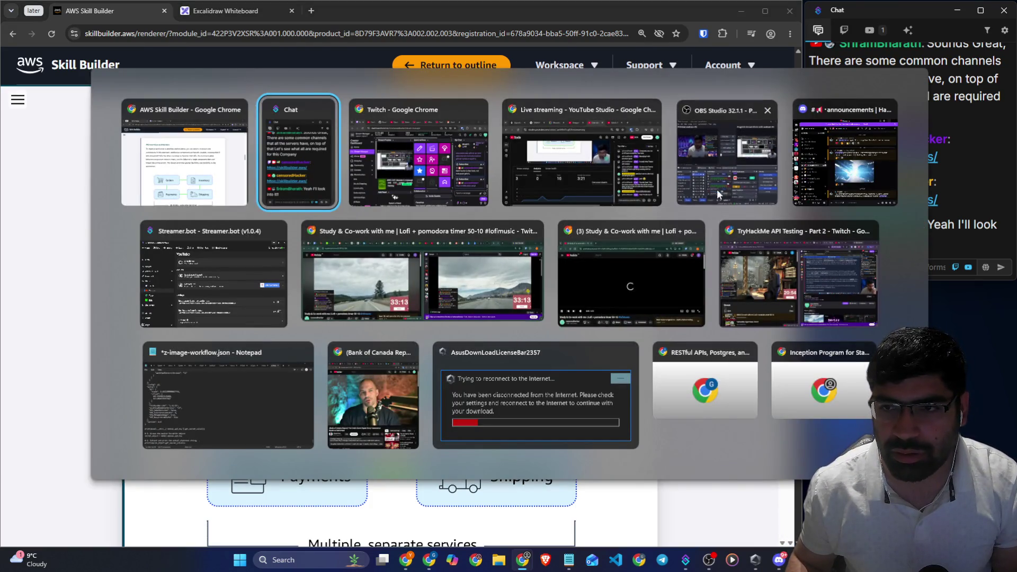
Glance at the OBS Studio window, then hide it to show the Microservices lesson again
click(717, 189)
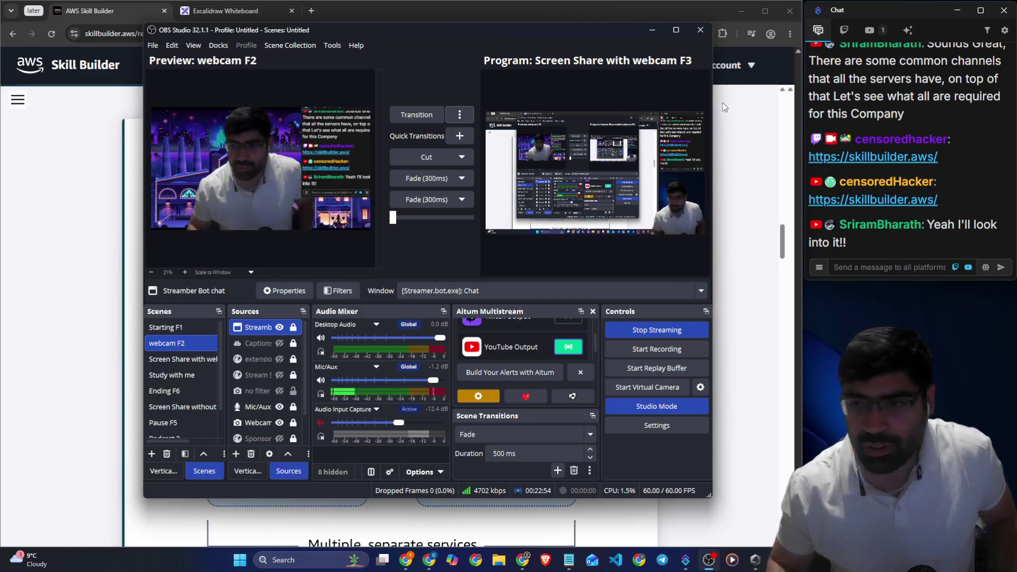
click(754, 174)
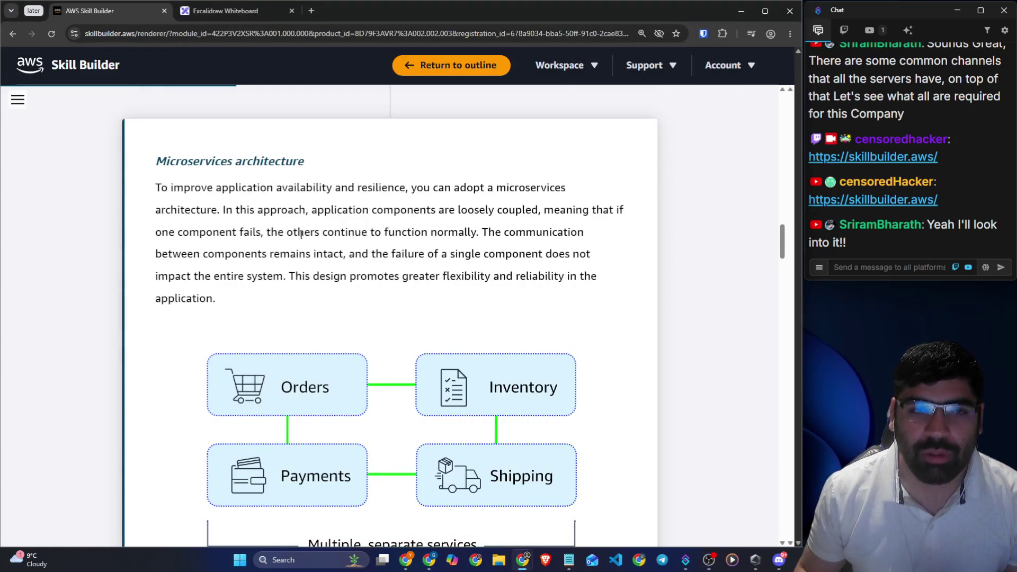
In the Excalidraw whiteboard, handwrite the title 'Micro - Services' with the pencil
click(219, 16)
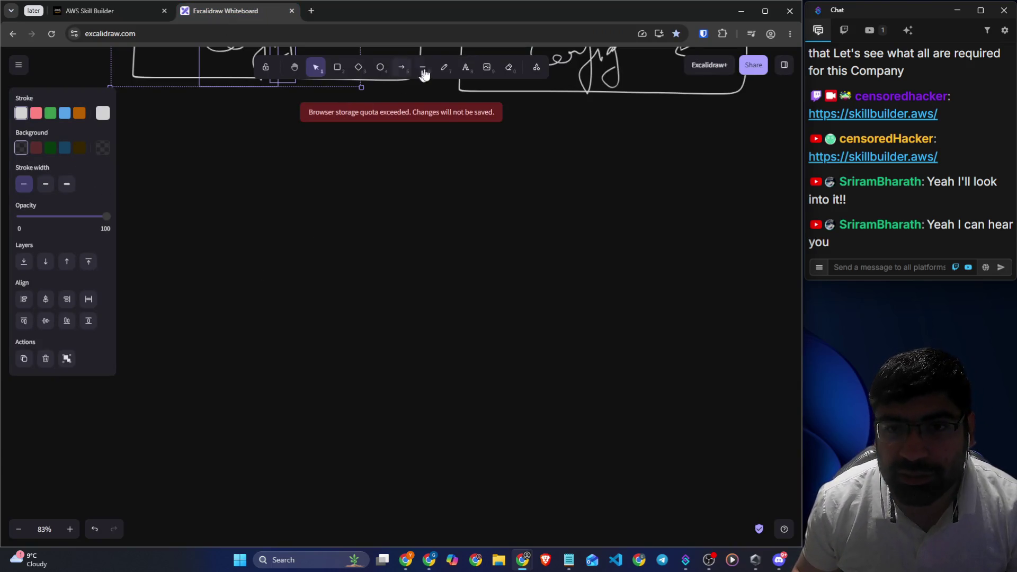
click(444, 67)
mouse_move(246, 208)
mouse_down()
mouse_move(262, 195)
mouse_move(277, 204)
mouse_move(368, 185)
mouse_up()
click(286, 169)
drag(408, 176, 391, 201)
drag(418, 191, 450, 181)
mouse_move(462, 181)
mouse_down()
mouse_move(482, 176)
mouse_move(516, 196)
mouse_move(543, 178)
mouse_move(532, 201)
mouse_move(522, 195)
mouse_up()
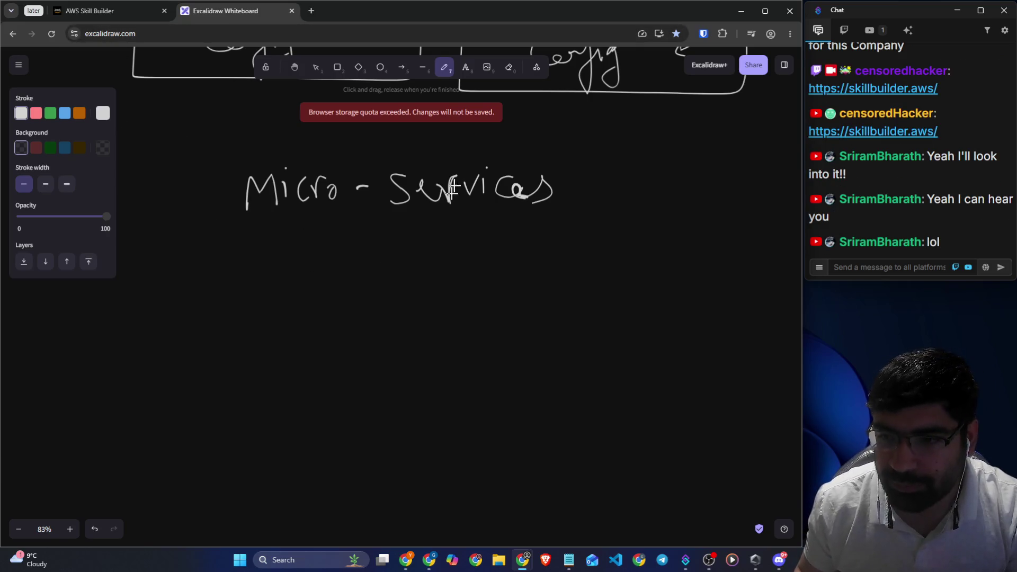
Draw the first rectangle below the title and handwrite the label Db in it
click(359, 67)
click(336, 69)
drag(226, 252, 349, 357)
scroll(425, 325, up, 5)
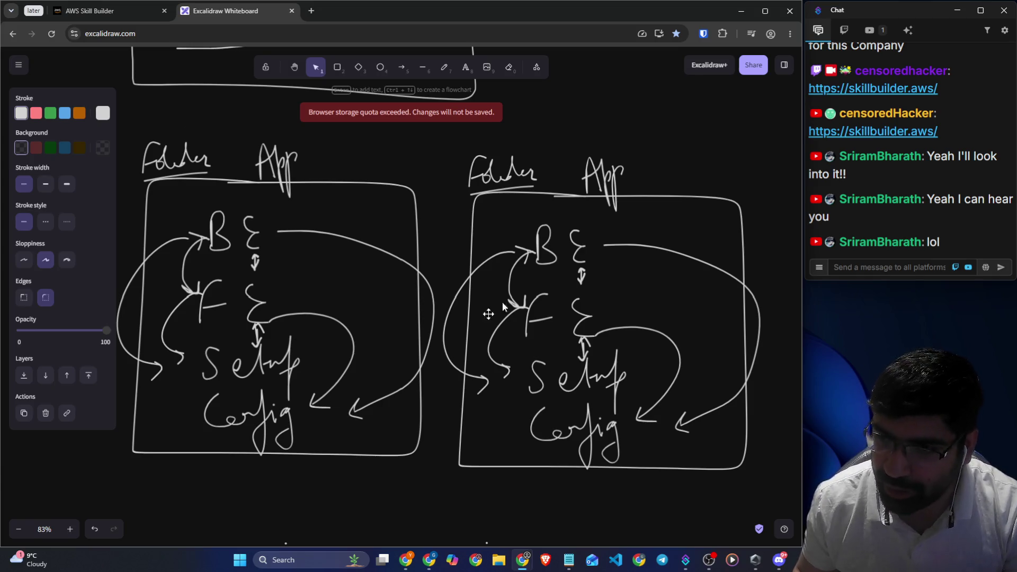
drag(448, 132, 729, 465)
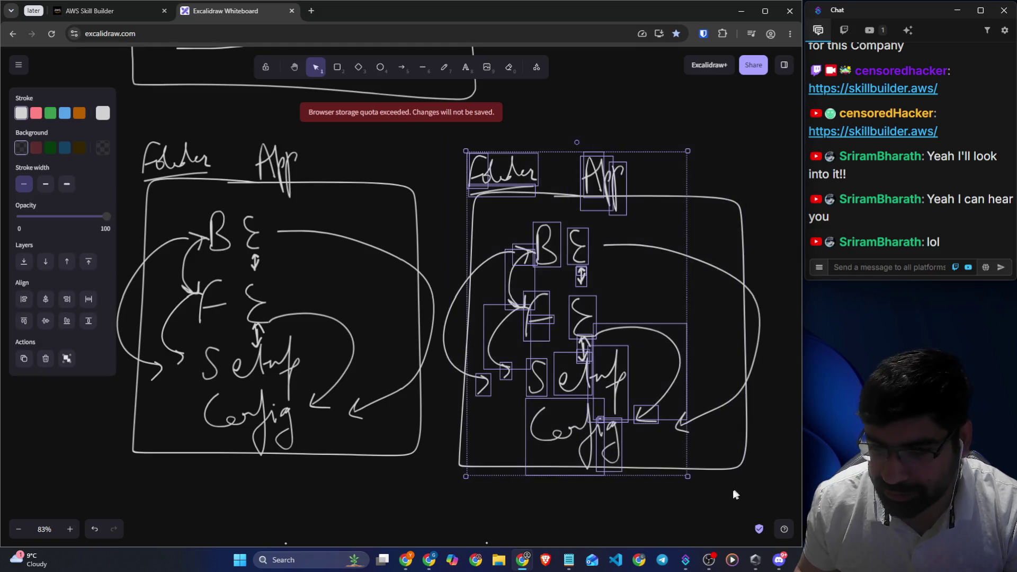
scroll(442, 399, down, 2)
click(476, 371)
scroll(481, 383, down, 4)
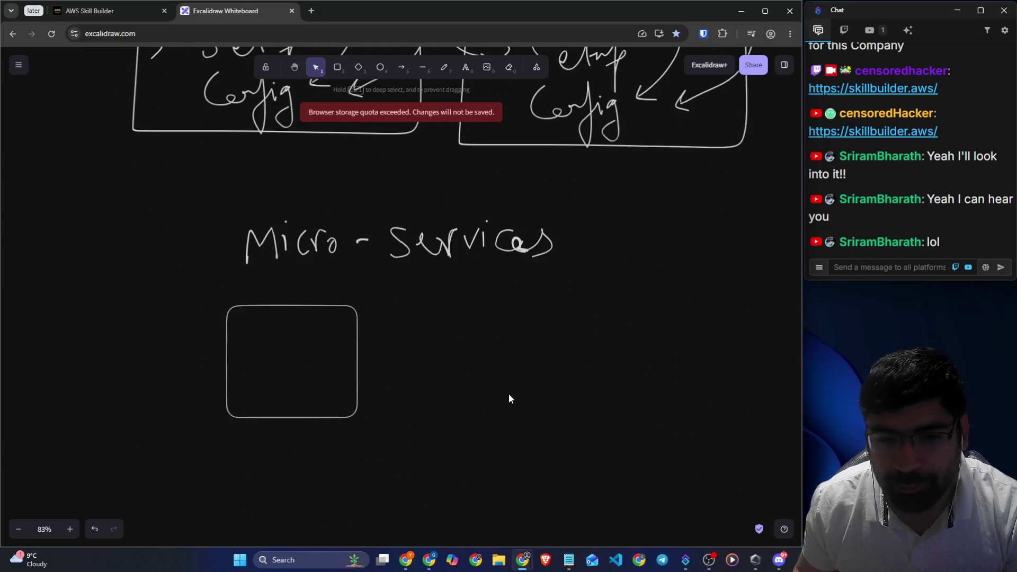
scroll(508, 397, down, 3)
click(446, 67)
scroll(431, 284, up, 1)
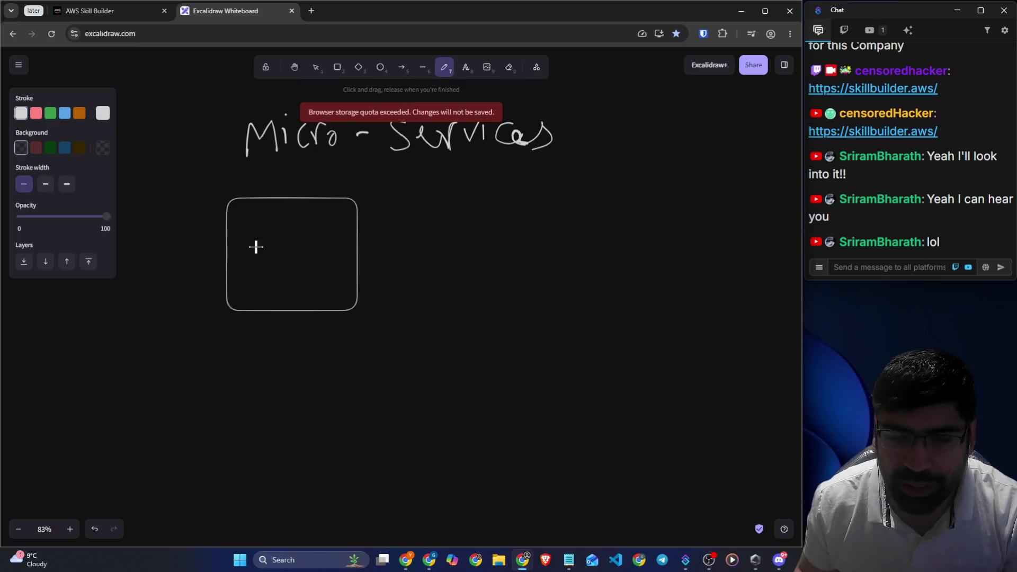
mouse_move(253, 224)
mouse_down()
mouse_move(253, 247)
mouse_move(285, 245)
mouse_up()
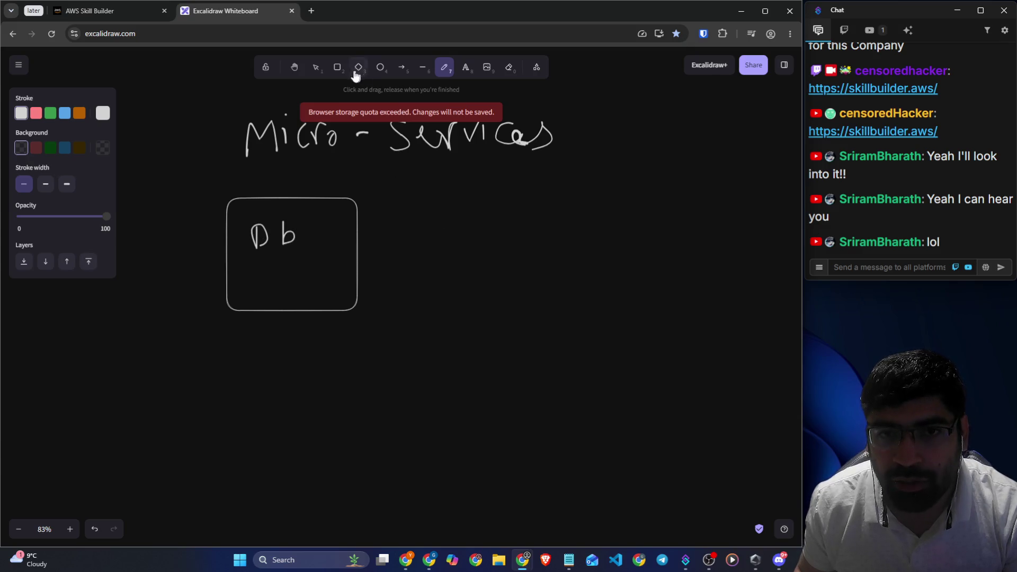
Draw three more rectangles: one right of Db, one below it, one at lower right
click(336, 66)
drag(461, 195, 601, 311)
click(259, 372)
drag(238, 352, 381, 486)
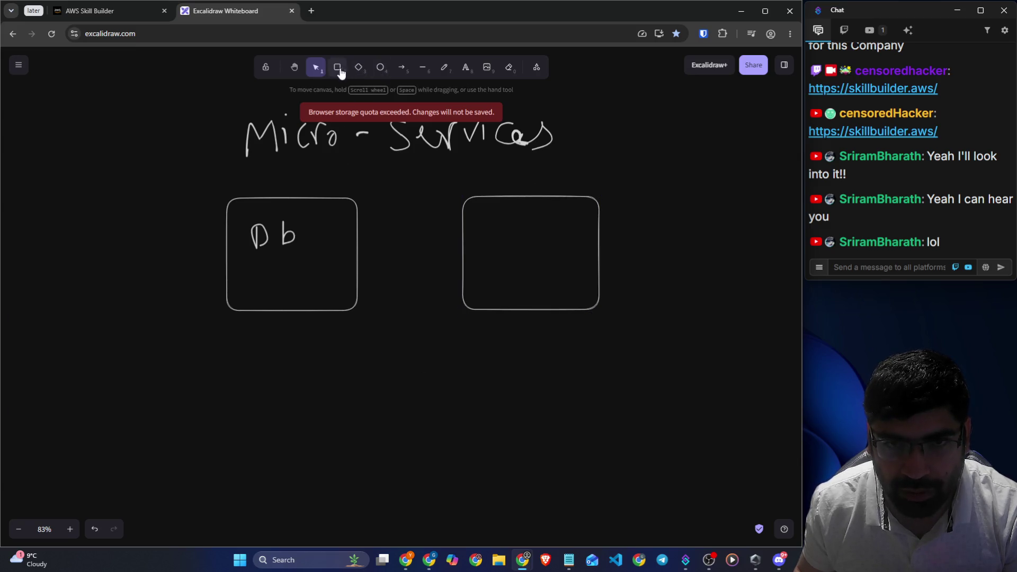
click(337, 67)
drag(254, 364, 344, 462)
click(343, 69)
drag(488, 349, 614, 451)
Label the boxes FE and BE, undo two stray strokes in the last box, and tick Db
click(445, 68)
mouse_move(495, 209)
mouse_down()
mouse_move(511, 208)
mouse_move(494, 231)
mouse_up()
mouse_move(495, 222)
mouse_down()
mouse_move(531, 210)
mouse_move(529, 236)
mouse_up()
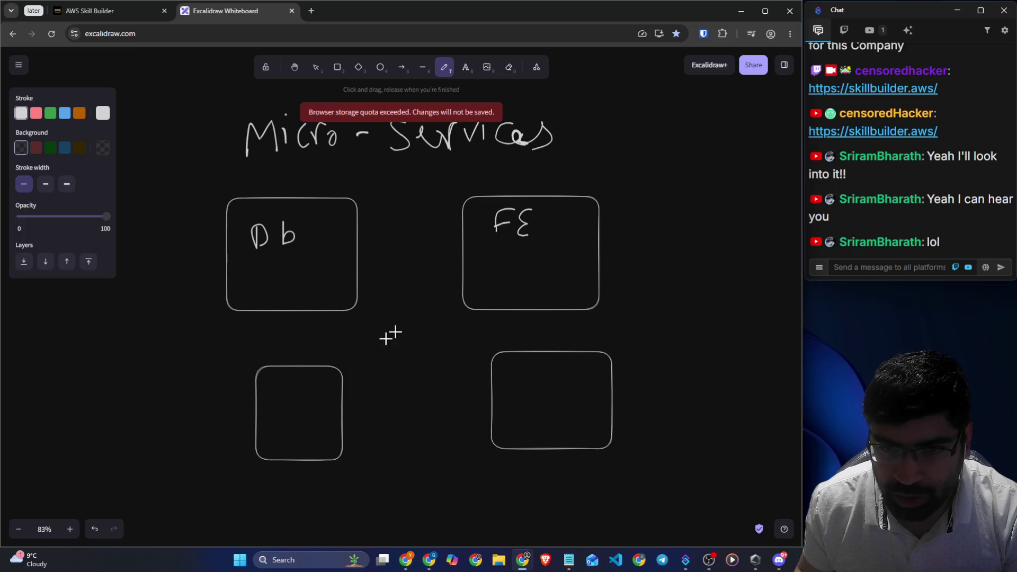
mouse_move(276, 377)
mouse_down()
mouse_move(277, 397)
mouse_move(298, 384)
mouse_move(307, 395)
mouse_up()
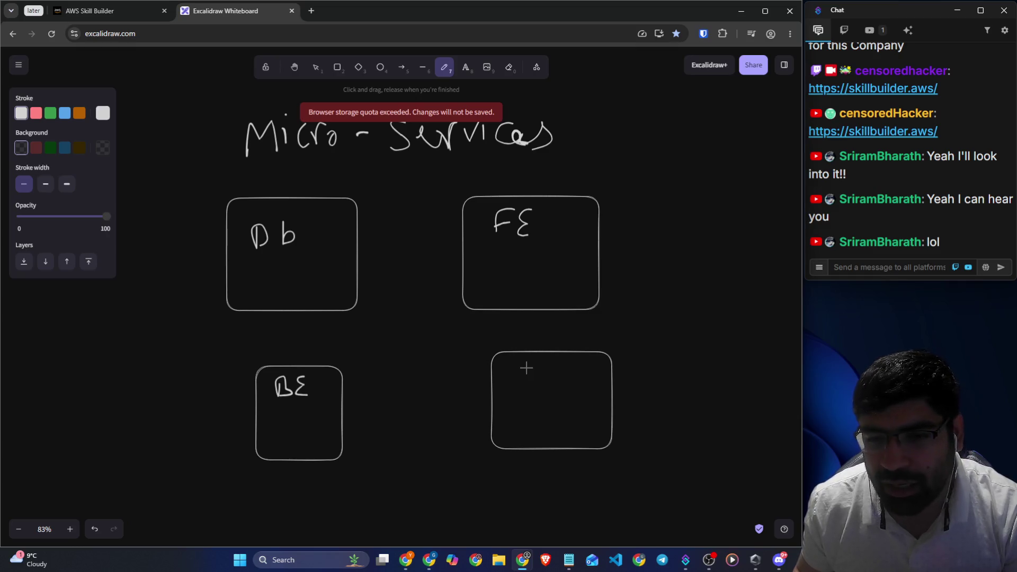
drag(526, 369, 524, 385)
key(ctrl+z)
key(ctrl+z)
key(ctrl+z)
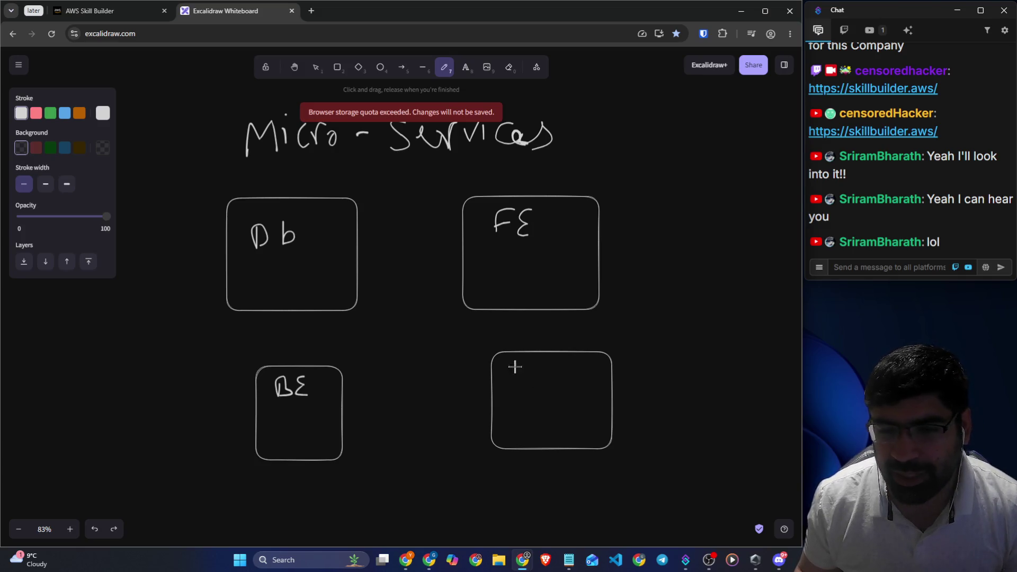
mouse_move(516, 365)
mouse_down()
mouse_move(536, 378)
mouse_move(524, 365)
mouse_move(518, 388)
mouse_move(541, 375)
mouse_move(545, 357)
mouse_move(577, 382)
mouse_up()
key(ctrl+z)
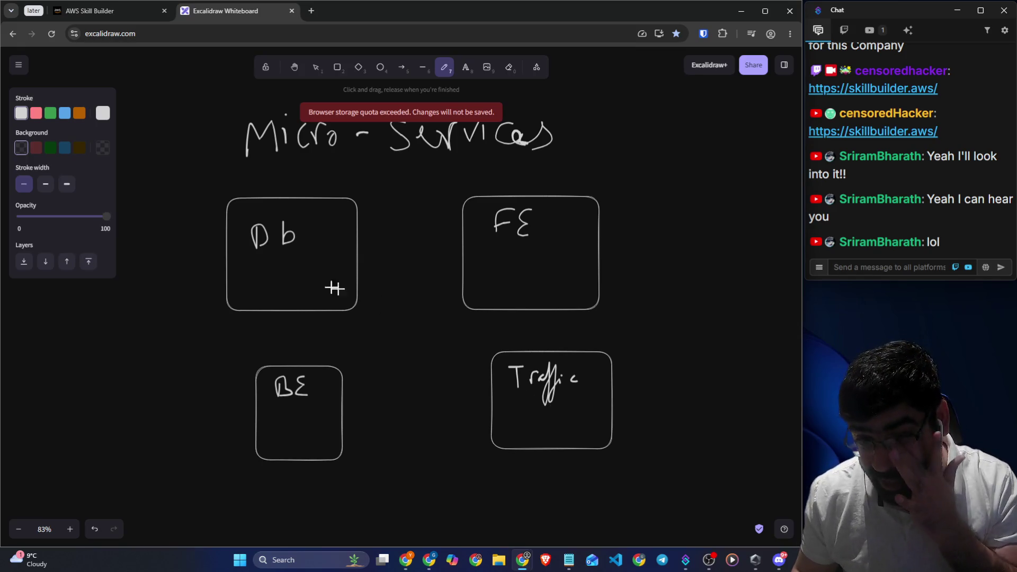
drag(186, 189, 244, 168)
Tick the FE, BE and Traffic boxes, underline FE, Db and BE, and dot Traffic
mouse_move(451, 181)
mouse_down()
mouse_move(461, 189)
mouse_move(507, 158)
mouse_up()
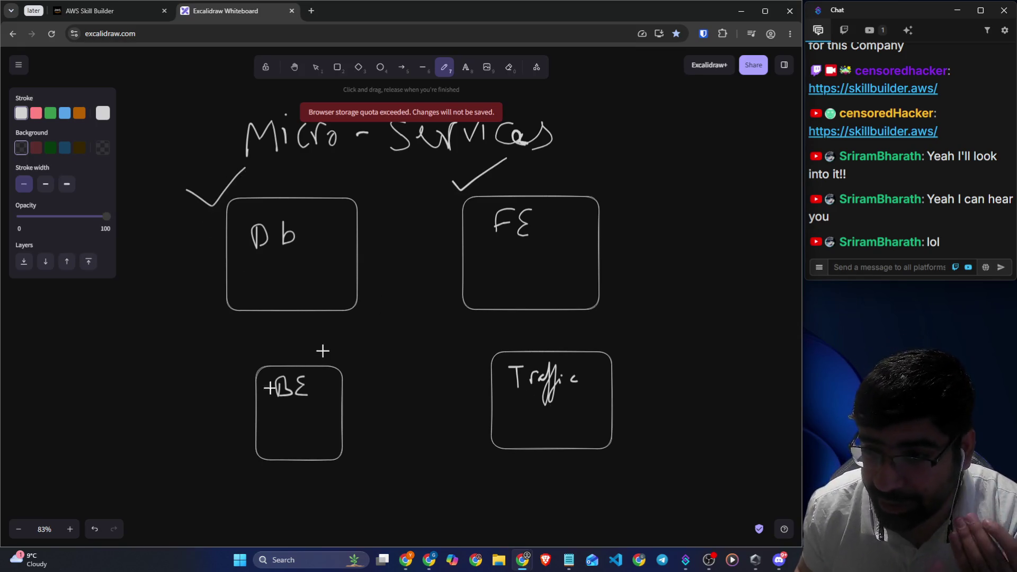
drag(220, 369, 298, 332)
mouse_move(488, 343)
mouse_down()
mouse_move(498, 355)
mouse_move(536, 336)
mouse_up()
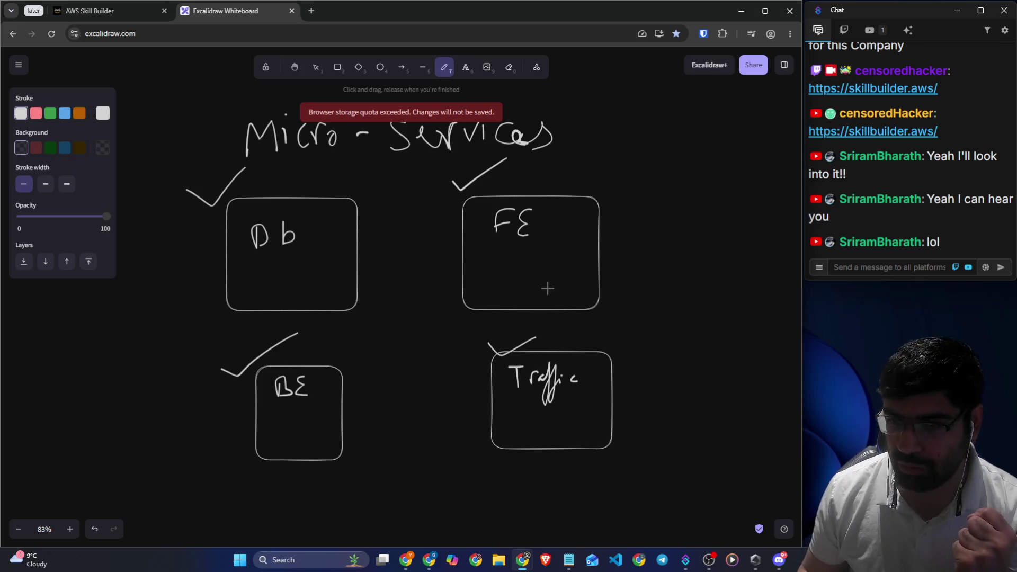
drag(507, 238, 544, 240)
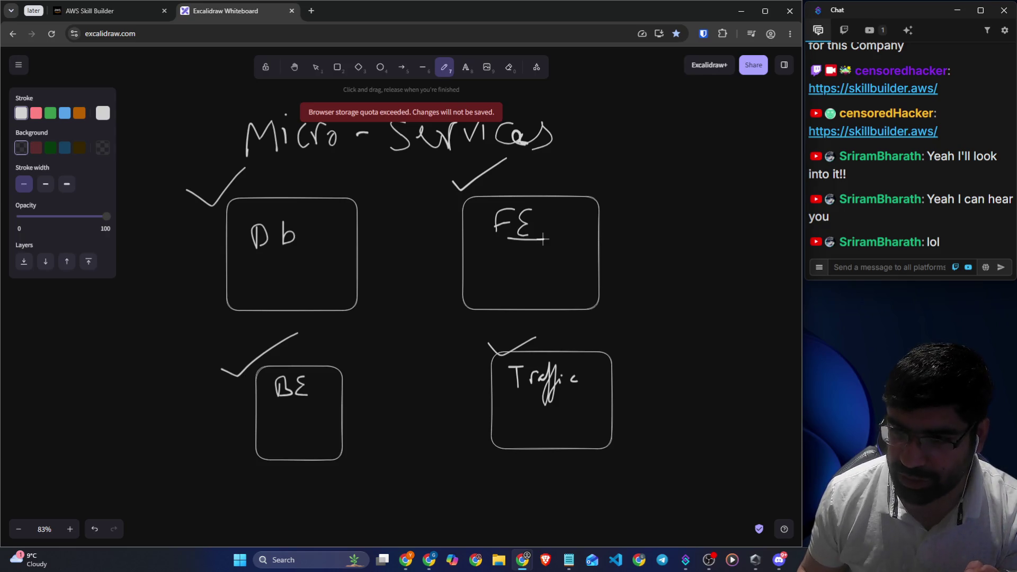
drag(270, 276, 295, 276)
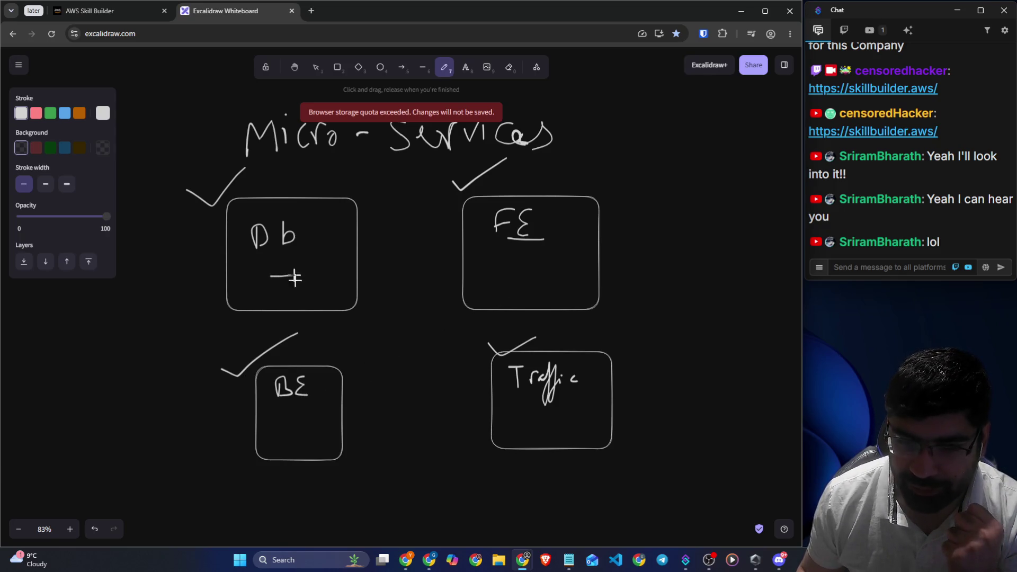
drag(293, 423, 309, 423)
click(508, 425)
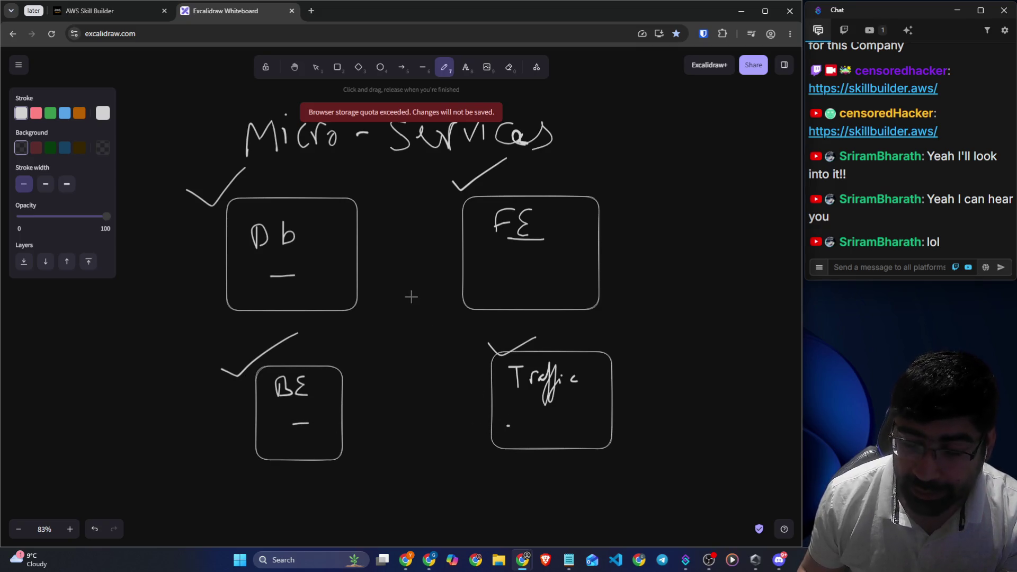
Cross out the FE box with an X and draw a curved arrow beside it
click(507, 189)
drag(567, 190, 488, 274)
drag(507, 190, 558, 279)
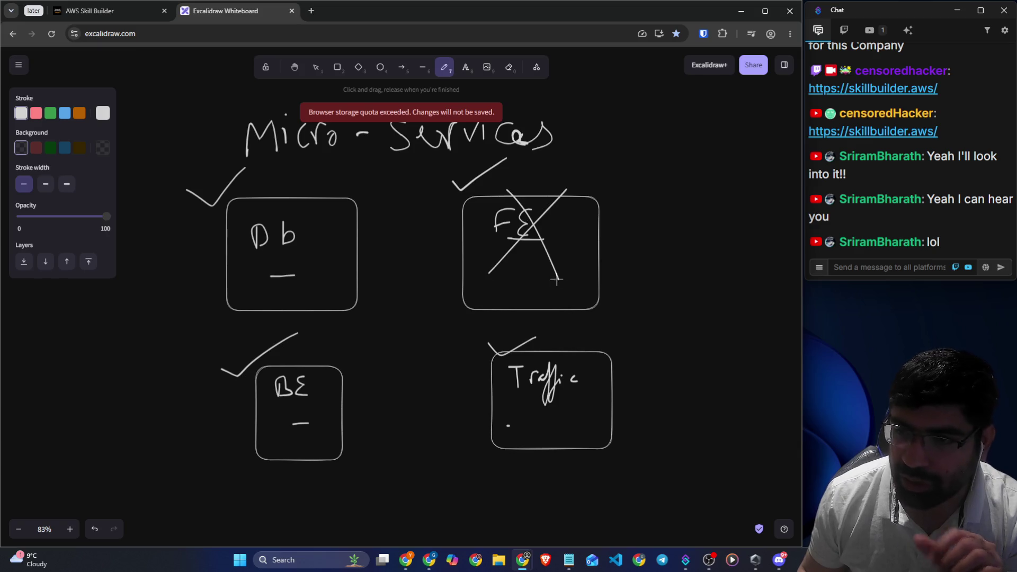
mouse_move(608, 258)
mouse_down()
mouse_move(653, 204)
mouse_move(672, 217)
mouse_up()
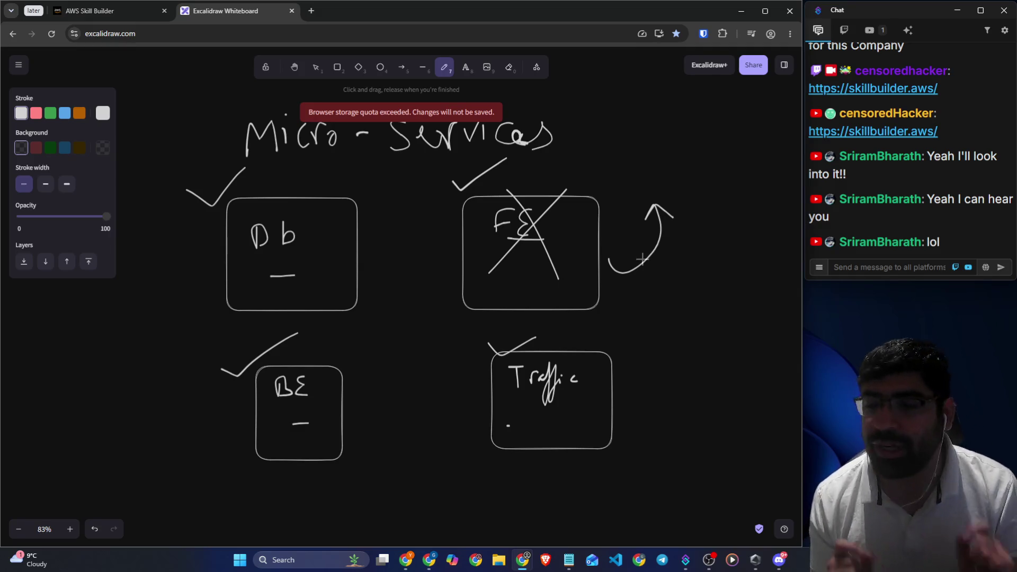
scroll(597, 248, up, 7)
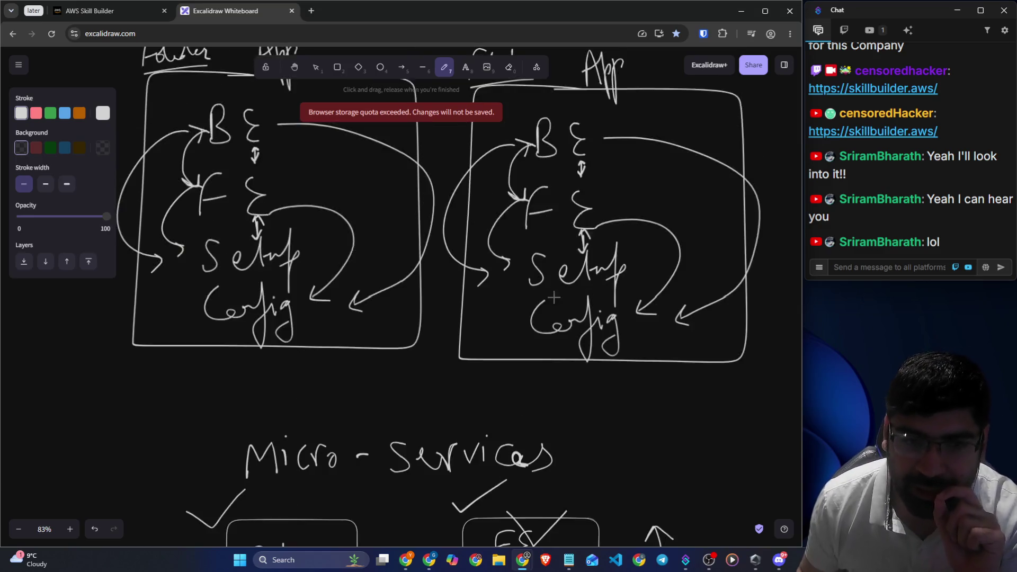
Write 4GB on the left monolith diagram and add slashes beside BE, FE, Setup and its bottom
scroll(210, 260, up, 1)
mouse_move(339, 140)
mouse_down()
mouse_move(360, 154)
mouse_move(393, 151)
mouse_move(391, 168)
mouse_up()
drag(284, 237, 333, 215)
drag(306, 304, 347, 274)
drag(312, 374, 352, 352)
drag(321, 469, 359, 442)
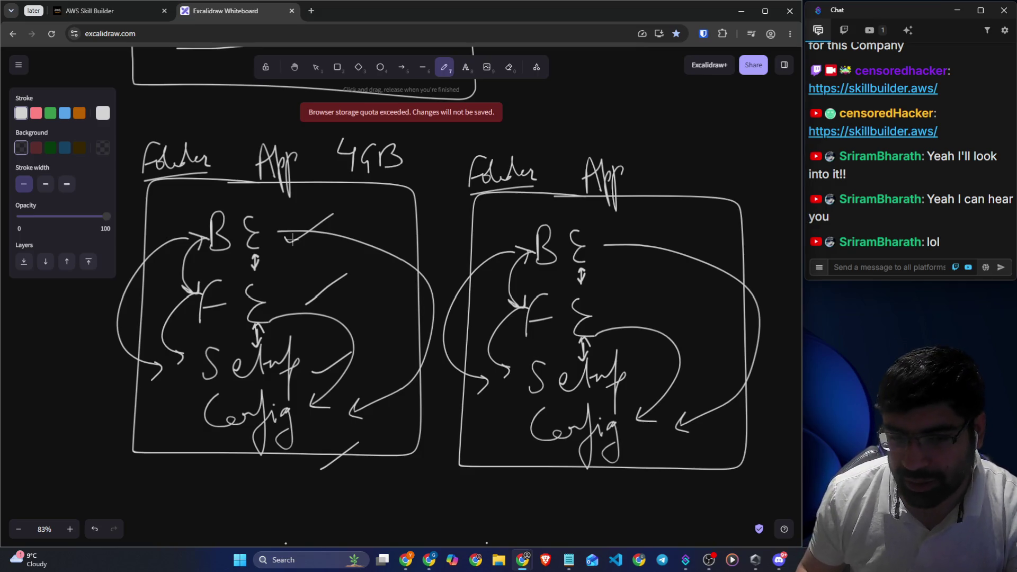
scroll(292, 239, down, 7)
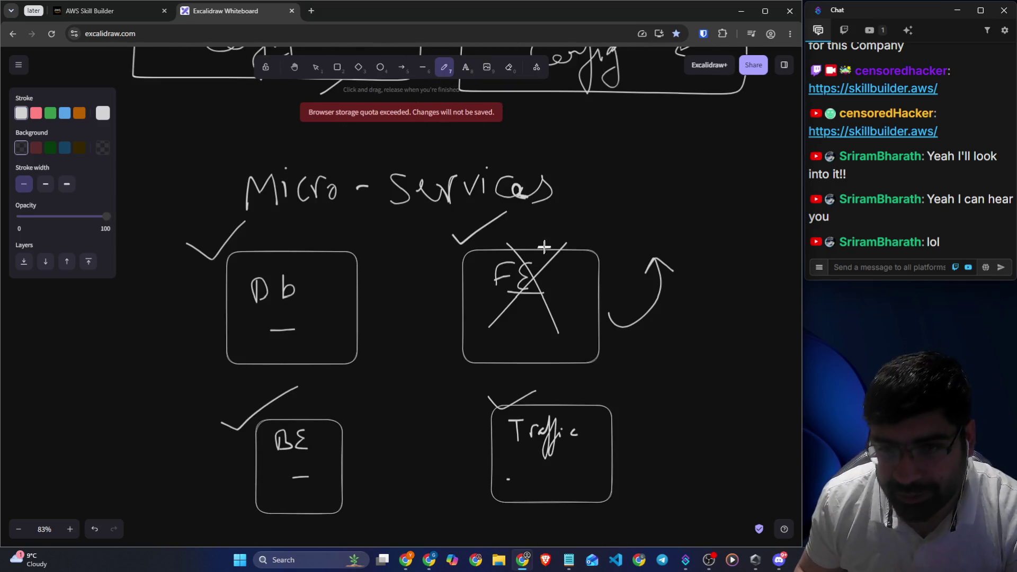
Write 1GB notes beside the Db, BE and Traffic boxes
mouse_move(341, 232)
mouse_down()
mouse_move(361, 243)
mouse_move(390, 236)
mouse_up()
mouse_move(384, 233)
mouse_down()
mouse_move(380, 259)
mouse_move(400, 247)
mouse_up()
mouse_move(332, 427)
mouse_down()
mouse_move(372, 424)
mouse_move(375, 434)
mouse_move(401, 416)
mouse_move(395, 427)
mouse_up()
mouse_move(635, 381)
mouse_down()
mouse_move(643, 407)
mouse_move(674, 419)
mouse_up()
drag(687, 374, 688, 405)
Write 1GB above the curved arrow beside the crossed-out FE box
drag(621, 217, 628, 253)
drag(623, 255, 644, 253)
drag(655, 204, 658, 256)
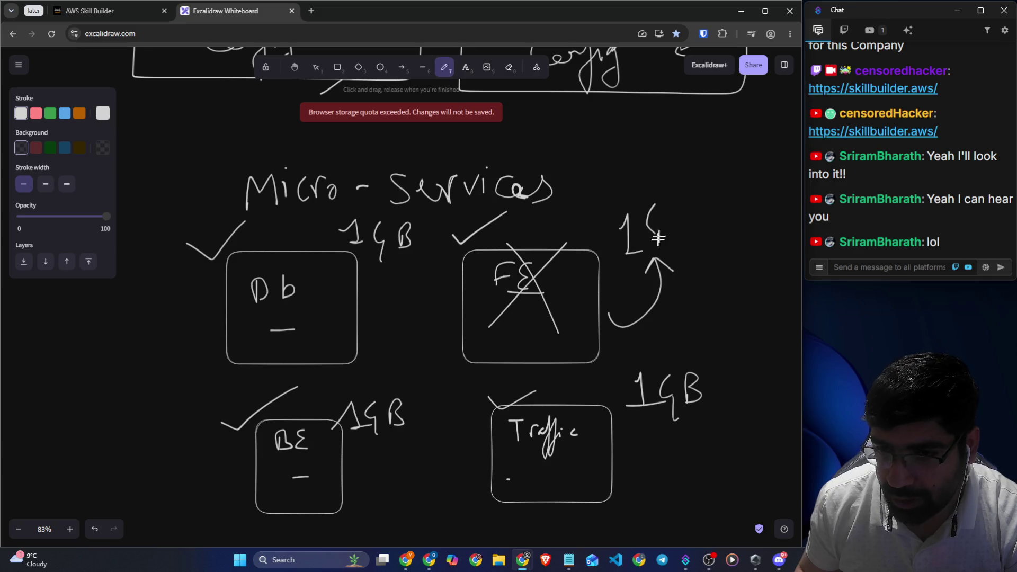
drag(678, 203, 679, 233)
drag(679, 201, 667, 238)
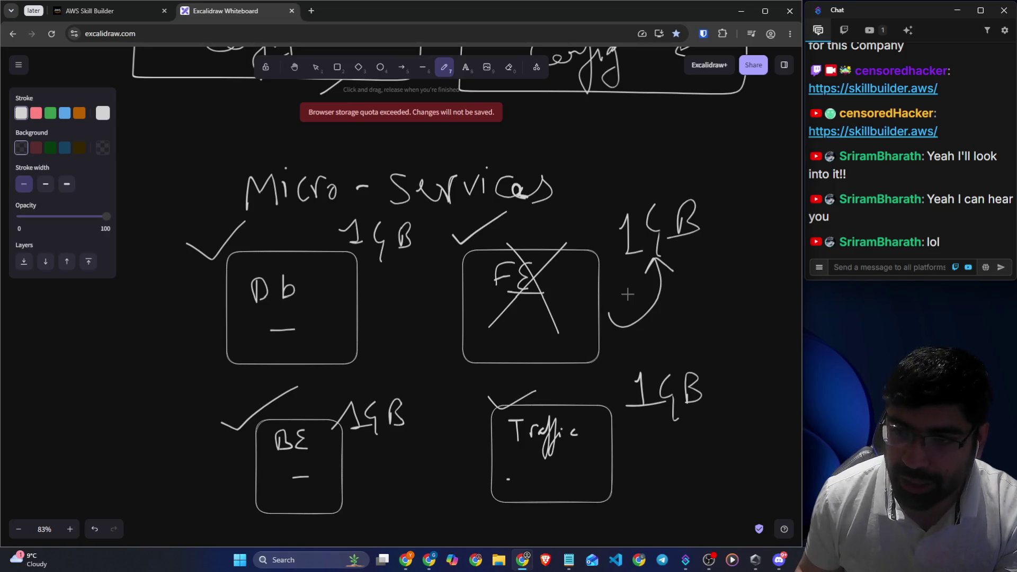
Open a new blank Chrome tab
scroll(627, 294, up, 7)
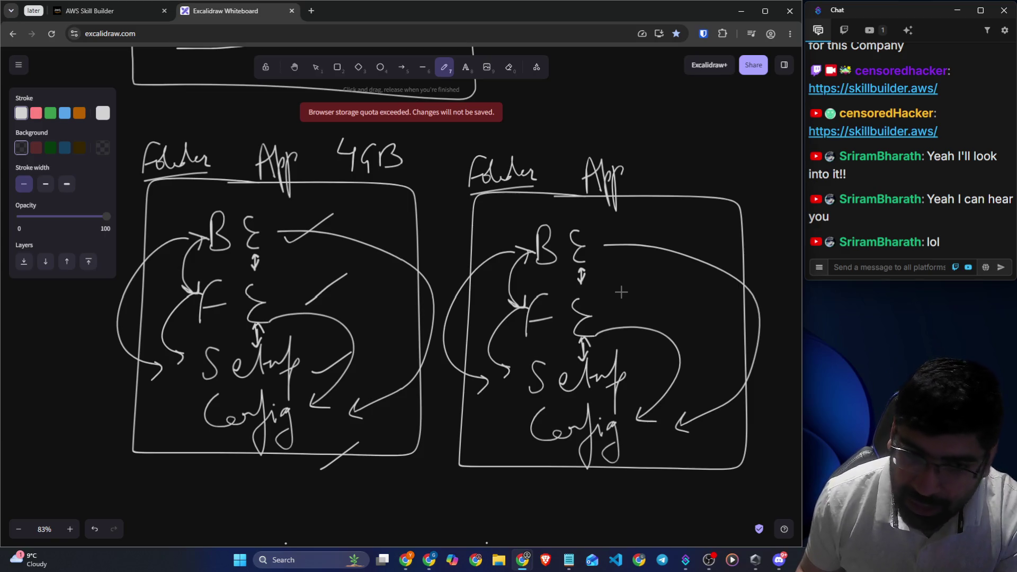
scroll(621, 291, down, 6)
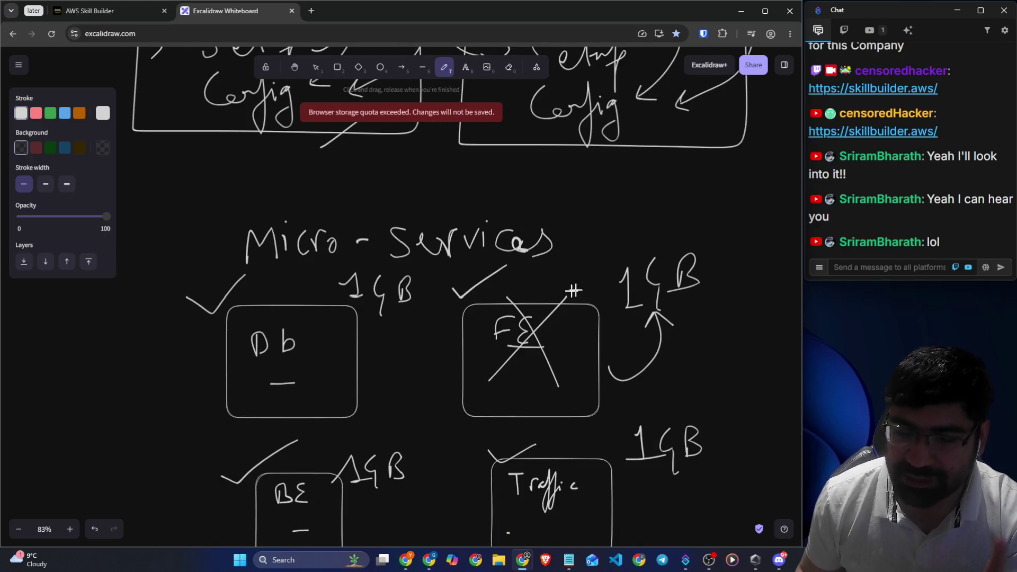
click(311, 11)
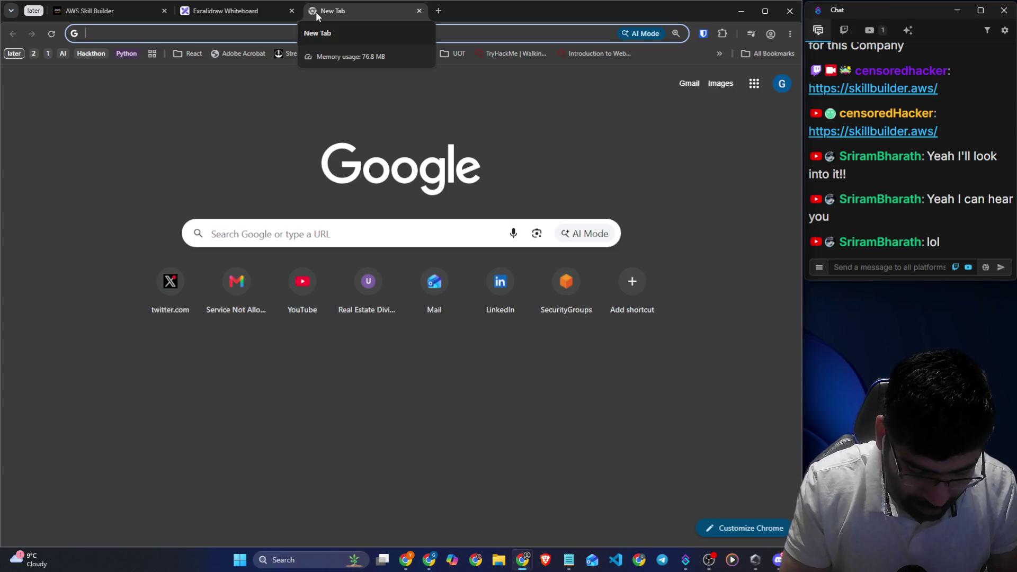
Search 'why amazon prime is monolithic but netflix is microservices', read the expanded AI overview, then return to Excalidraw
text(why amazon prime is monolithic )
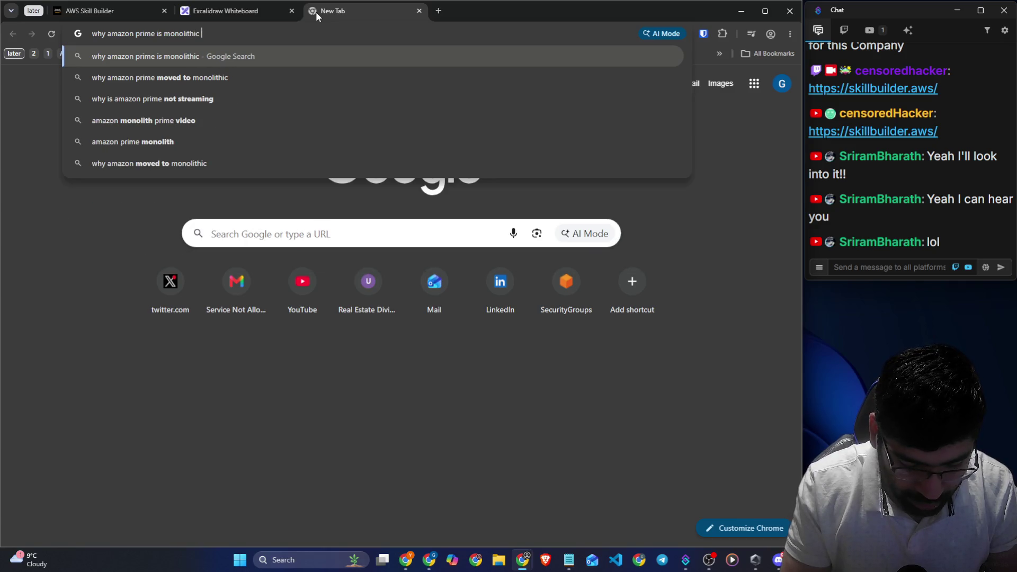
text(but netflix is )
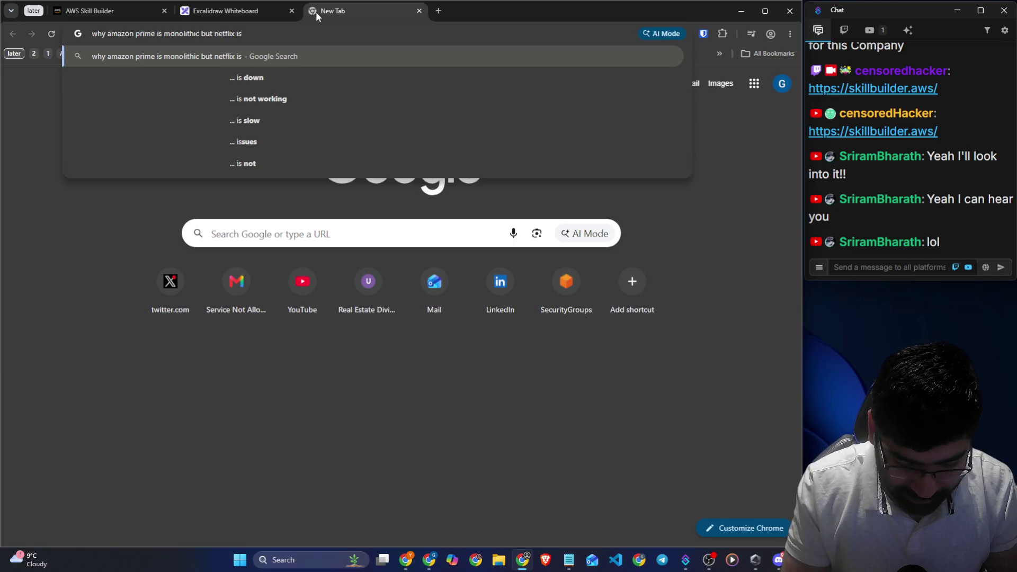
text(microservices)
key(Return)
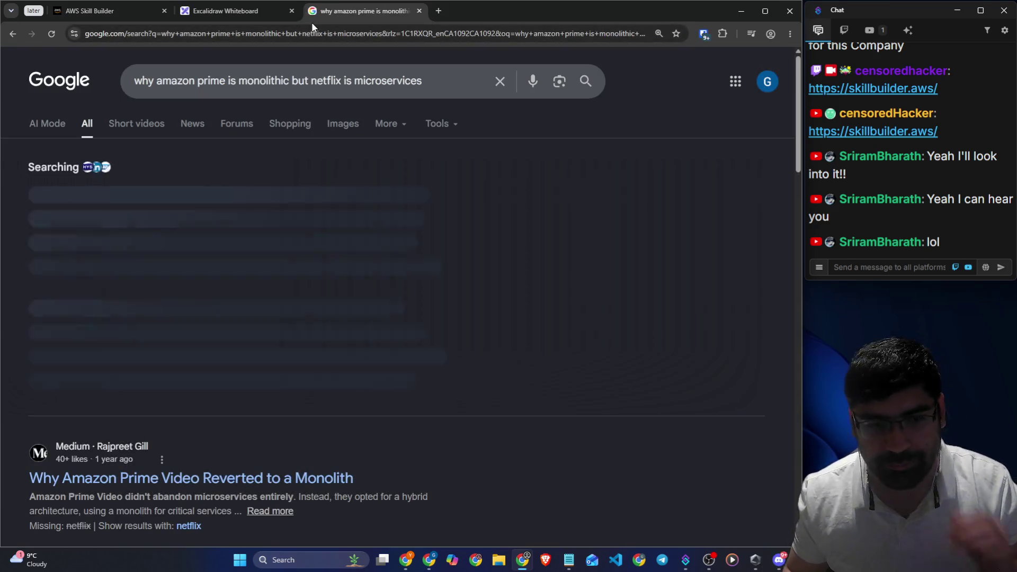
scroll(195, 296, down, 3)
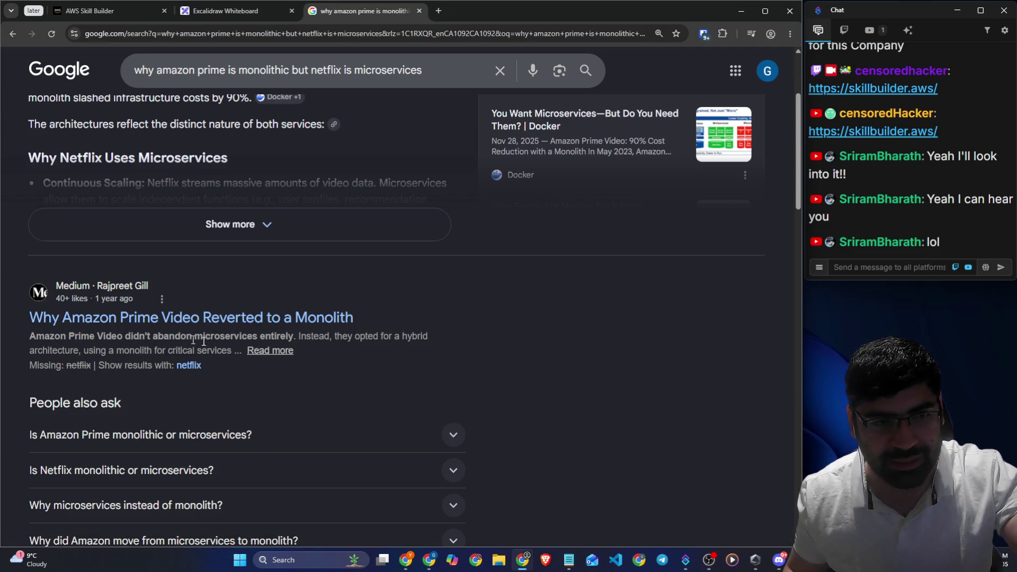
click(259, 225)
scroll(265, 270, down, 15)
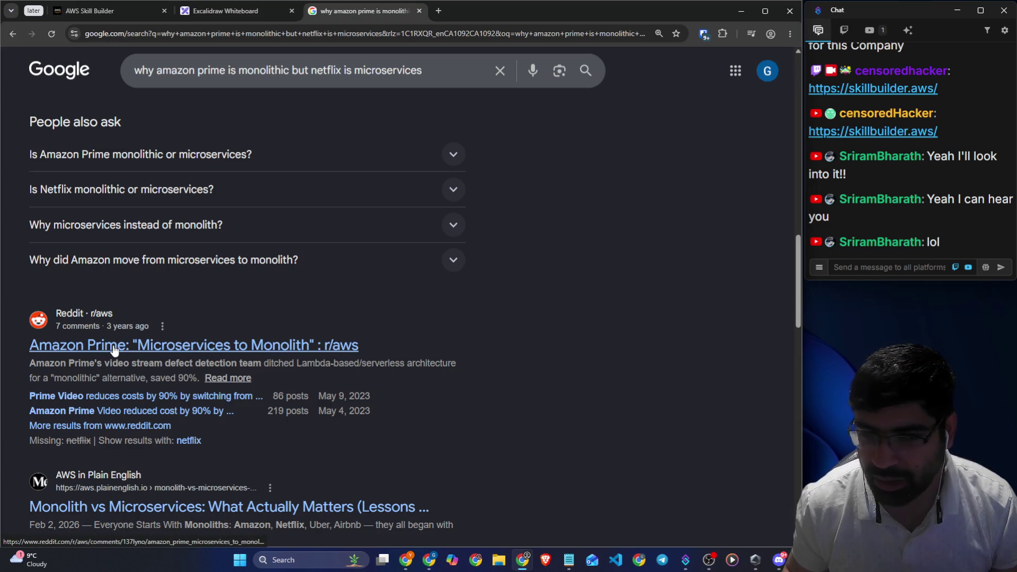
scroll(390, 345, down, 5)
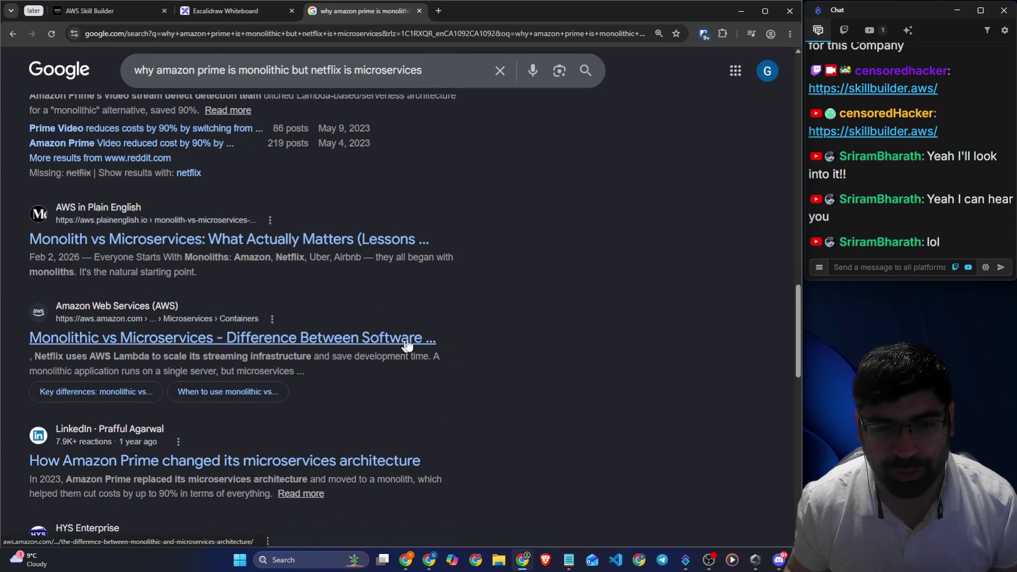
click(239, 4)
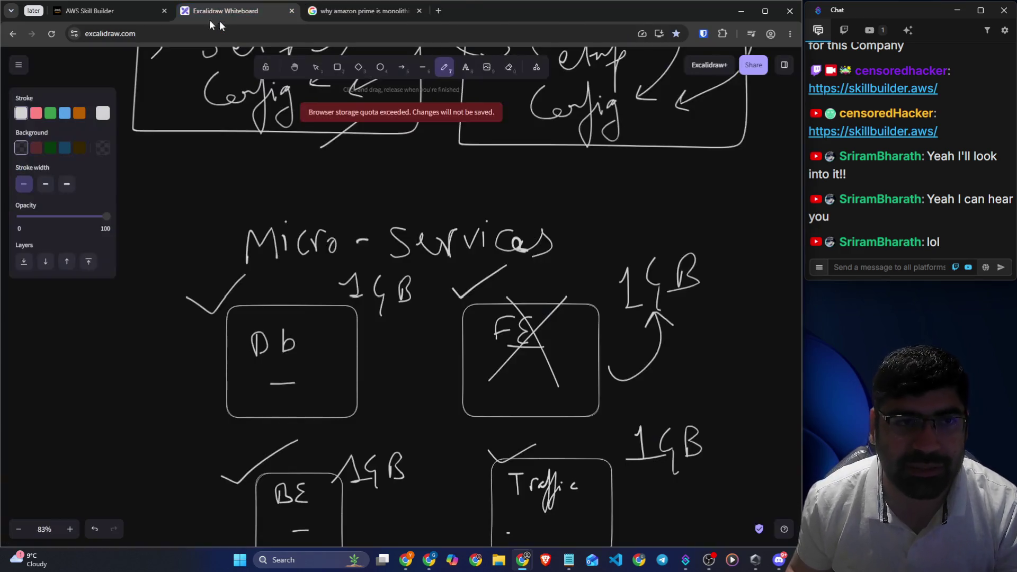
Draw a large new rectangle on empty canvas space
scroll(477, 302, down, 3)
scroll(494, 292, up, 1)
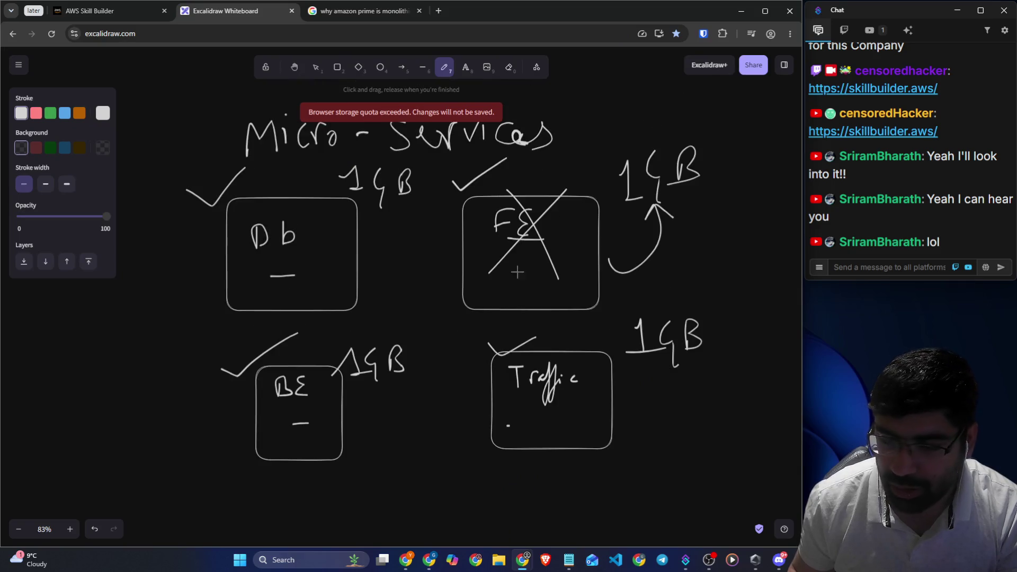
scroll(461, 254, up, 8)
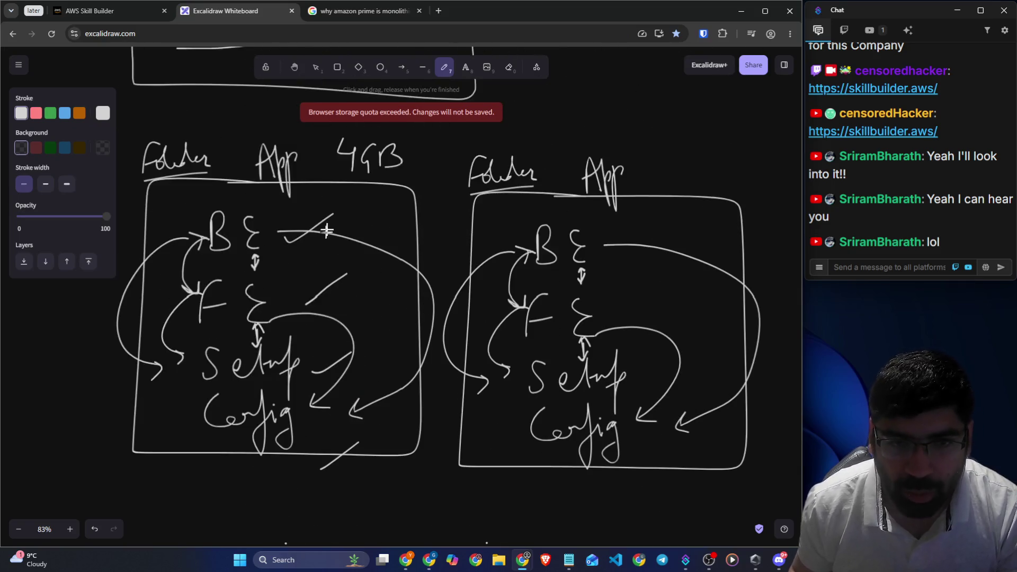
scroll(374, 232, down, 15)
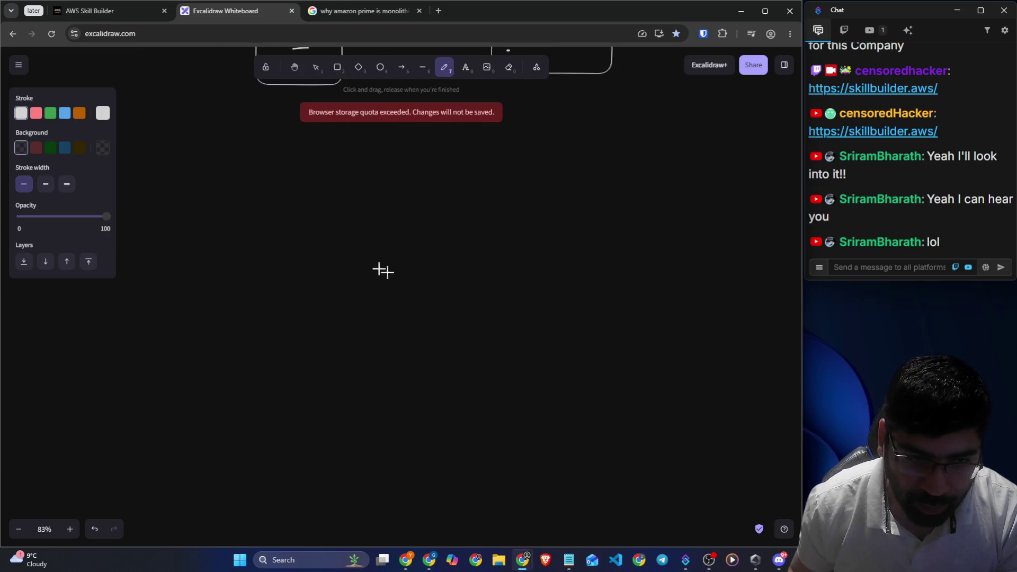
click(337, 68)
drag(225, 198, 503, 450)
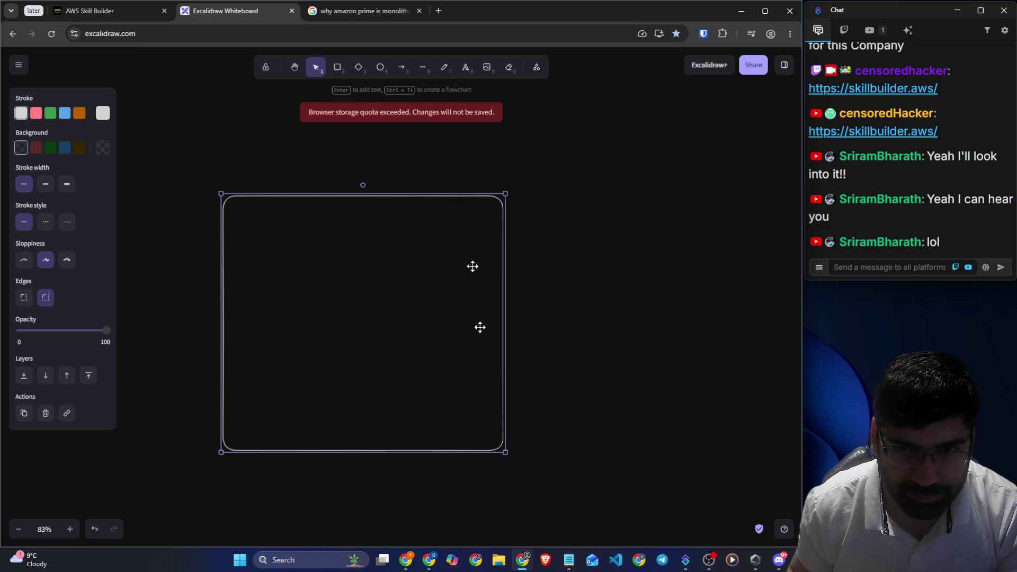
click(443, 67)
Sketch an arrow pointing down into the box and label it Https
scroll(556, 215, up, 2)
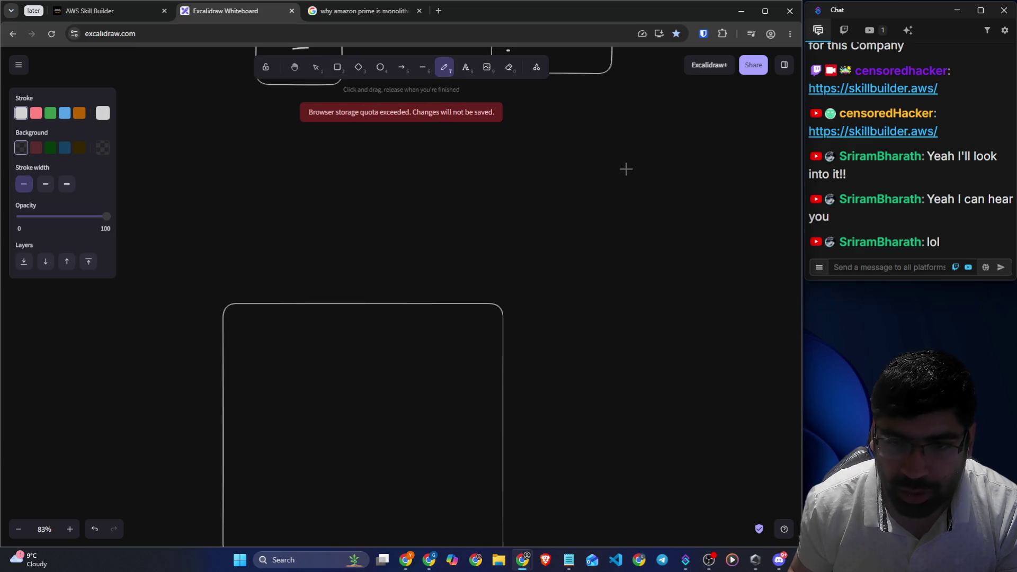
drag(642, 143, 520, 245)
drag(487, 276, 483, 280)
mouse_move(484, 262)
mouse_down()
mouse_move(483, 280)
mouse_move(514, 279)
mouse_up()
mouse_move(596, 211)
mouse_down()
mouse_move(612, 209)
mouse_move(599, 229)
mouse_up()
mouse_move(617, 196)
mouse_down()
mouse_move(614, 229)
mouse_move(645, 204)
mouse_move(642, 234)
mouse_up()
mouse_move(626, 194)
mouse_down()
mouse_move(626, 210)
mouse_move(664, 223)
mouse_up()
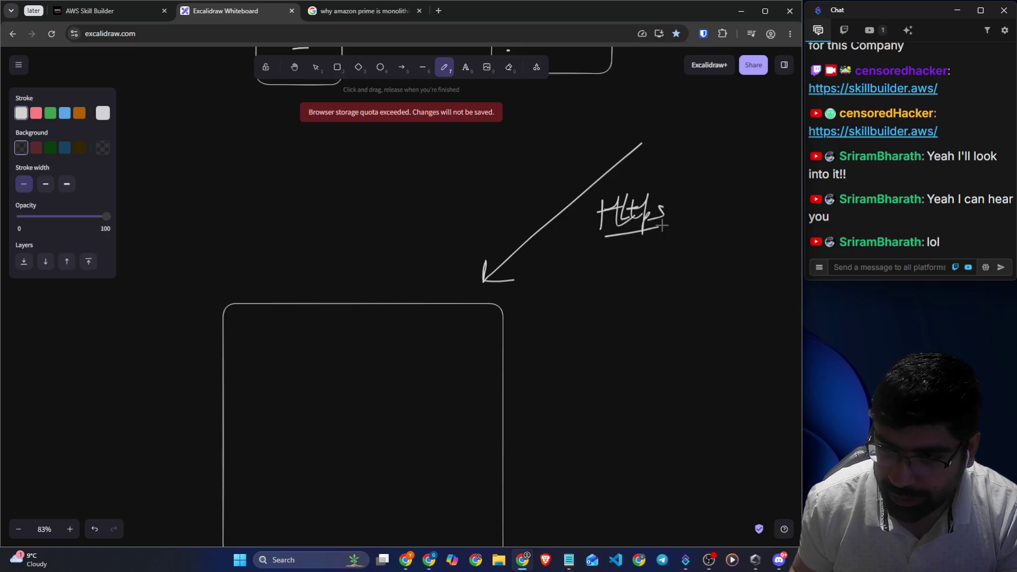
Draw an oval inside the box with an arrow pointing at it and an up-arrow
scroll(392, 286, down, 3)
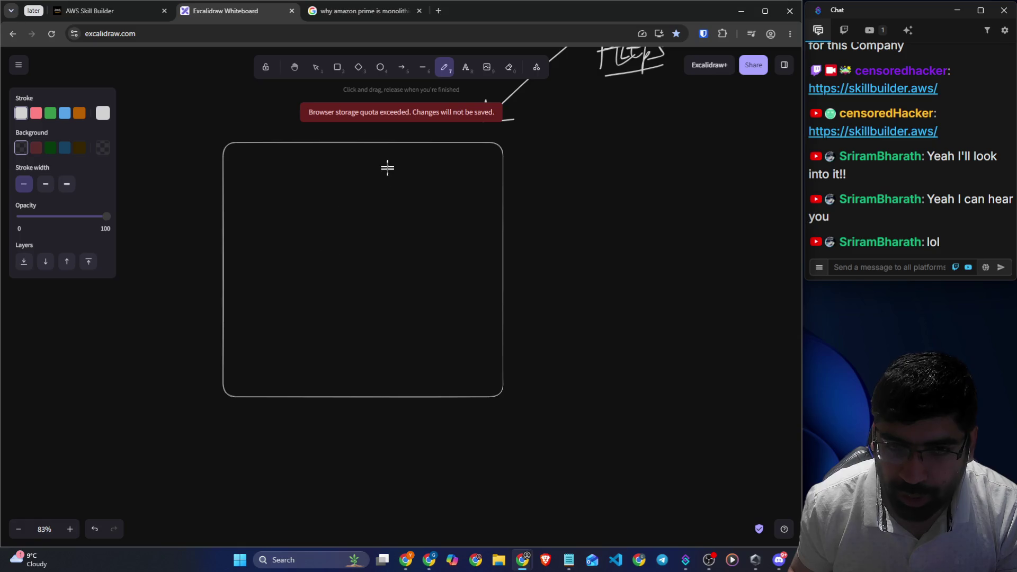
drag(372, 167, 389, 296)
drag(420, 233, 376, 177)
mouse_move(439, 149)
mouse_down()
mouse_move(397, 182)
mouse_move(403, 188)
mouse_up()
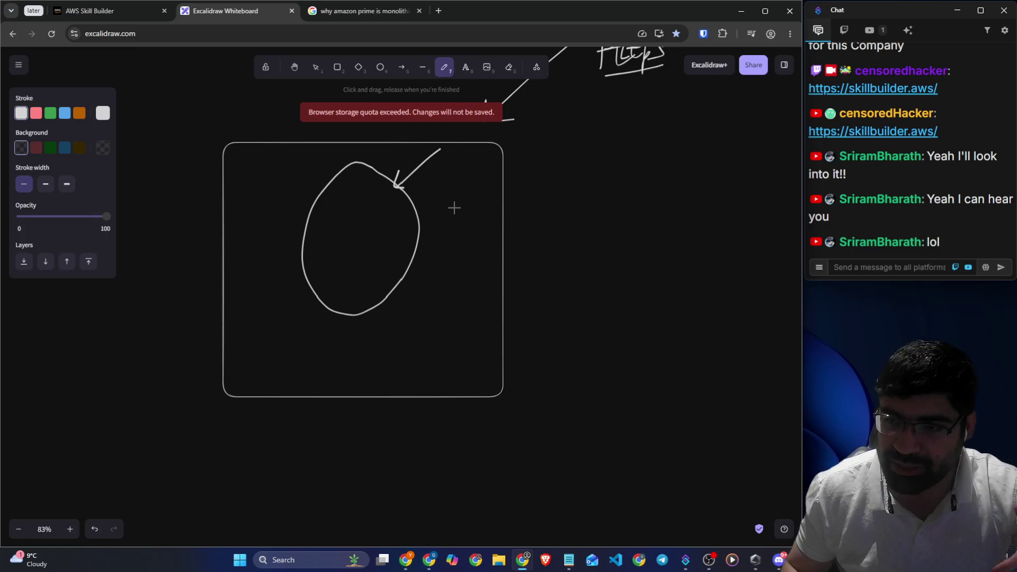
mouse_move(356, 256)
mouse_down()
mouse_move(351, 220)
mouse_move(373, 218)
mouse_up()
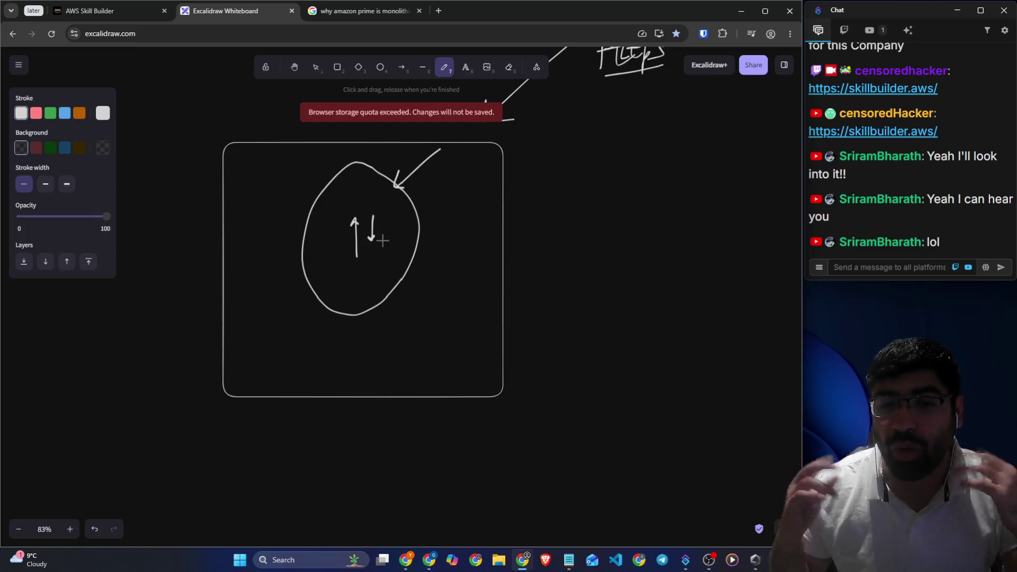
Draw arrows for incoming traffic into FE and links between Traffic, FE, Db and BE
scroll(382, 241, up, 7)
scroll(392, 234, up, 4)
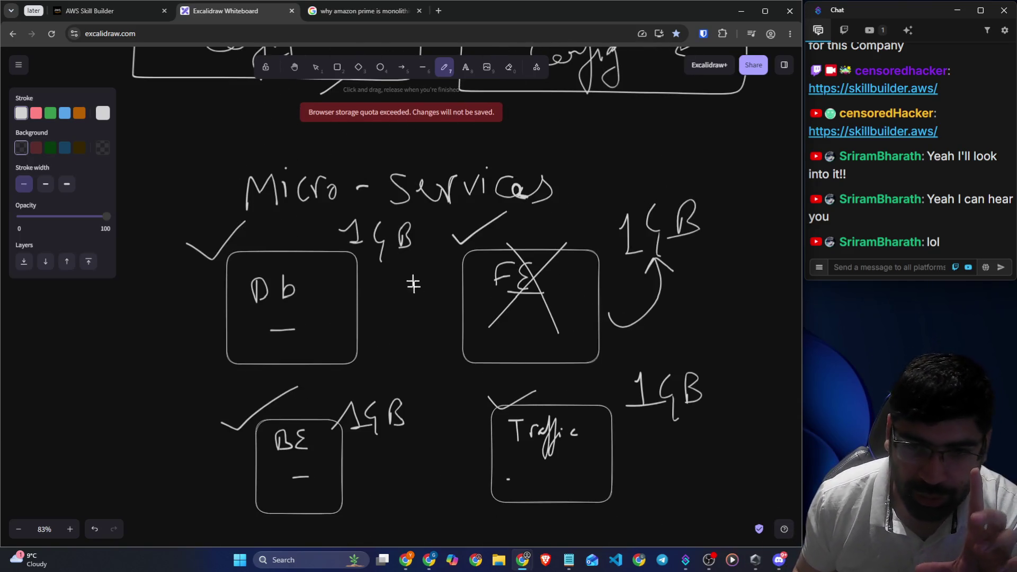
mouse_move(682, 155)
mouse_down()
mouse_move(580, 255)
mouse_move(593, 252)
mouse_up()
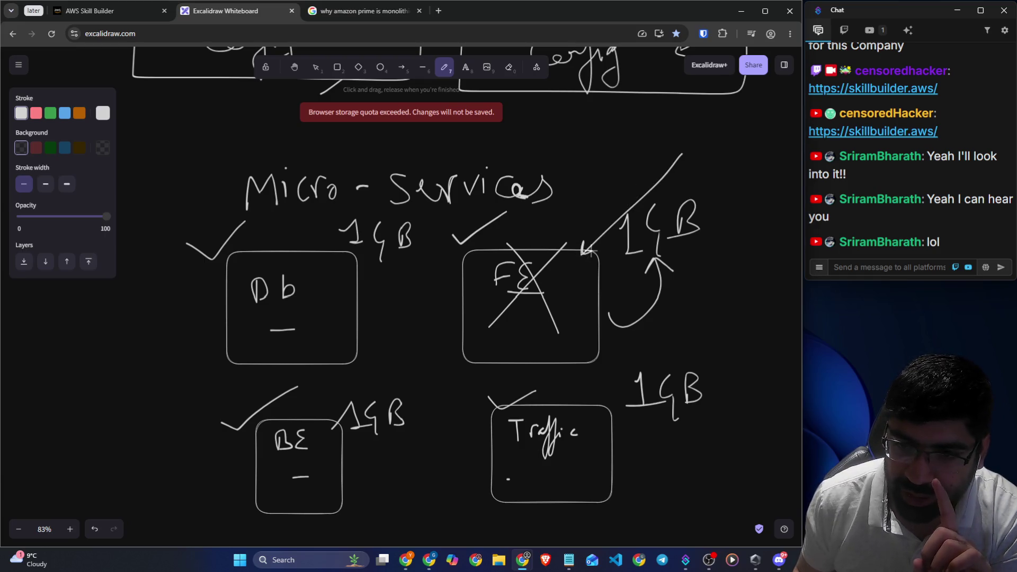
mouse_move(791, 273)
mouse_down()
mouse_move(592, 411)
mouse_move(581, 362)
mouse_up()
drag(574, 370, 586, 369)
mouse_move(465, 328)
mouse_down()
mouse_move(339, 408)
mouse_move(315, 361)
mouse_move(486, 410)
mouse_move(474, 408)
mouse_move(482, 350)
mouse_move(487, 370)
mouse_up()
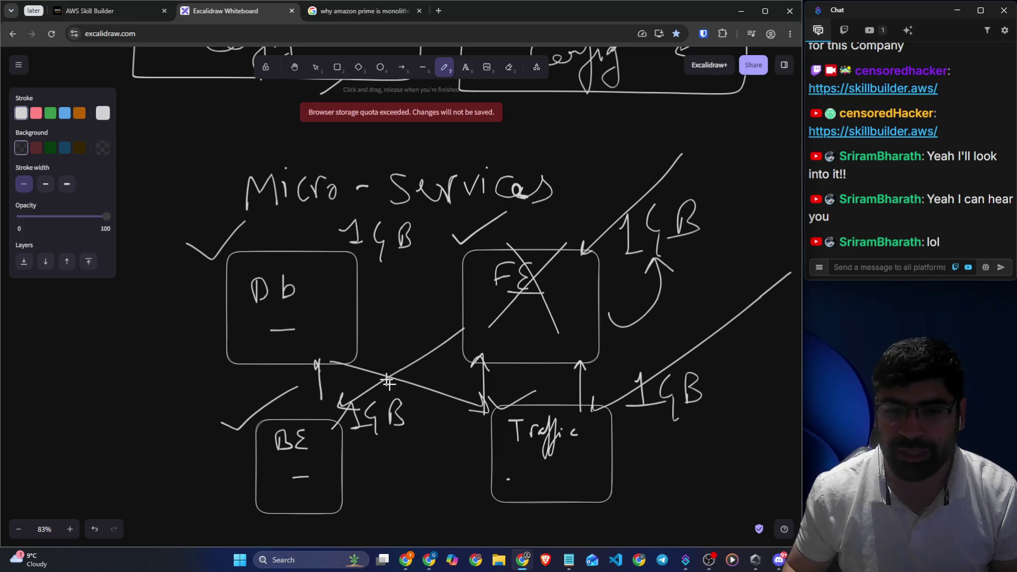
ctrl+scroll(375, 328, down, 5)
Pan to empty canvas and draw two tall rectangles side by side
click(294, 67)
mouse_move(606, 318)
mouse_down()
mouse_move(32, 190)
mouse_move(164, 299)
mouse_up()
click(337, 68)
mouse_move(279, 141)
mouse_down()
mouse_move(436, 466)
mouse_move(508, 444)
mouse_move(495, 410)
mouse_up()
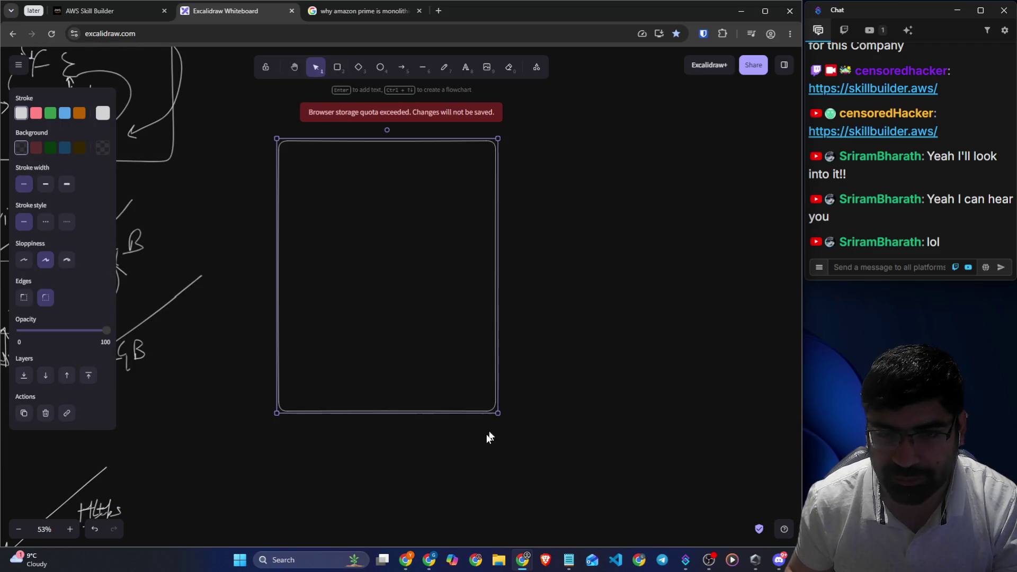
click(337, 67)
mouse_move(547, 146)
mouse_down()
mouse_move(649, 363)
mouse_move(764, 415)
mouse_move(782, 409)
mouse_up()
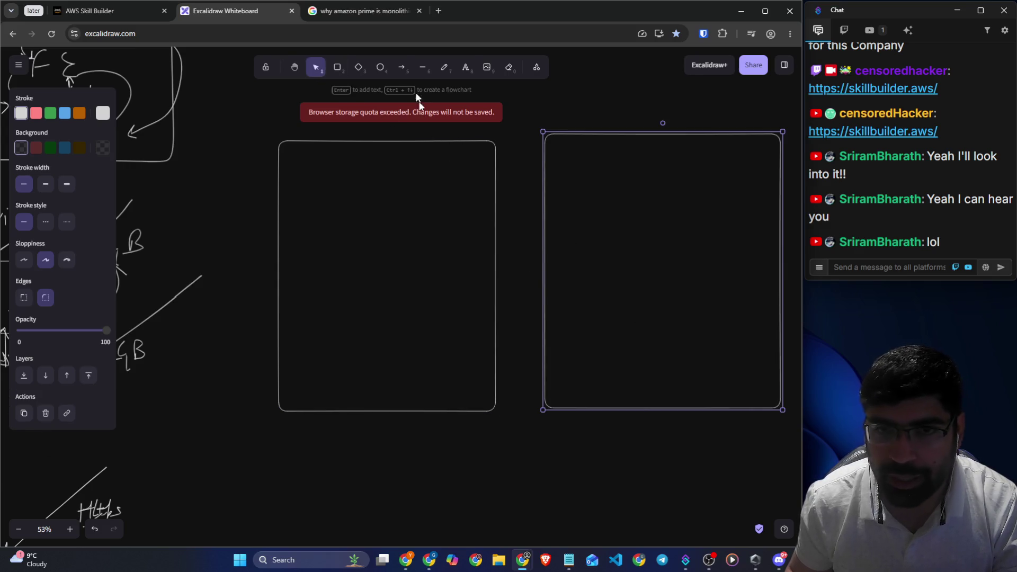
Divide the right box into three sections with two horizontal lines
click(444, 68)
drag(621, 202, 780, 201)
drag(543, 296, 781, 295)
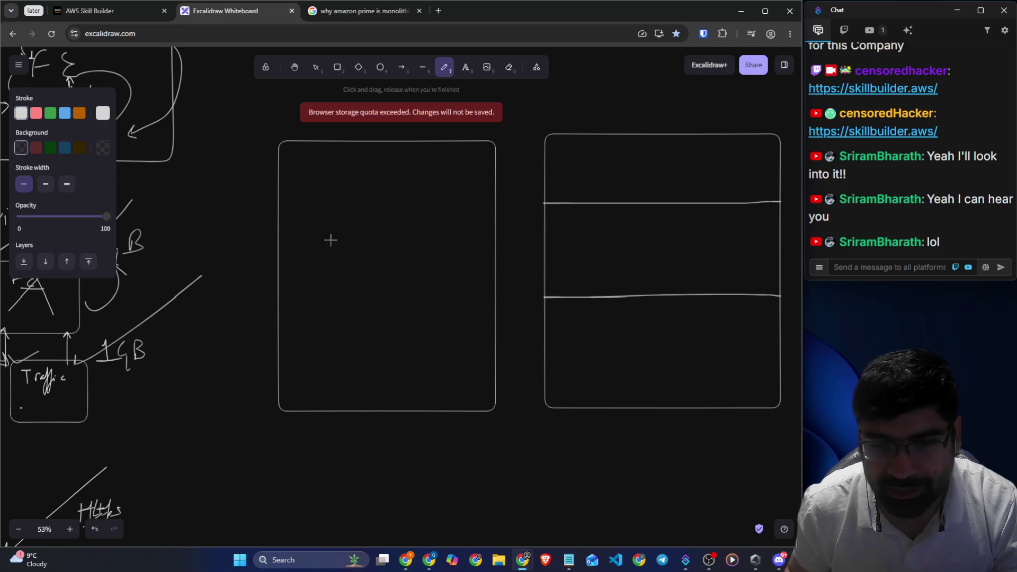
Handwrite the title 'Joint family' above the left box
scroll(323, 185, up, 1)
mouse_move(311, 145)
mouse_down()
mouse_move(340, 143)
mouse_move(321, 178)
mouse_move(348, 159)
mouse_move(375, 170)
mouse_up()
mouse_move(379, 145)
mouse_down()
mouse_move(378, 163)
mouse_move(389, 152)
mouse_move(408, 180)
mouse_move(440, 175)
mouse_up()
mouse_move(432, 170)
mouse_down()
mouse_move(477, 164)
mouse_move(453, 188)
mouse_up()
drag(397, 168, 423, 168)
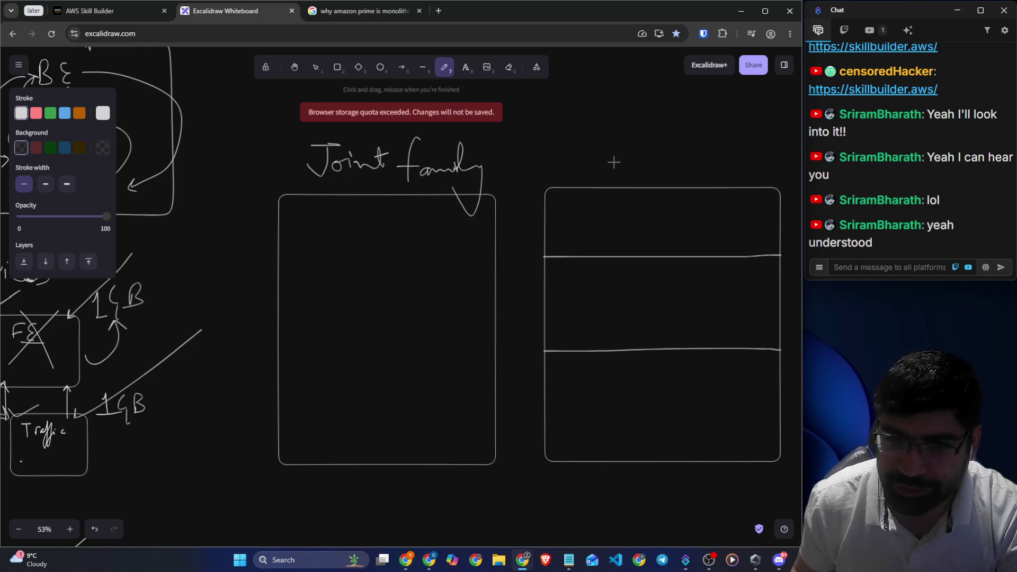
Title the right box 'Nuclear family' and draw a Guest arrow into the left box
mouse_move(575, 168)
mouse_down()
mouse_move(604, 121)
mouse_move(629, 158)
mouse_move(665, 147)
mouse_move(701, 152)
mouse_move(702, 168)
mouse_move(740, 138)
mouse_move(762, 139)
mouse_move(745, 172)
mouse_up()
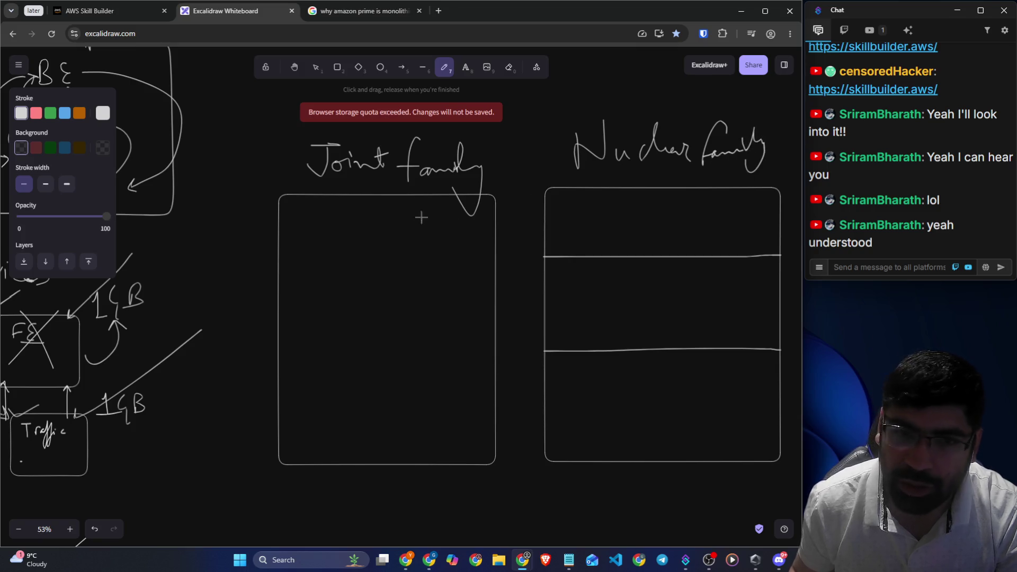
mouse_move(205, 444)
mouse_down()
mouse_move(300, 421)
mouse_move(284, 439)
mouse_up()
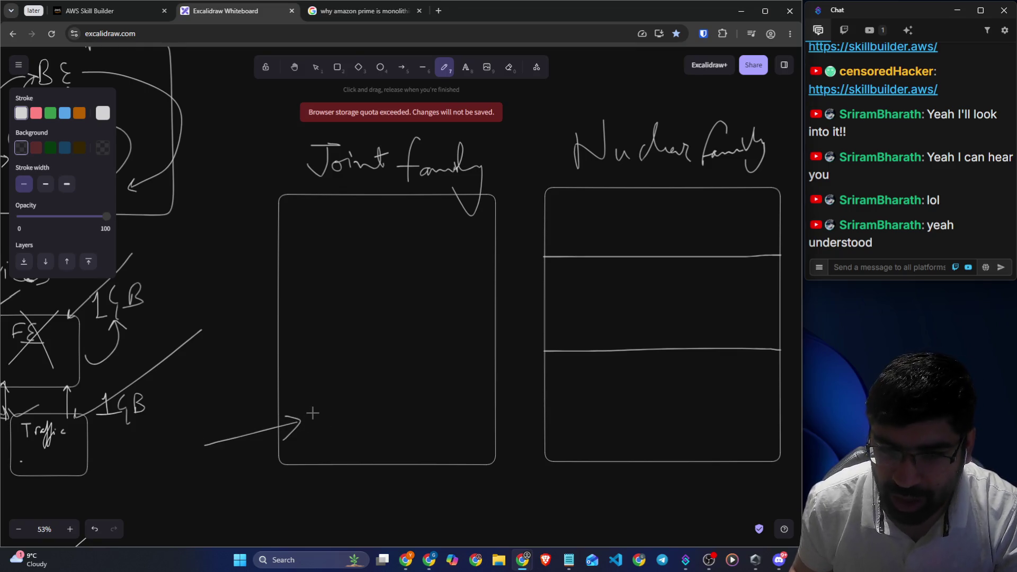
mouse_move(324, 404)
mouse_down()
mouse_move(321, 439)
mouse_move(366, 431)
mouse_move(380, 416)
mouse_move(384, 429)
mouse_up()
Add a radiating circled 1 and a 1hr note in the left box, plus an arrow into Nuclear family
drag(390, 274, 385, 313)
mouse_move(358, 244)
mouse_down()
mouse_move(356, 254)
mouse_move(446, 269)
mouse_move(431, 308)
mouse_up()
mouse_move(415, 316)
mouse_down()
mouse_move(409, 329)
mouse_move(381, 329)
mouse_up()
drag(366, 317, 353, 318)
drag(313, 279, 356, 297)
mouse_move(422, 369)
mouse_down()
mouse_move(415, 406)
mouse_move(449, 383)
mouse_up()
drag(422, 416, 447, 405)
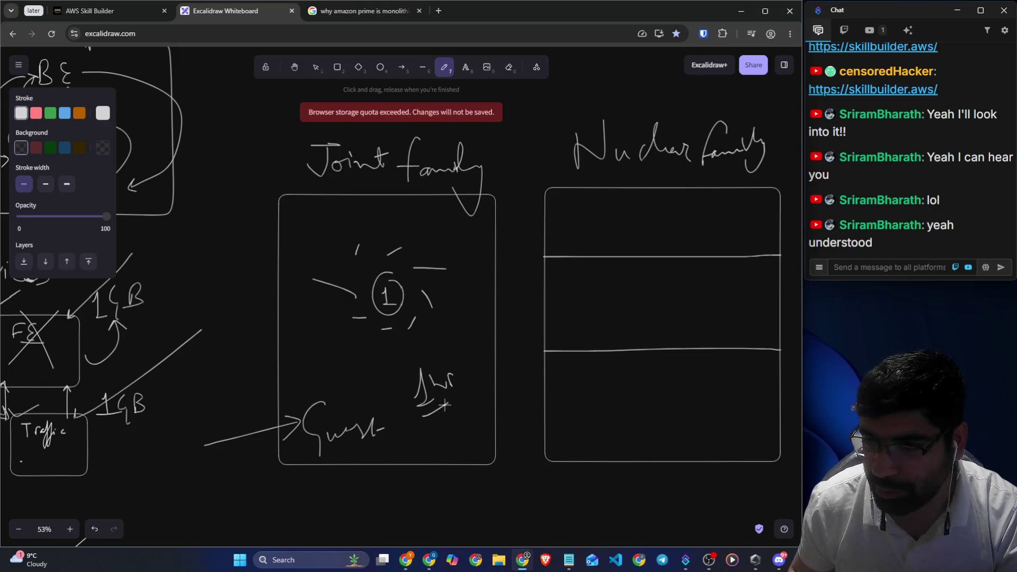
mouse_move(507, 503)
mouse_down()
mouse_move(576, 422)
mouse_move(578, 447)
mouse_up()
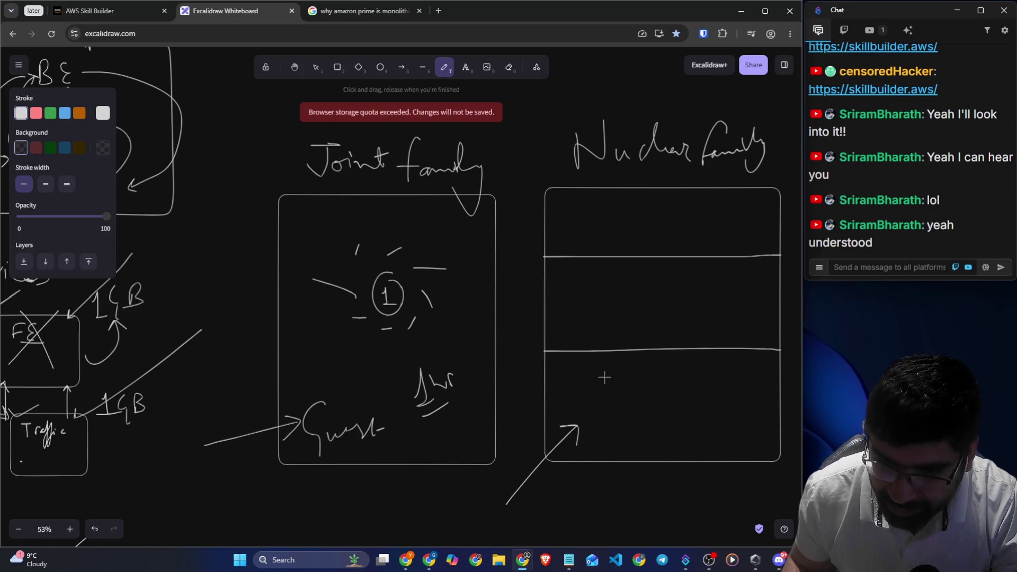
Label the bottom, middle and top sections GP, P and Ya with circles, then return to Google results
mouse_move(592, 364)
mouse_down()
mouse_move(581, 363)
mouse_move(585, 398)
mouse_move(601, 381)
mouse_up()
drag(665, 423, 663, 421)
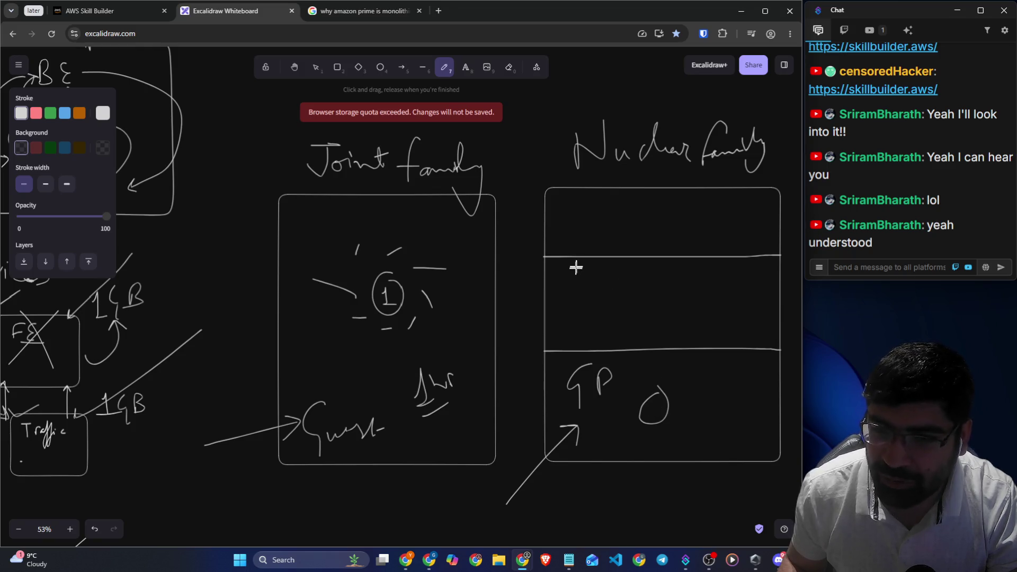
mouse_move(579, 266)
mouse_down()
mouse_move(658, 284)
mouse_move(644, 271)
mouse_up()
mouse_move(582, 205)
mouse_down()
mouse_move(586, 218)
mouse_move(591, 204)
mouse_up()
drag(570, 240, 586, 208)
drag(590, 225, 589, 231)
mouse_move(658, 209)
mouse_down()
mouse_move(664, 216)
mouse_move(660, 208)
mouse_up()
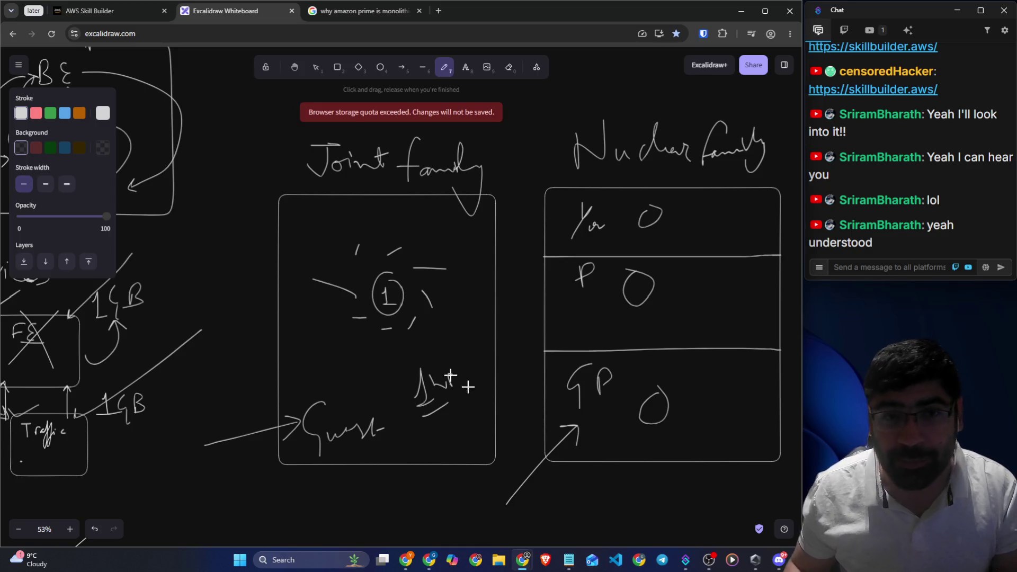
click(360, 10)
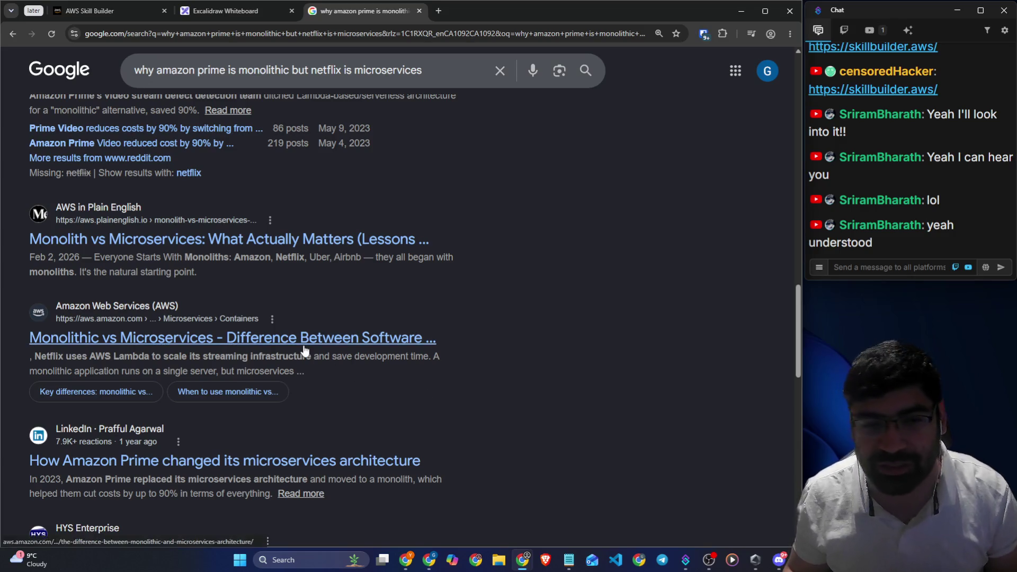
Copy the Amazon Prime vs Netflix architecture search query and post it in the live chat
scroll(218, 97, up, 15)
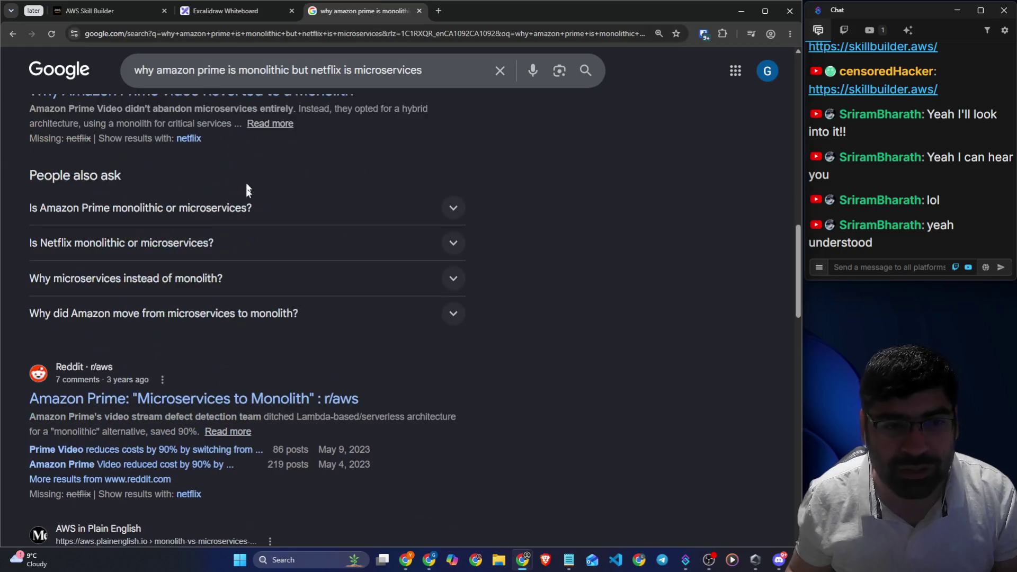
scroll(200, 76, up, 6)
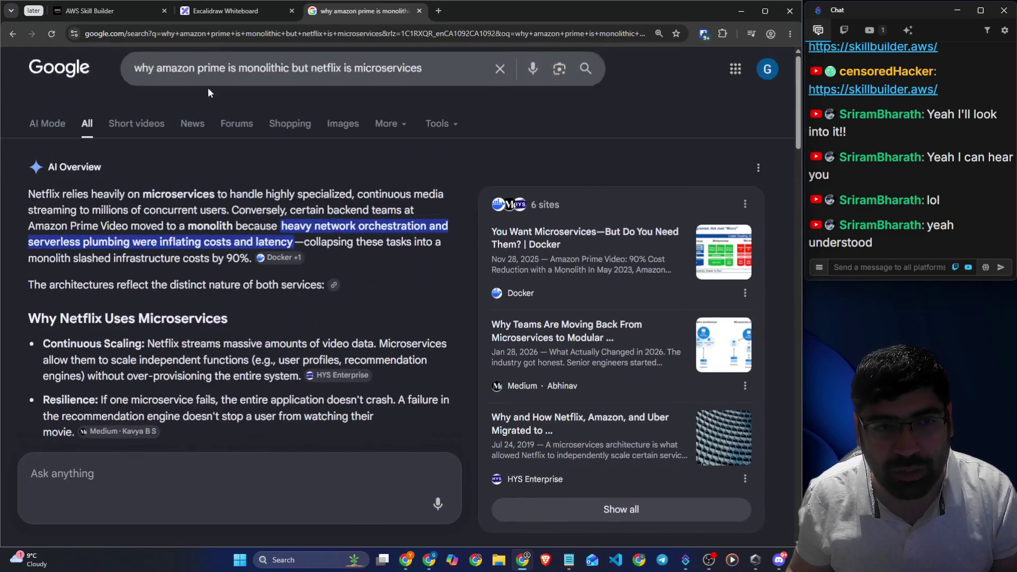
mouse_move(434, 81)
mouse_down()
mouse_move(246, 81)
mouse_move(112, 98)
mouse_up()
key(ctrl+c)
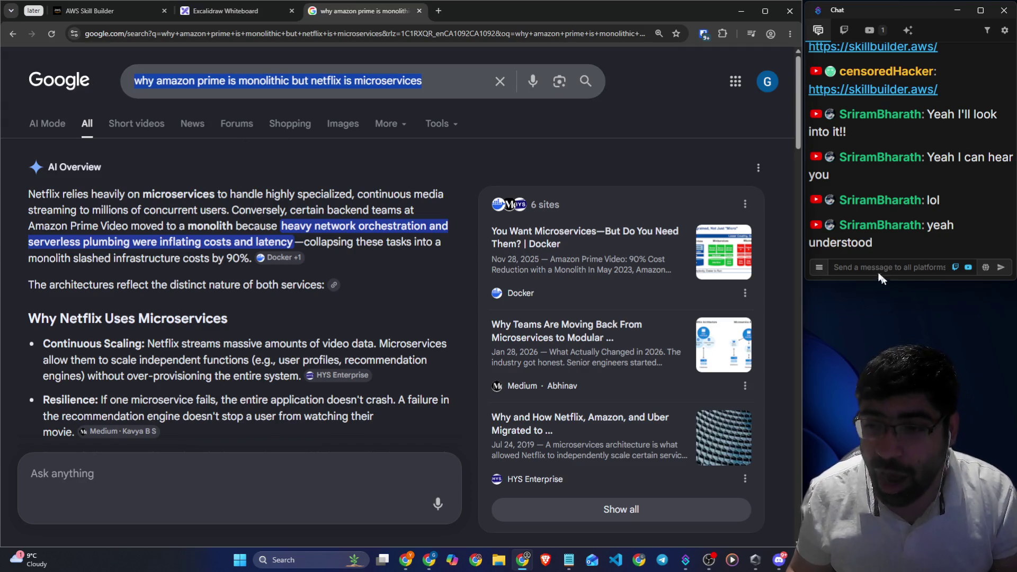
click(875, 266)
key(ctrl+v)
key(Return)
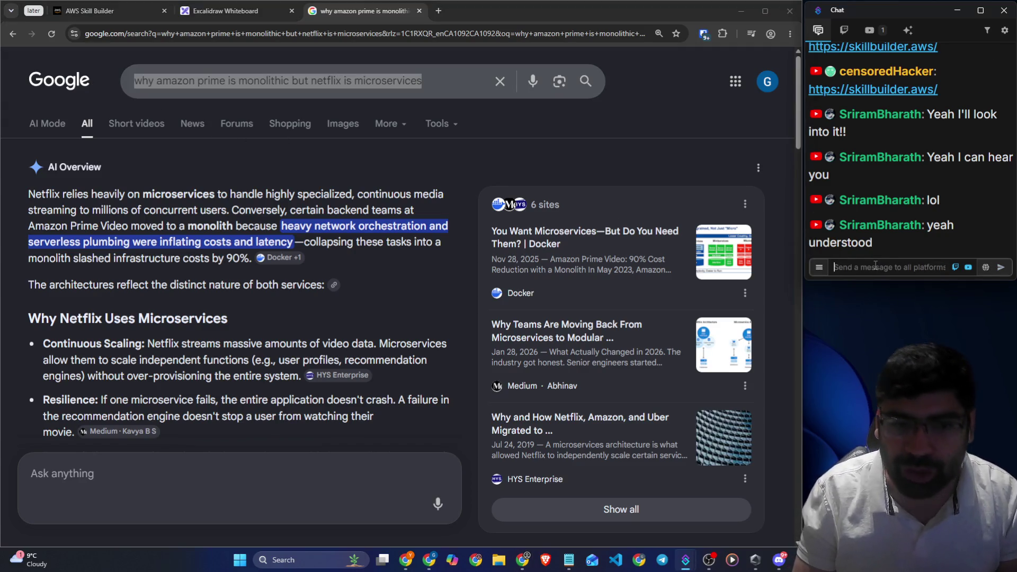
Highlight the 'infrastructure costs by 90%' phrase and scroll to Prime Video's monolith explanation
click(349, 244)
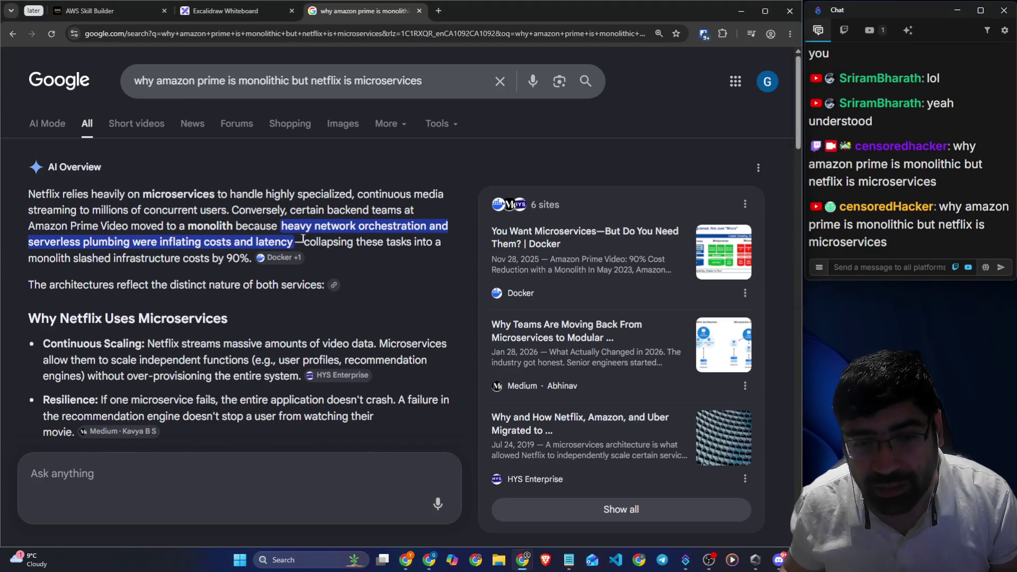
drag(114, 259, 249, 258)
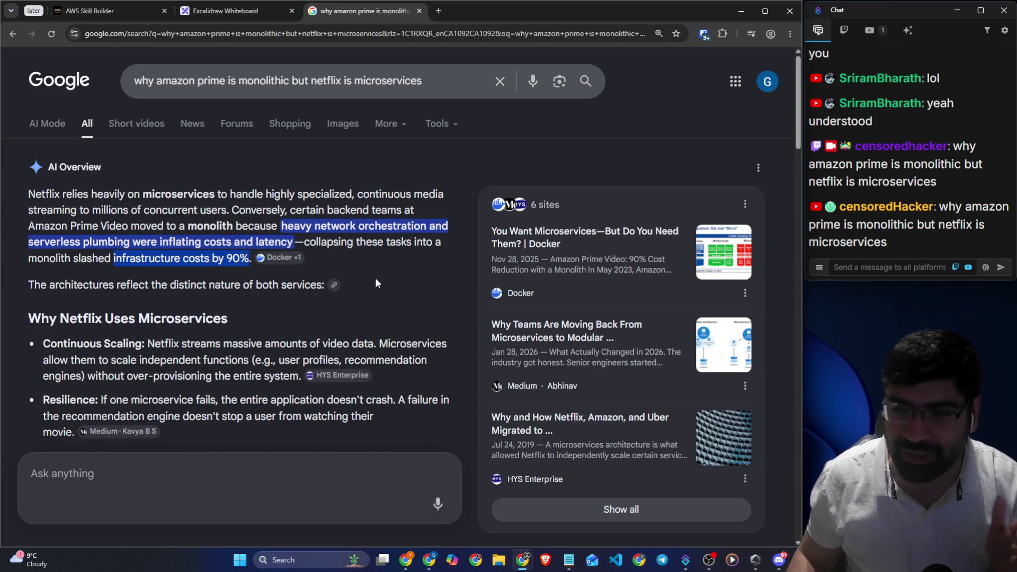
scroll(376, 279, down, 5)
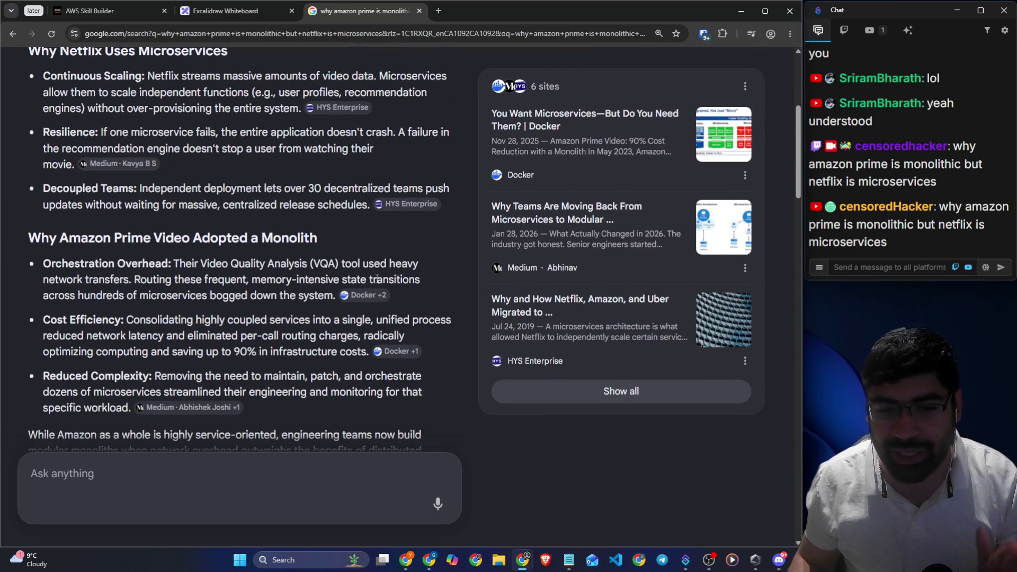
scroll(377, 278, down, 1)
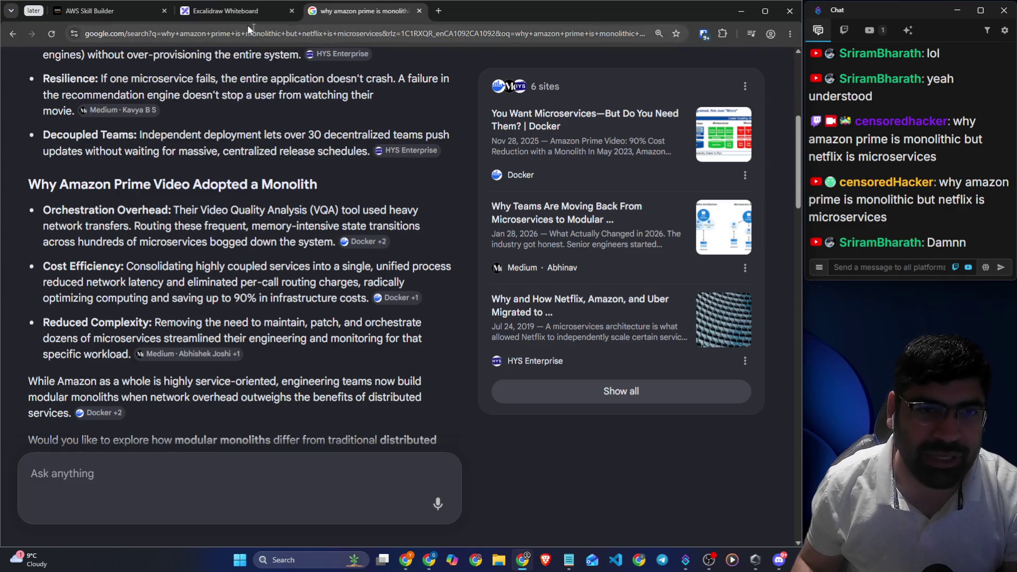
After glancing at the whiteboard and AWS Skill Builder tabs, open a blank Google tab, discarding the half-typed dev.to address
click(225, 11)
click(62, 13)
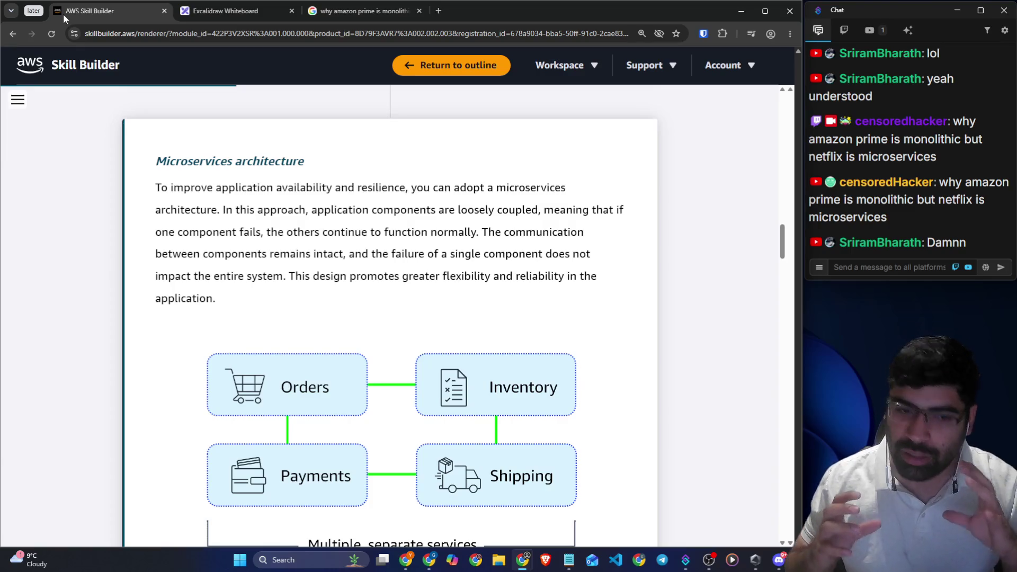
click(439, 11)
text(dev)
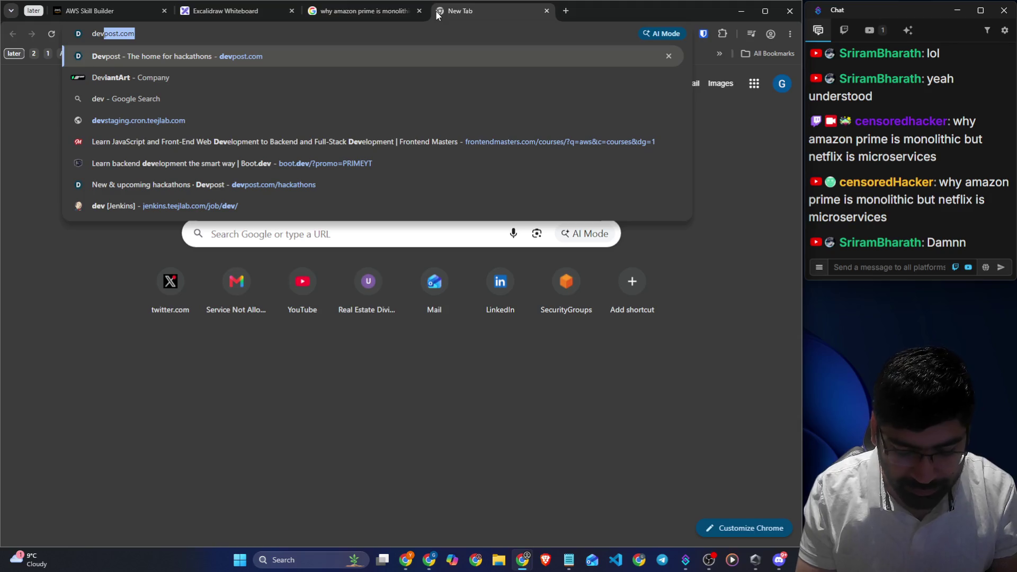
text(.to)
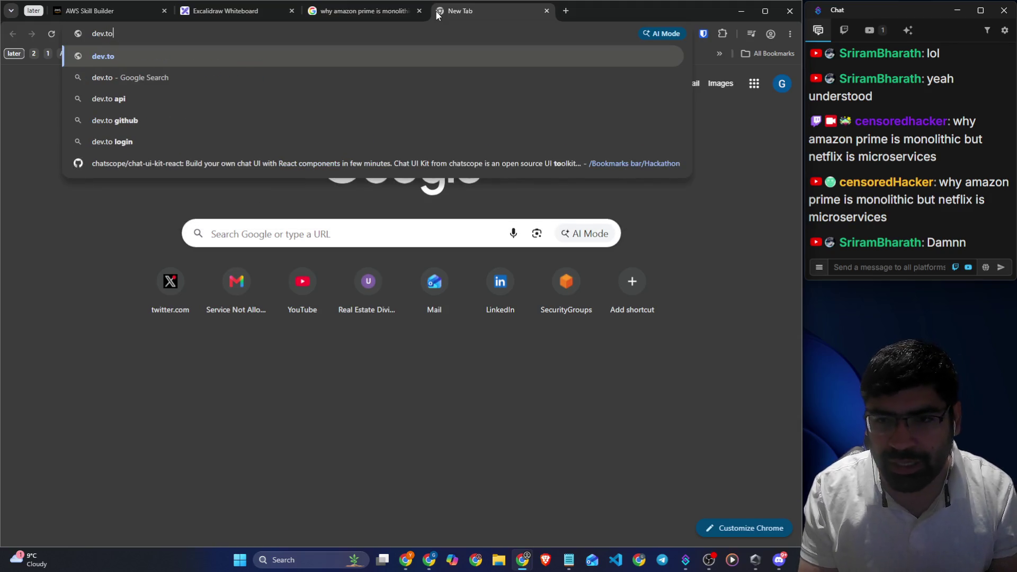
key(BackSpace)
key(BackSpace)
key(BackSpace)
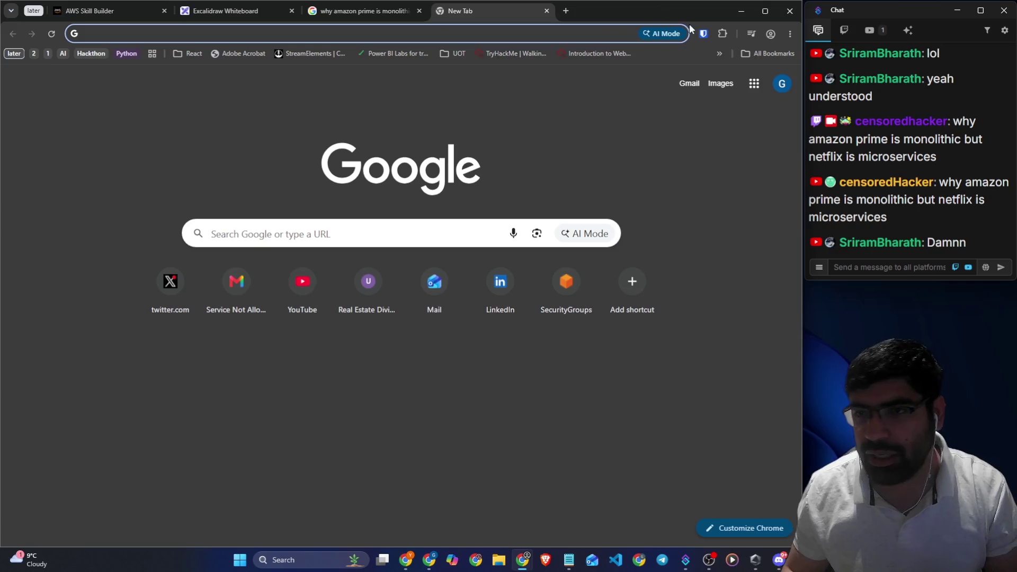
click(722, 34)
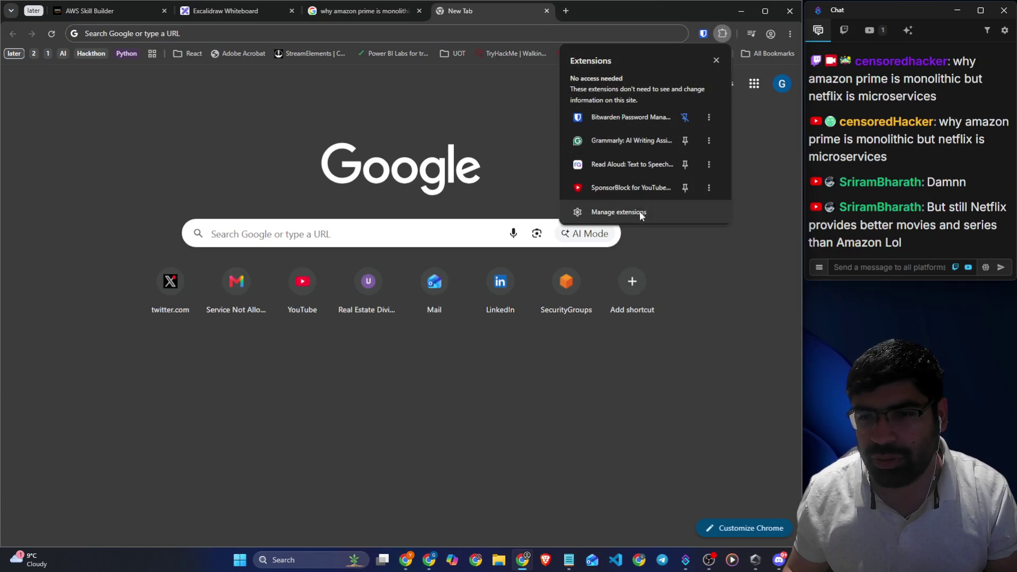
click(141, 13)
click(140, 12)
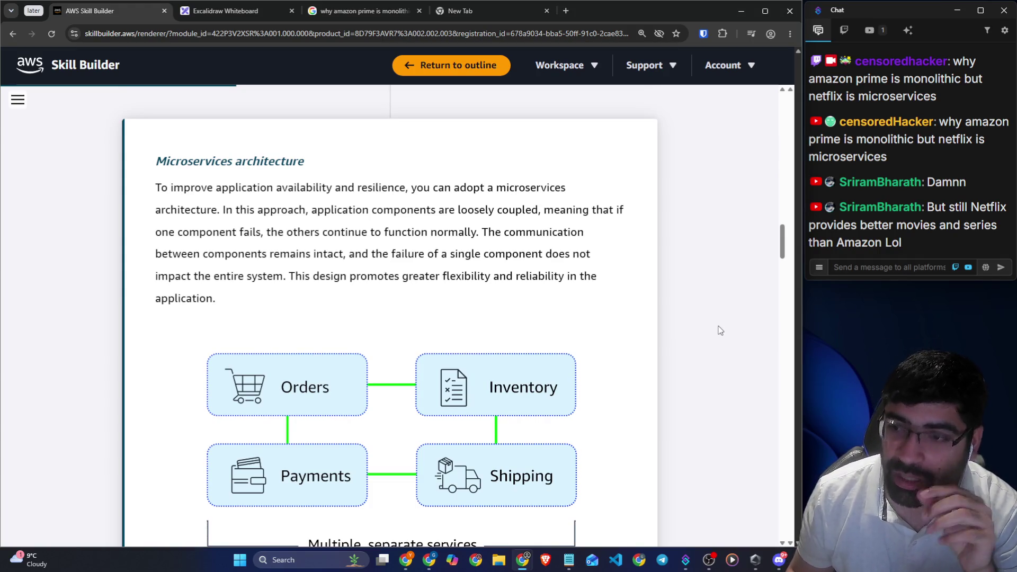
click(453, 13)
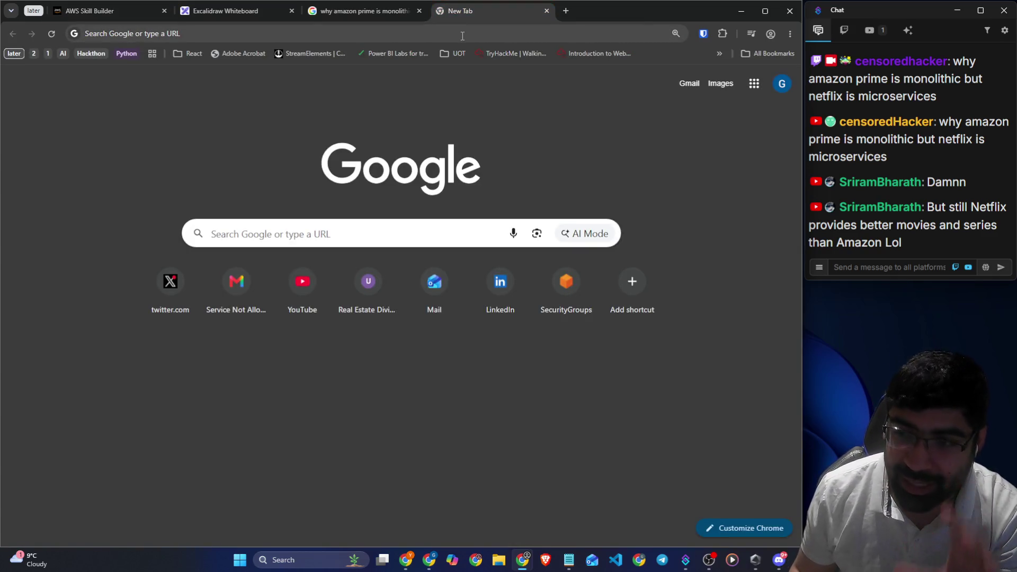
Search Google for 'business wars netflix vs blockbuster' and scroll to the Spotify episode result
click(462, 36)
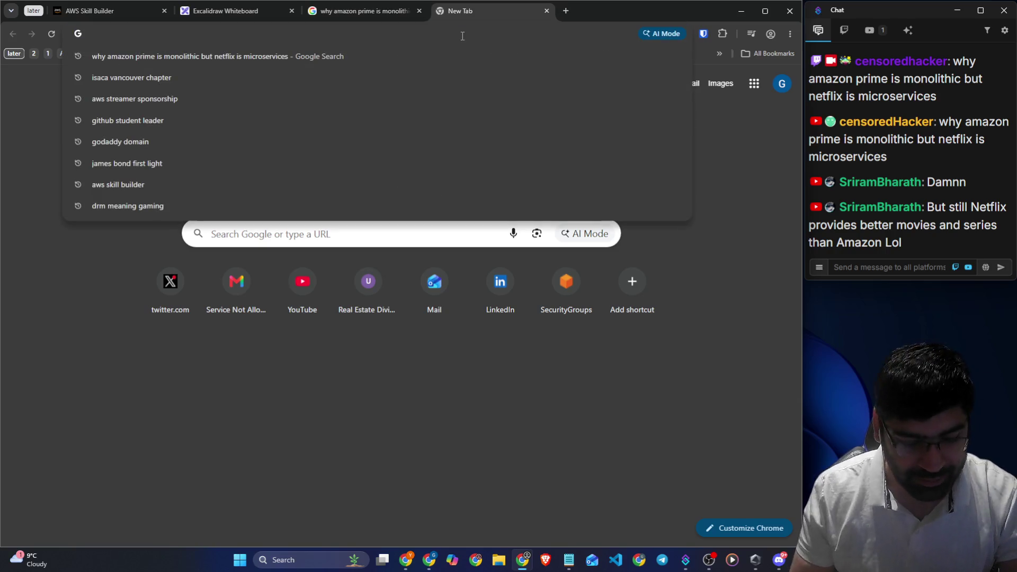
text(business w)
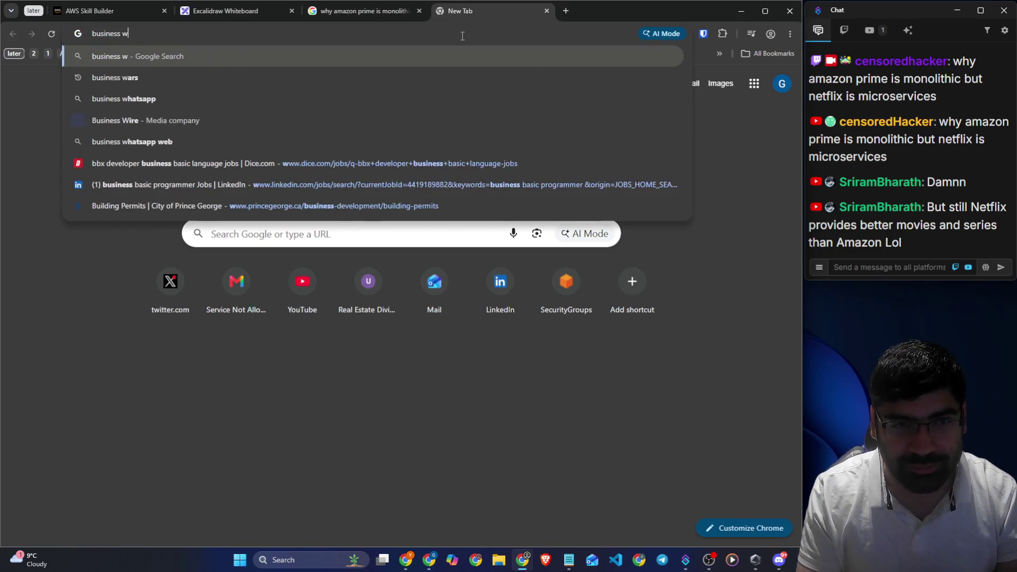
text(ars net)
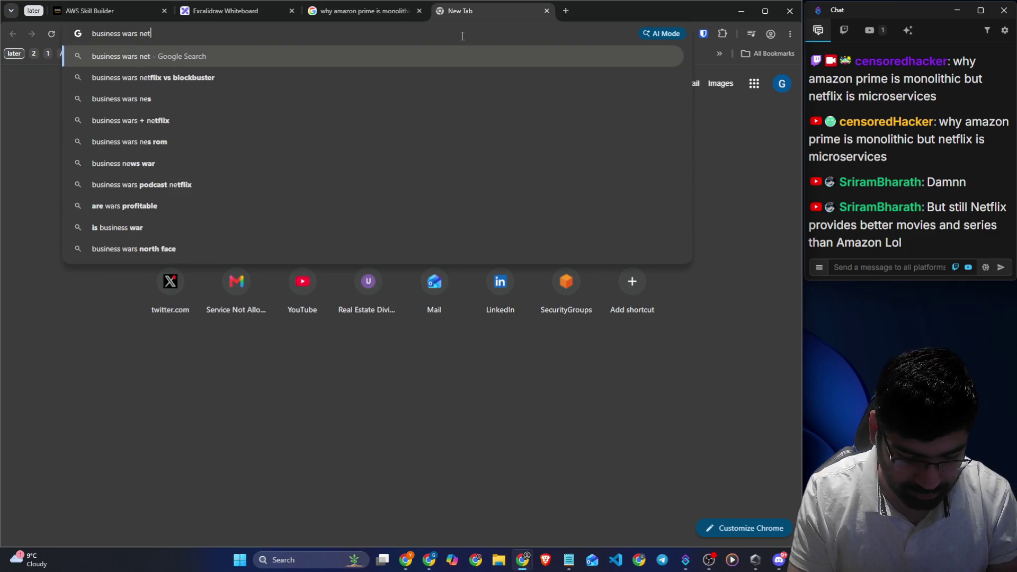
text(flix vs blockbuster)
key(Return)
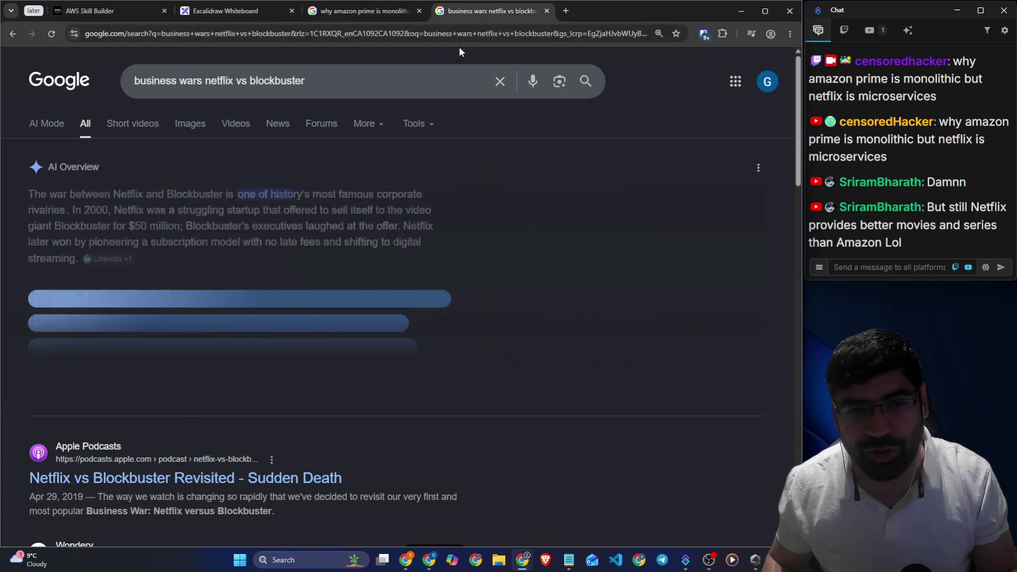
scroll(218, 254, down, 5)
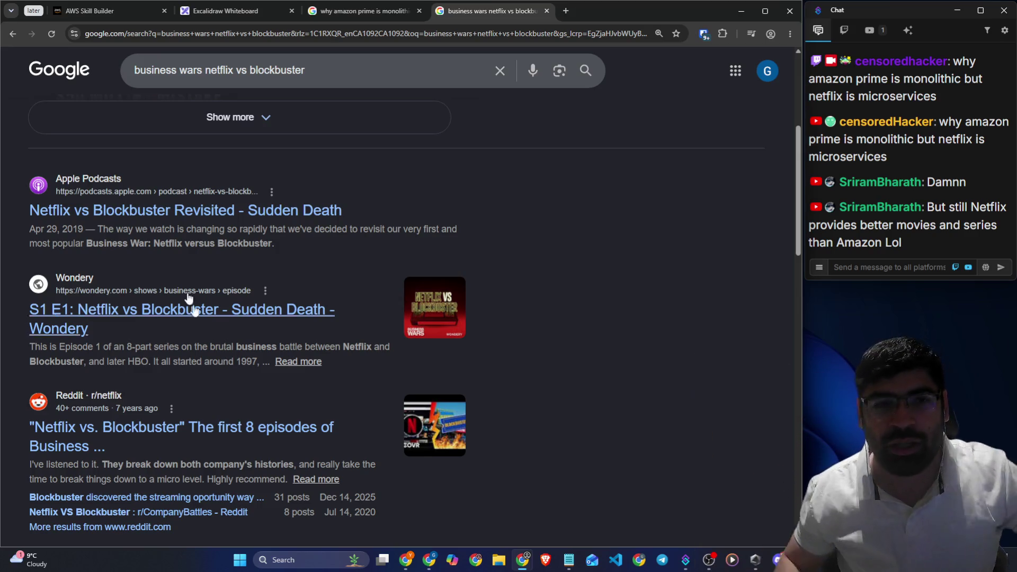
scroll(572, 306, down, 5)
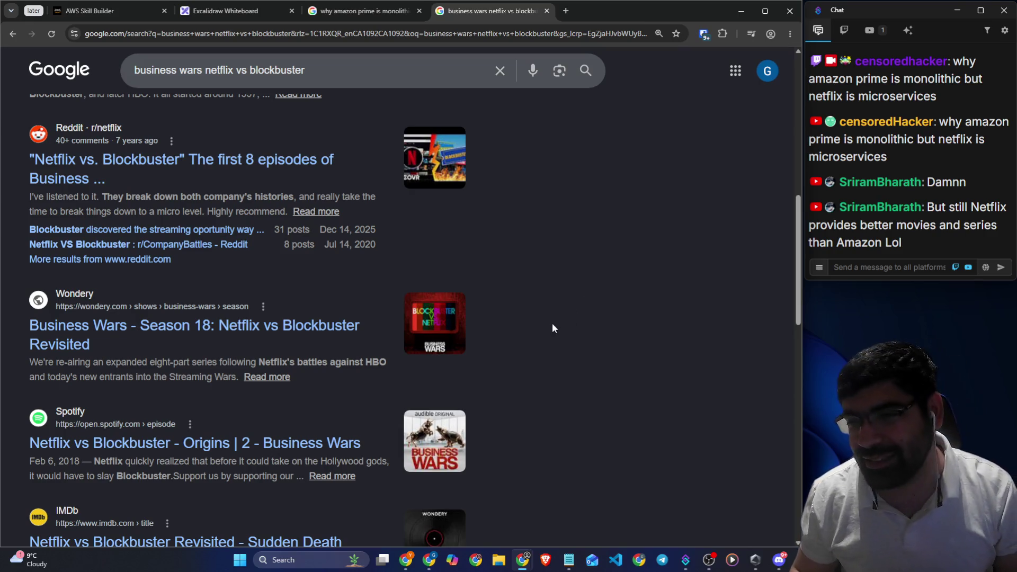
Post the episode title 'Netflix vs Blockbuster - Origins' to chat, then close the results and return to AWS Skill Builder
mouse_move(16, 447)
mouse_down()
mouse_move(364, 447)
mouse_move(31, 449)
mouse_up()
key(ctrl+c)
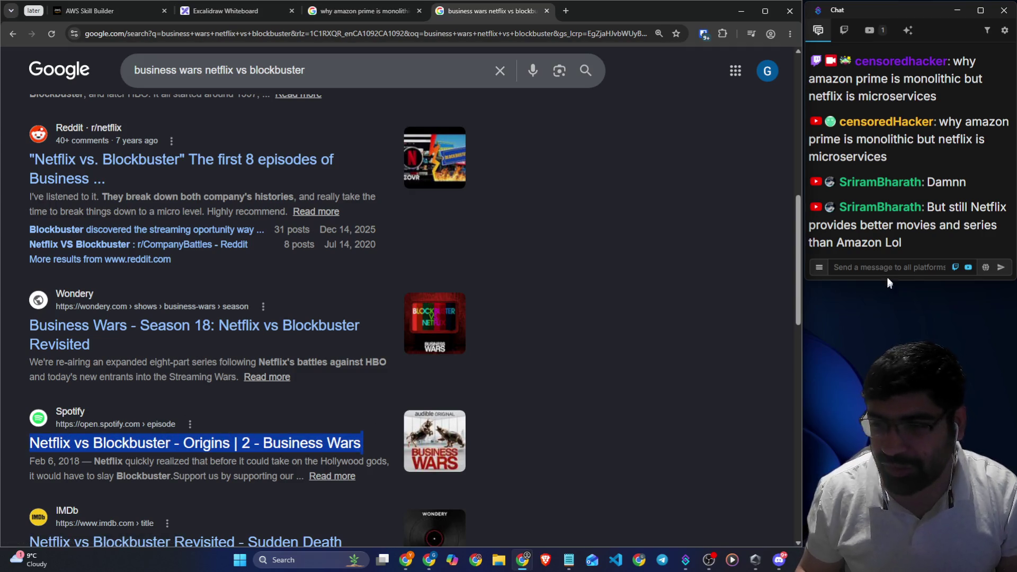
click(886, 267)
key(ctrl+v)
key(Return)
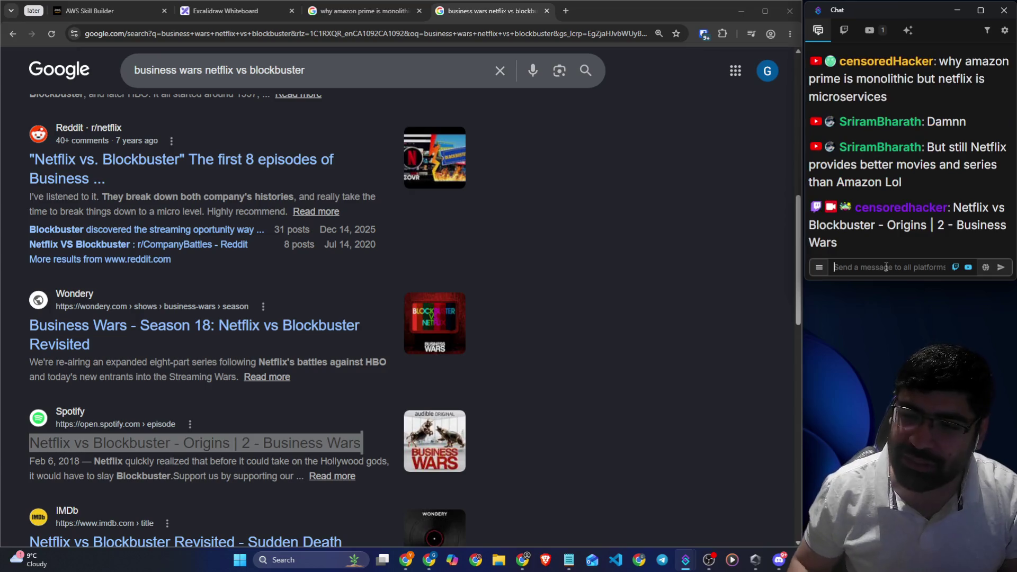
click(547, 11)
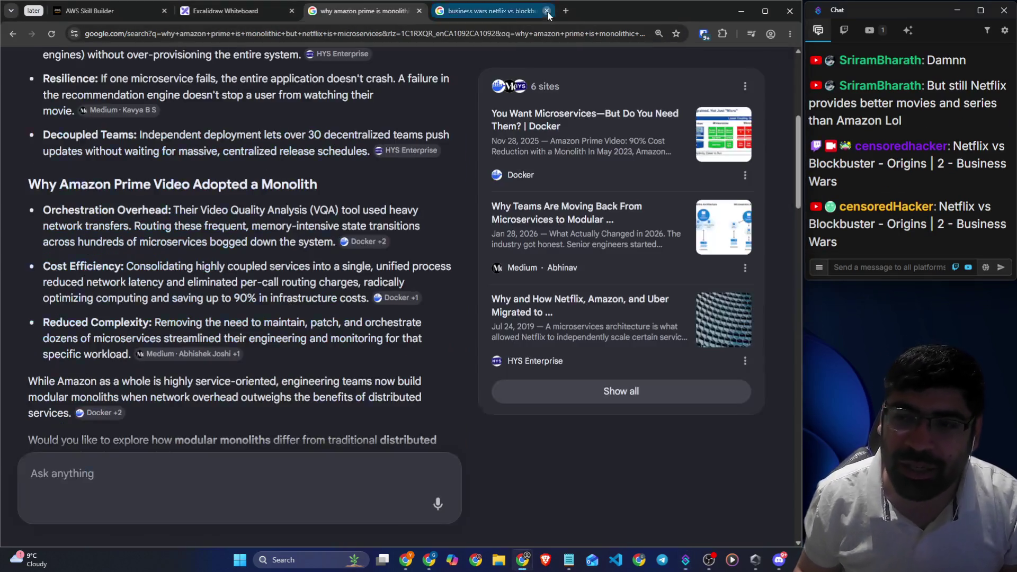
click(109, 13)
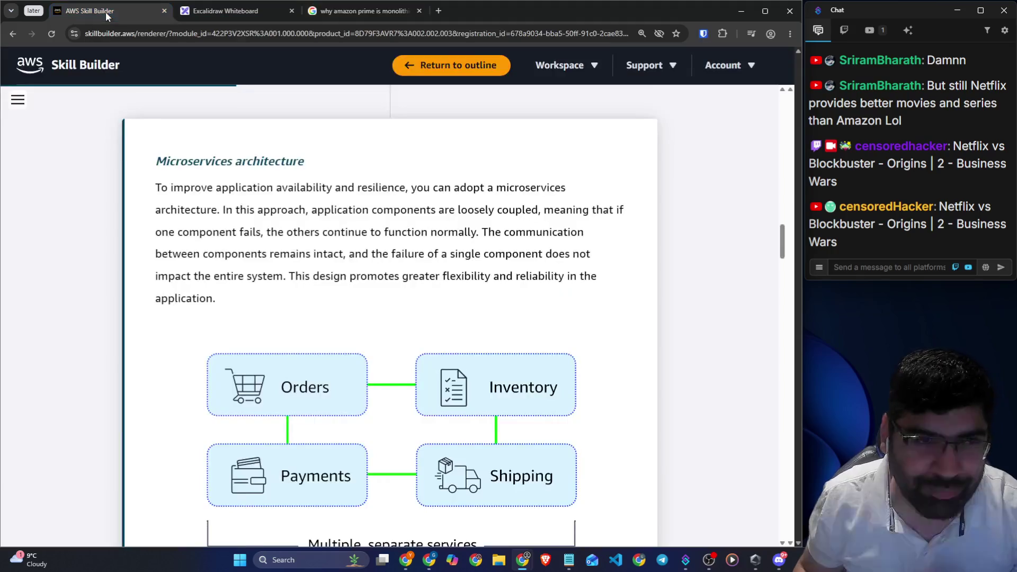
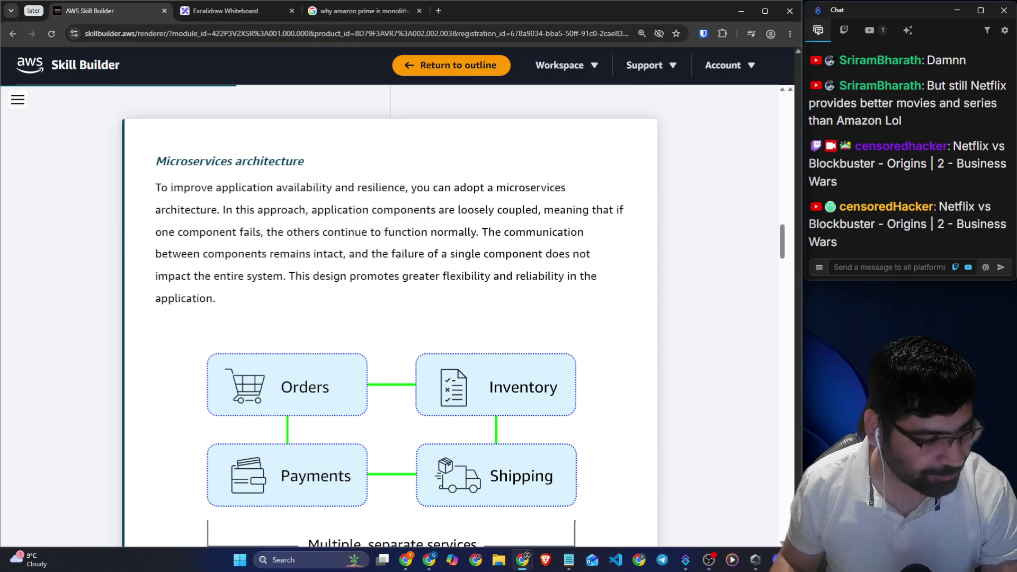
Scroll through the lesson intro, highlighting the section heading and the EventBridge mention
scroll(326, 239, down, 1)
drag(290, 222, 609, 231)
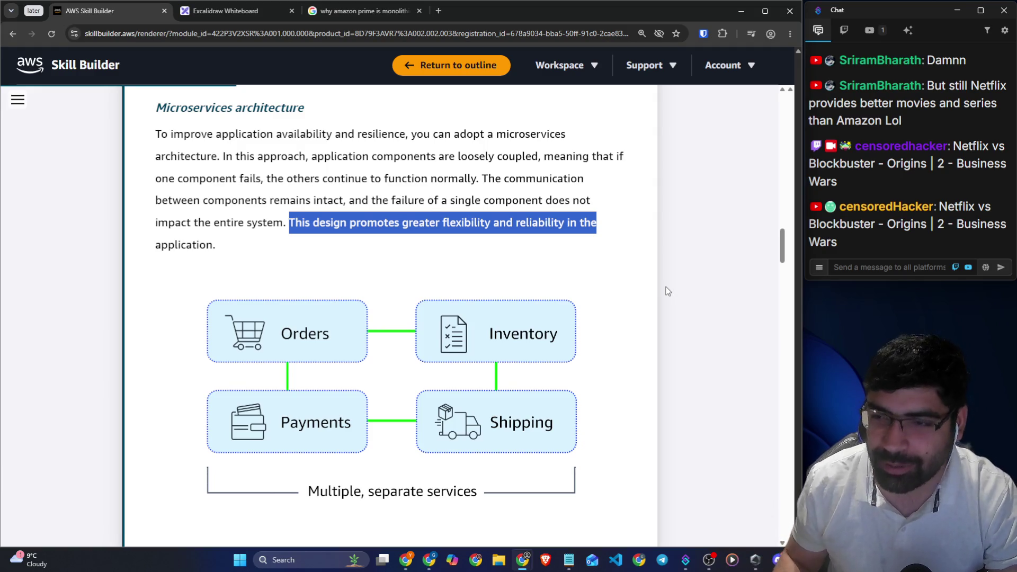
scroll(608, 322, down, 4)
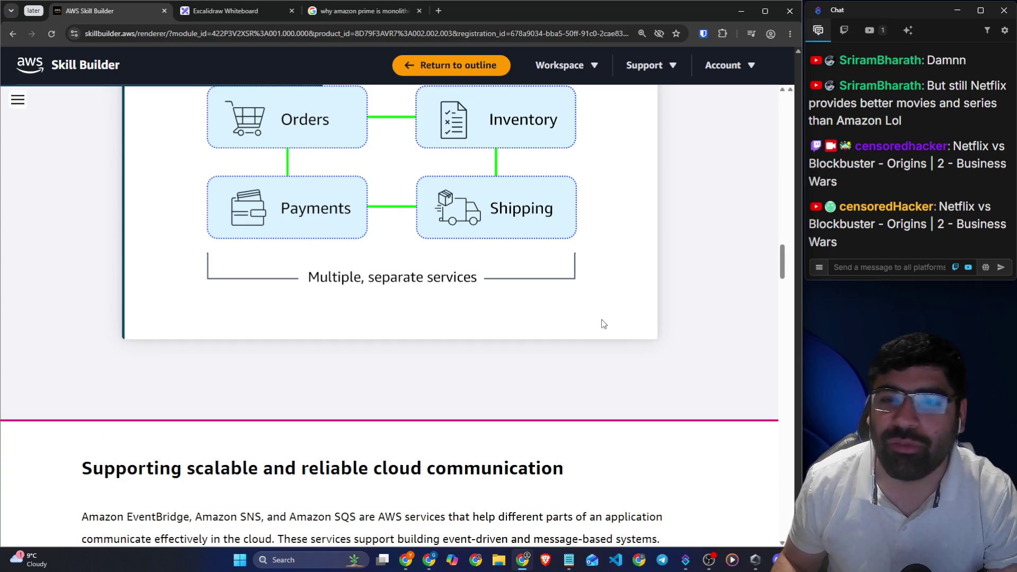
scroll(603, 324, down, 5)
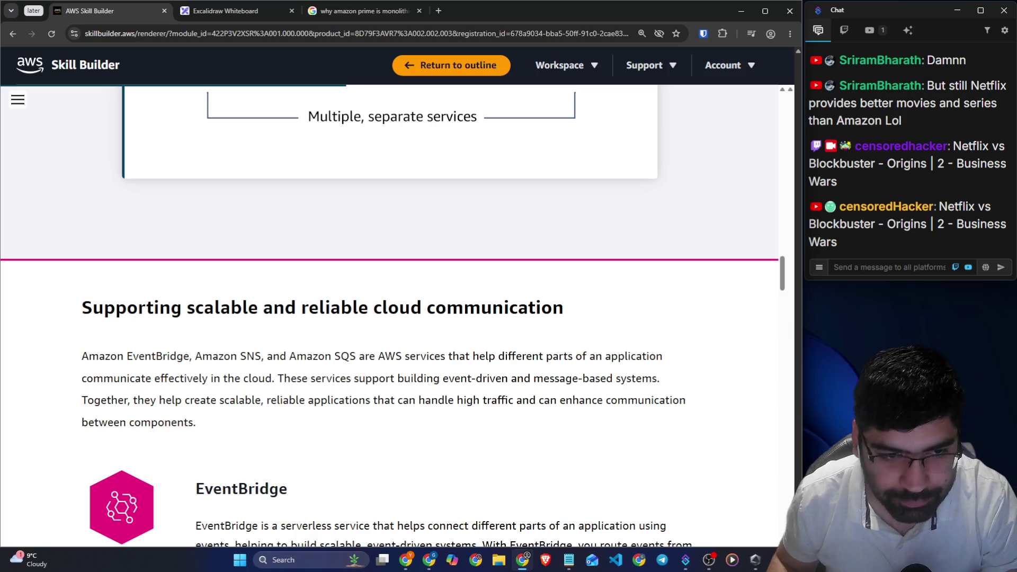
drag(81, 200, 576, 208)
click(155, 248)
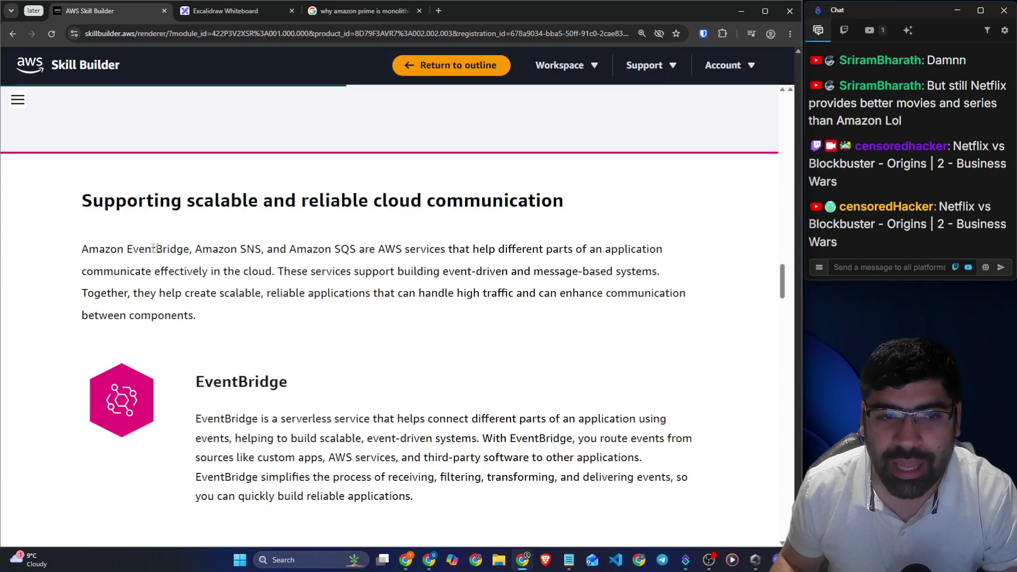
drag(127, 248, 255, 249)
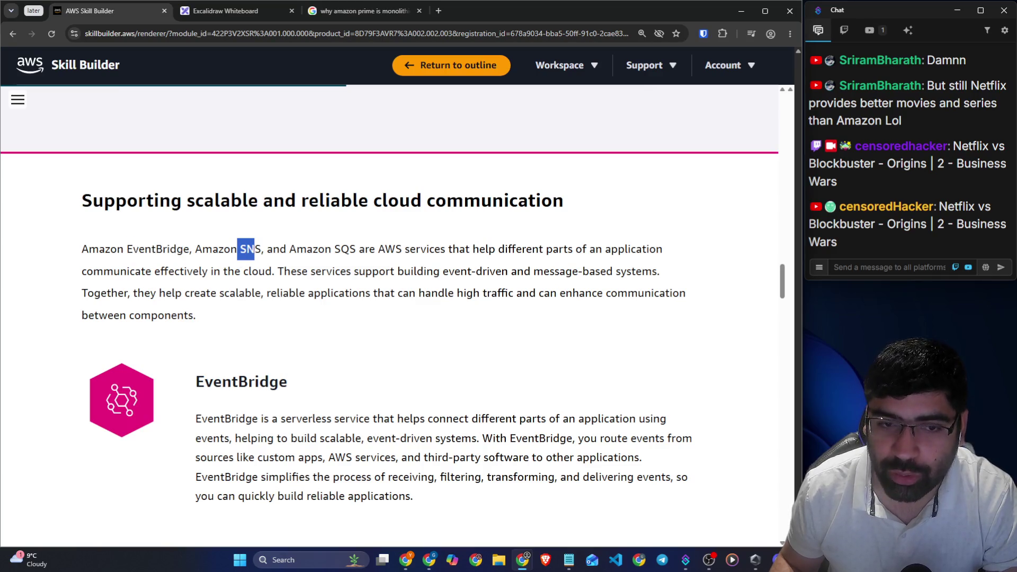
click(301, 261)
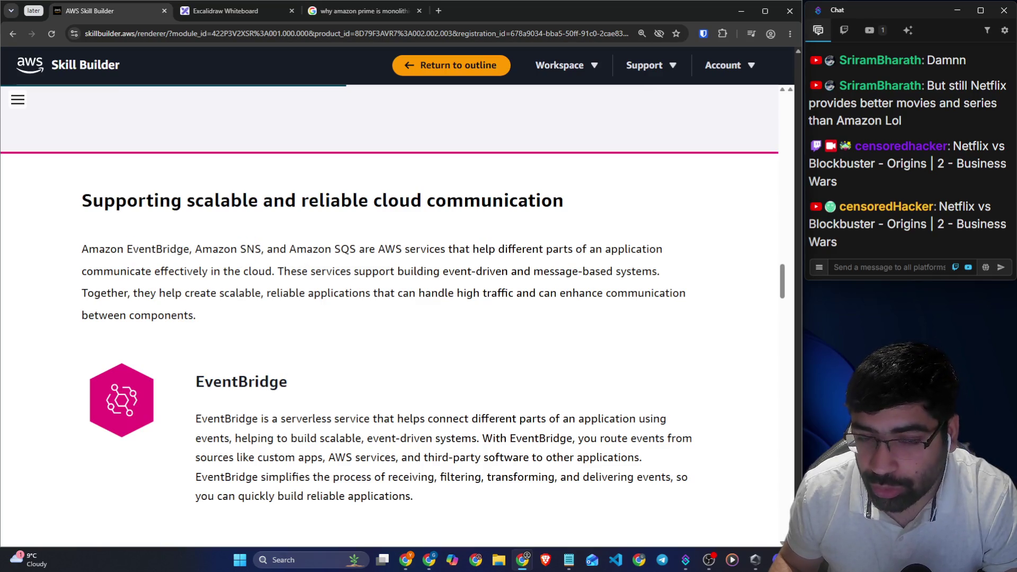
Highlight the passages about AWS services, cloud communication and scalable, reliable applications
drag(385, 249, 669, 251)
drag(93, 271, 658, 271)
click(267, 293)
drag(137, 293, 679, 293)
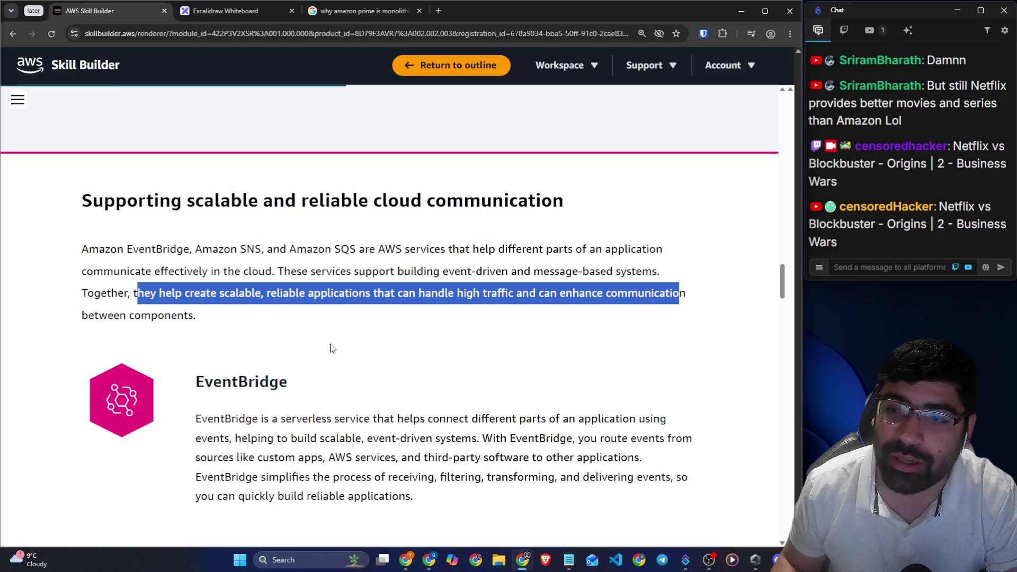
scroll(332, 348, down, 2)
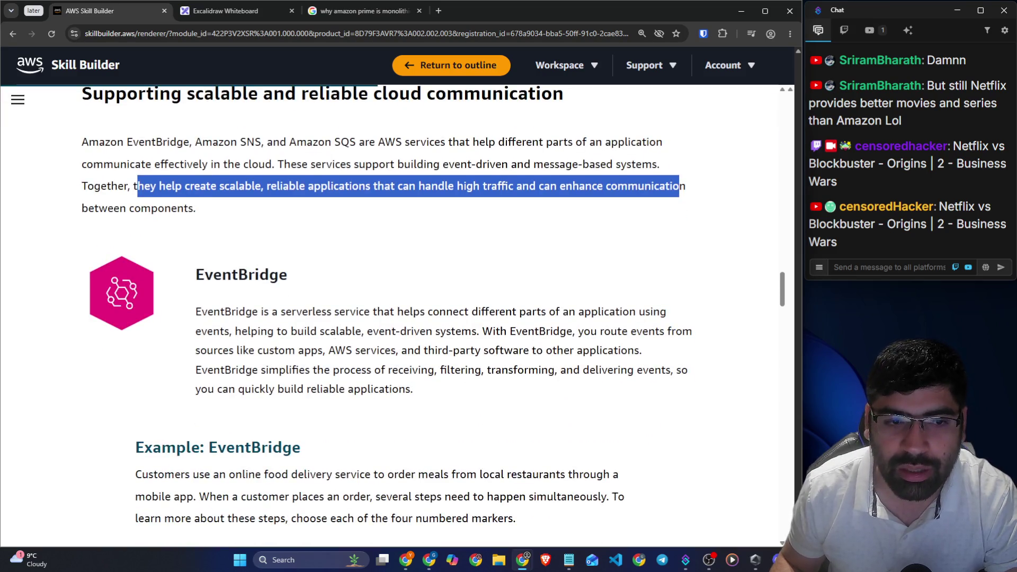
scroll(438, 328, down, 1)
scroll(218, 241, up, 6)
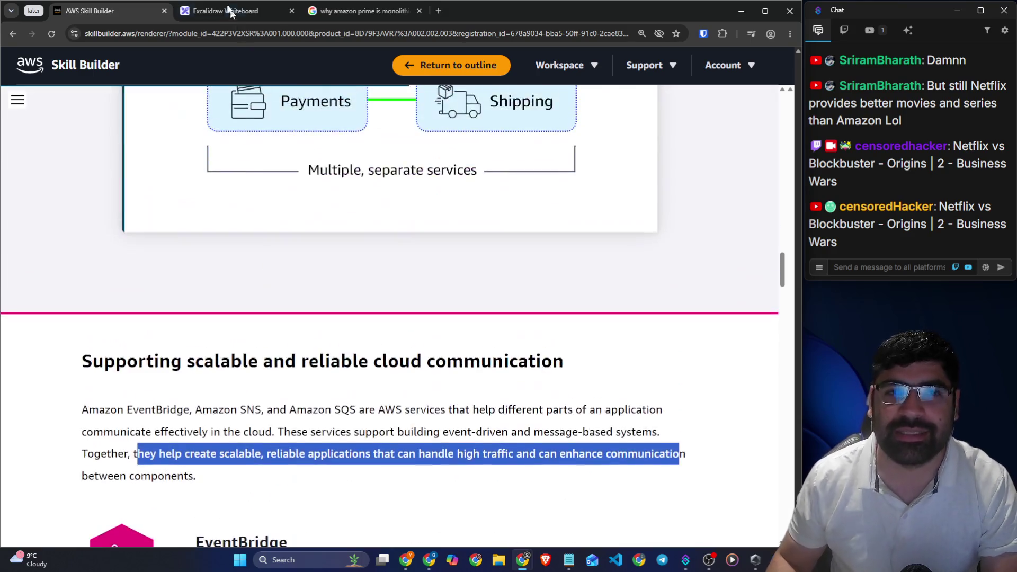
On the whiteboard microservices sketch, erase the 1GB labels, the long line and the X over FE
click(225, 10)
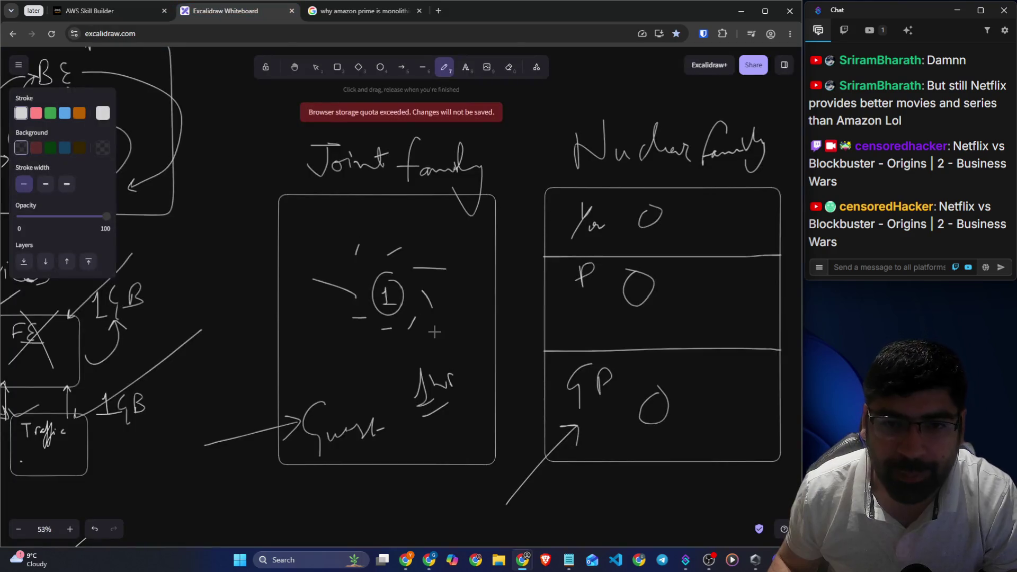
click(294, 67)
mouse_move(247, 266)
mouse_down()
mouse_move(586, 149)
mouse_move(664, 139)
mouse_up()
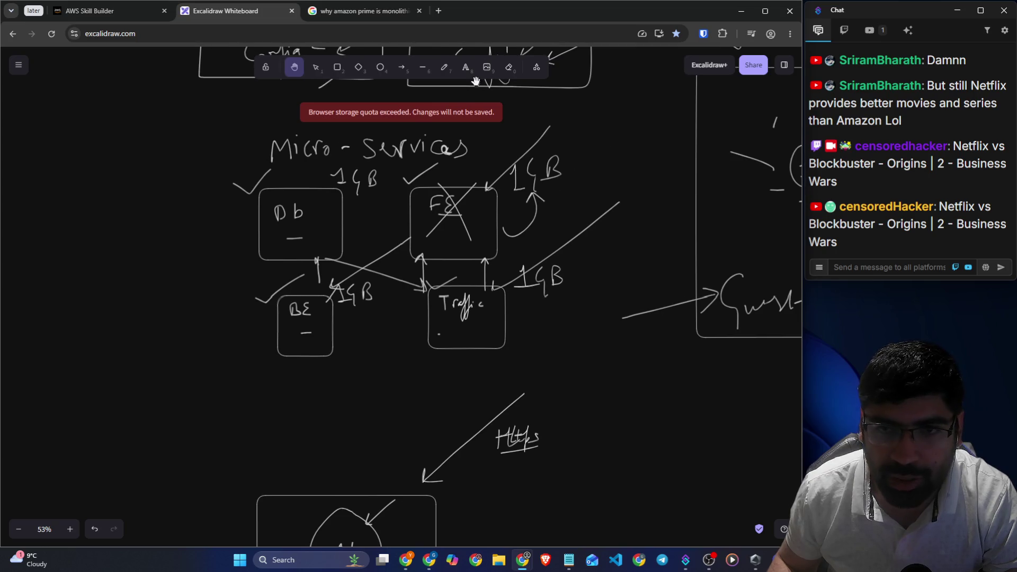
click(444, 66)
click(509, 67)
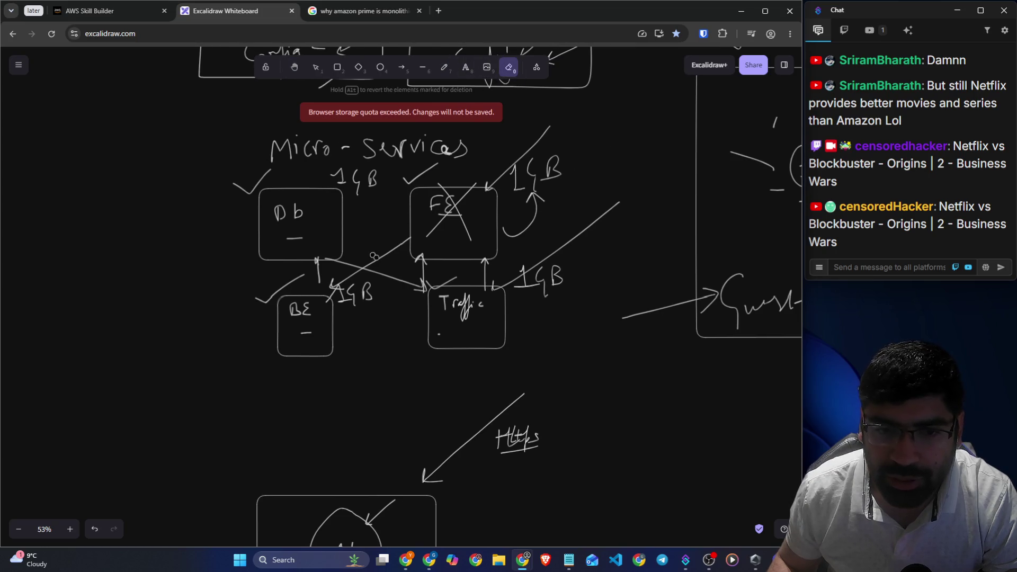
mouse_move(362, 297)
mouse_down()
mouse_move(349, 294)
mouse_move(365, 291)
mouse_up()
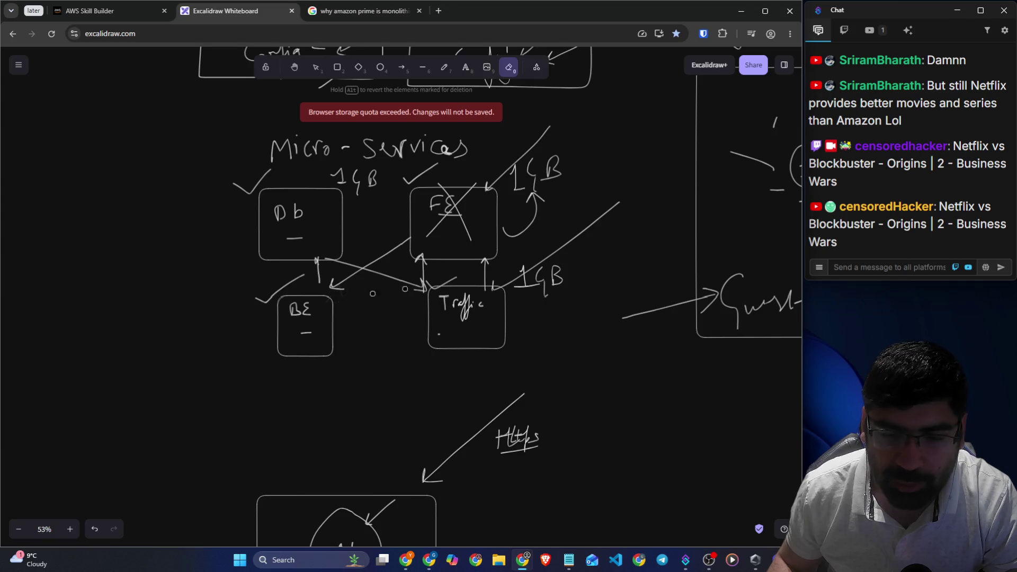
mouse_move(541, 268)
mouse_down()
mouse_move(551, 280)
mouse_move(519, 153)
mouse_move(514, 177)
mouse_up()
mouse_move(458, 258)
mouse_down()
mouse_move(475, 225)
mouse_move(448, 258)
mouse_move(292, 282)
mouse_move(393, 288)
mouse_move(485, 268)
mouse_move(476, 183)
mouse_move(256, 173)
mouse_up()
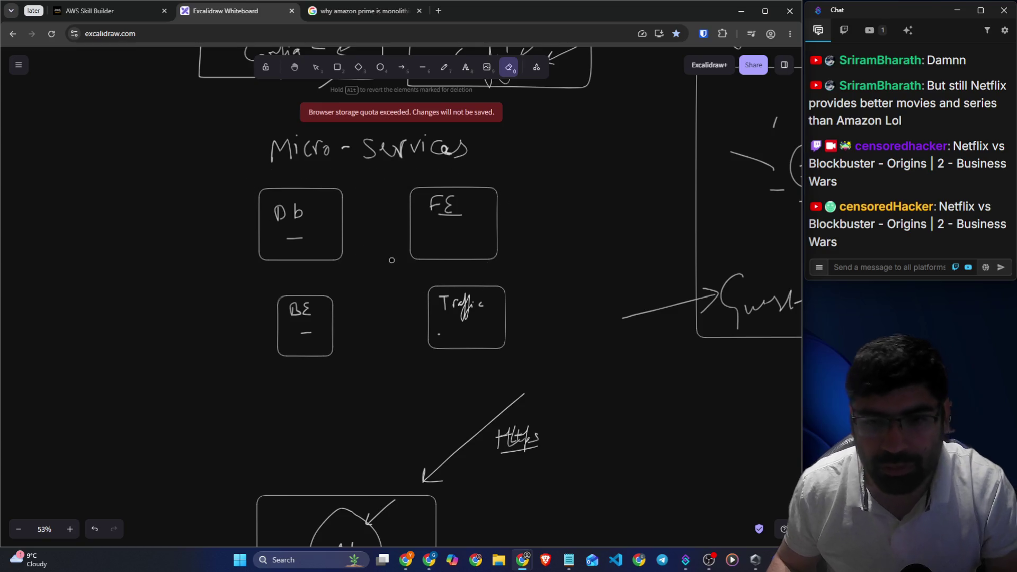
Pencil-draw arrows FE→Traffic, FE→BE and BE→Db, then return to the lesson
ctrl+scroll(337, 235, up, 5)
ctrl+scroll(344, 239, up, 1)
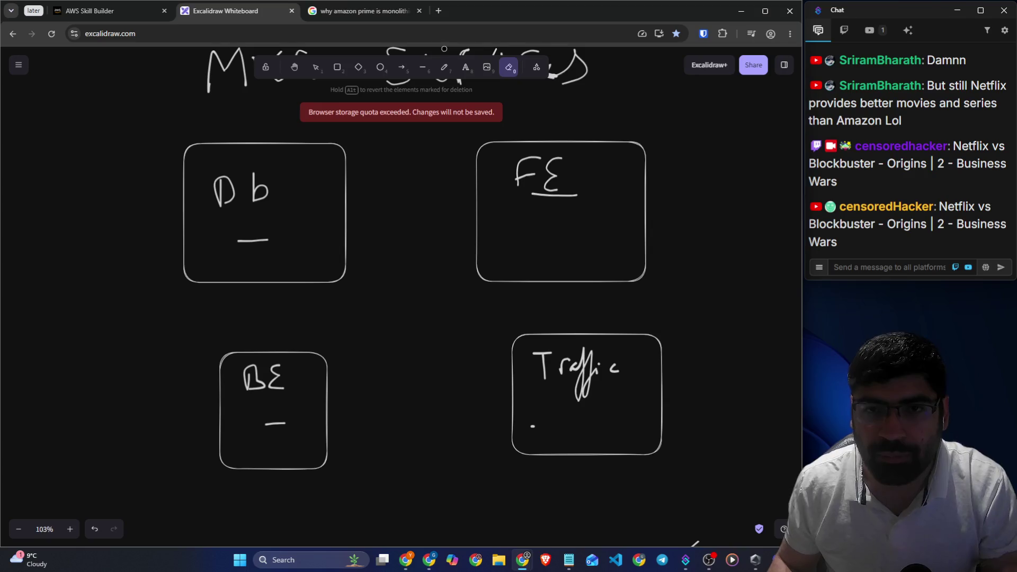
key(p)
mouse_move(538, 279)
mouse_down()
mouse_move(540, 324)
mouse_move(543, 316)
mouse_up()
mouse_move(482, 279)
mouse_down()
mouse_move(360, 343)
mouse_move(424, 356)
mouse_up()
mouse_move(278, 352)
mouse_down()
mouse_move(277, 295)
mouse_move(282, 303)
mouse_up()
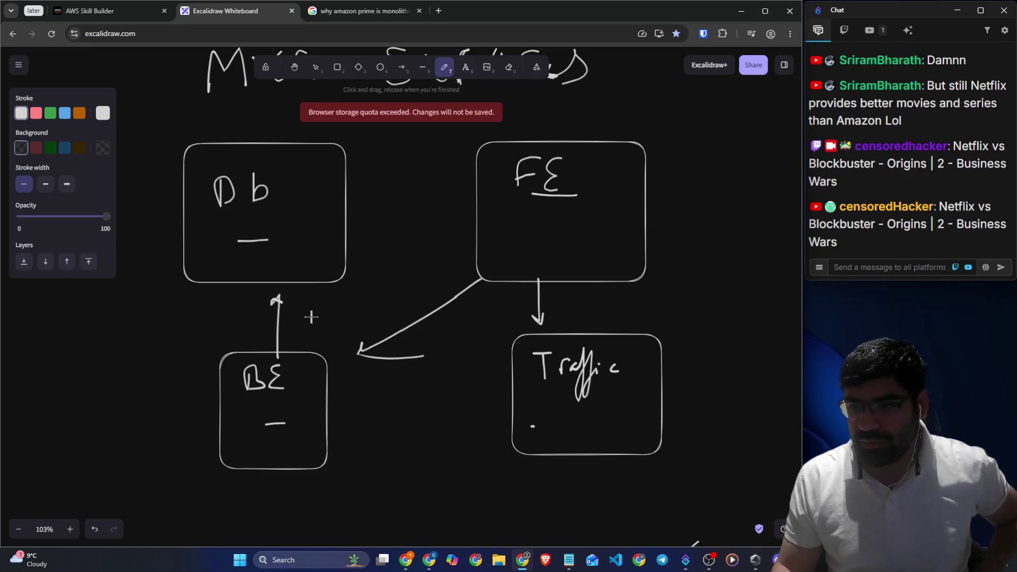
click(113, 16)
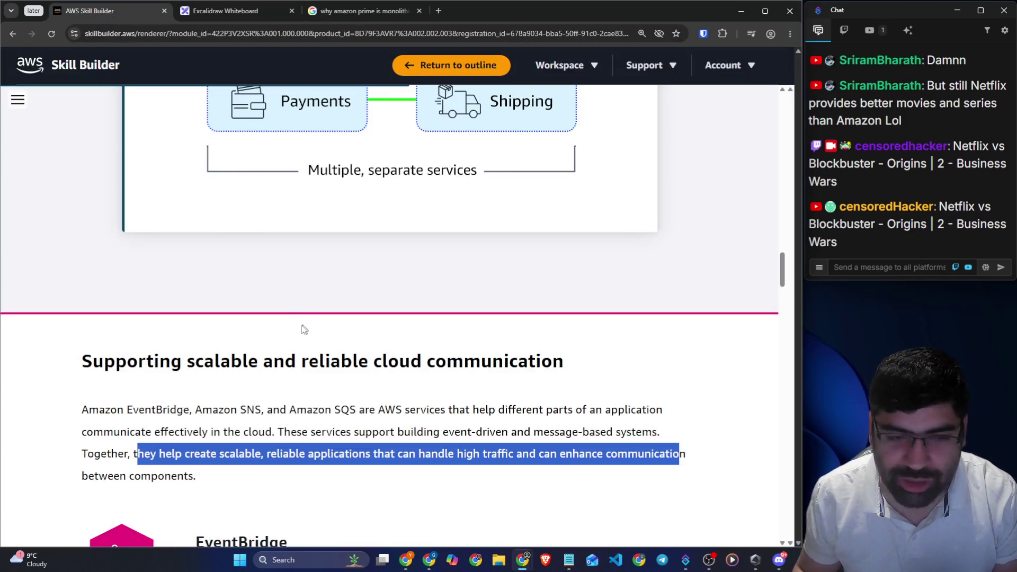
Scroll to the EventBridge heading and highlight the phrase about event-driven systems
scroll(324, 339, down, 4)
drag(214, 328, 287, 329)
scroll(321, 269, down, 1)
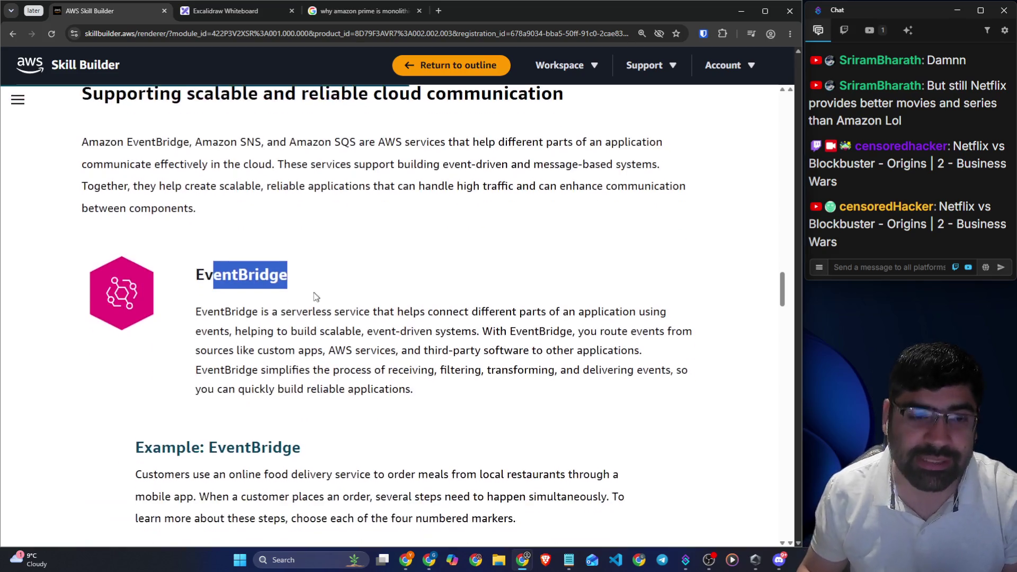
mouse_move(213, 313)
mouse_down()
mouse_move(308, 312)
mouse_move(357, 325)
mouse_move(364, 310)
mouse_move(660, 309)
mouse_up()
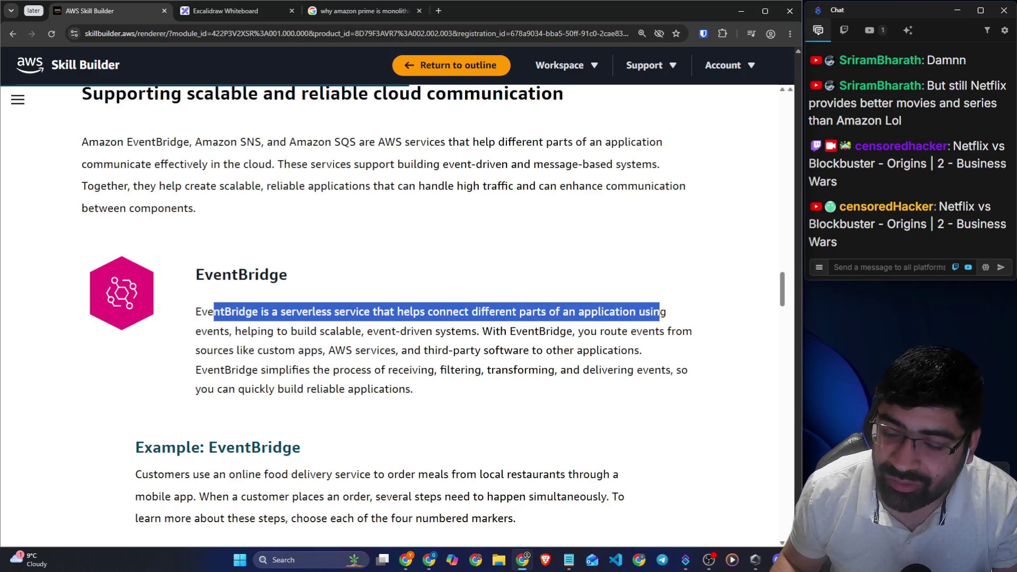
click(550, 342)
drag(235, 331, 481, 331)
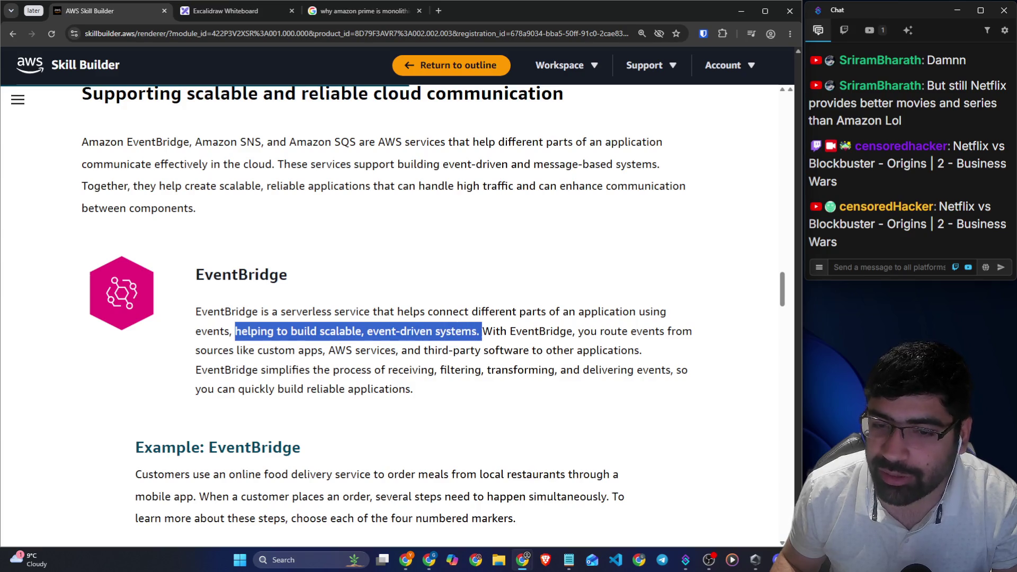
click(249, 12)
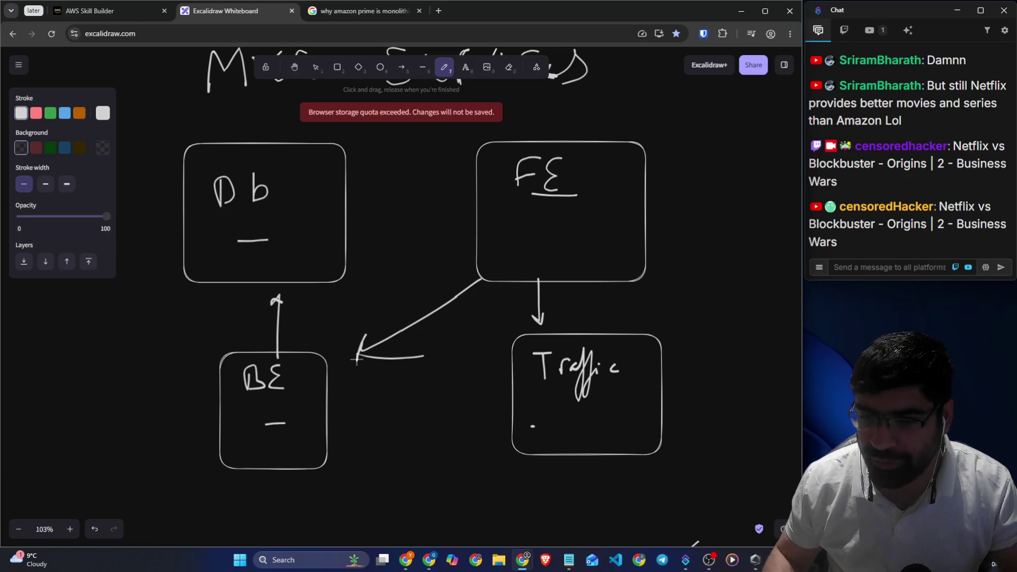
Erase the three arrows FE→Traffic, FE→BE and BE→Db
click(508, 67)
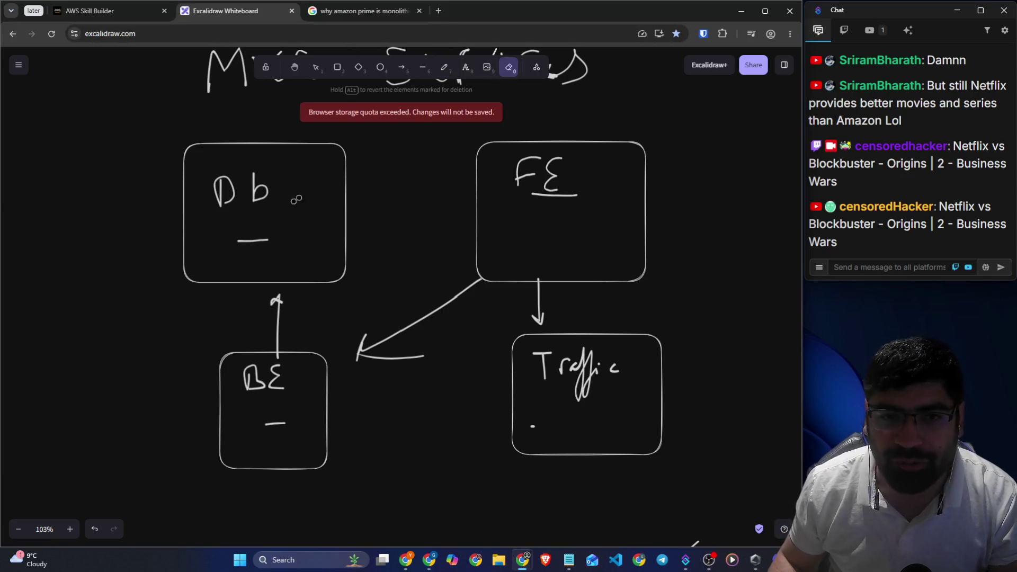
mouse_move(354, 316)
mouse_down()
mouse_move(404, 365)
mouse_move(243, 323)
mouse_move(296, 321)
mouse_up()
drag(532, 315, 536, 297)
click(444, 67)
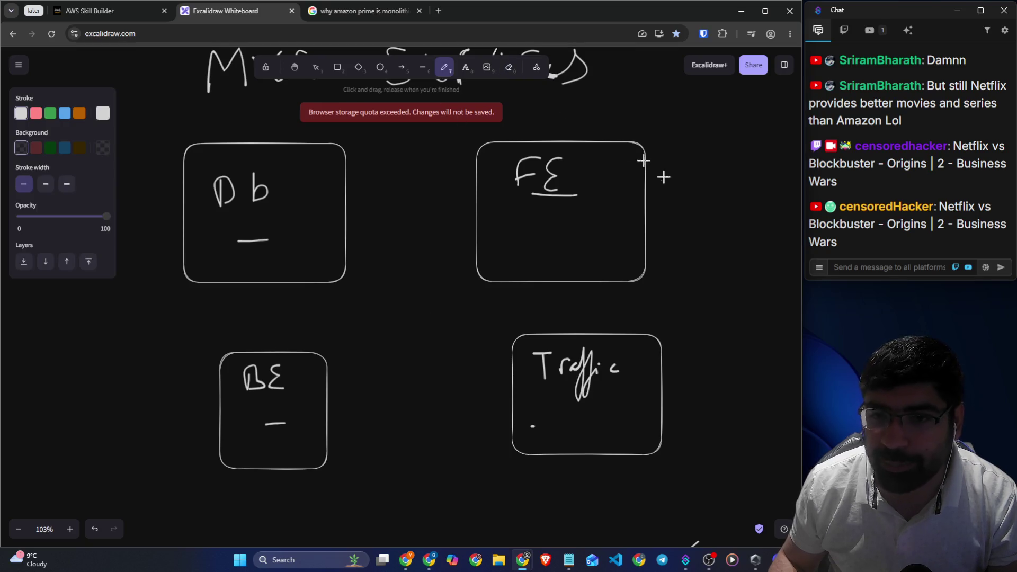
Duplicate the FE box and the BE box, placing each copy beside its original
scroll(509, 197, down, 2)
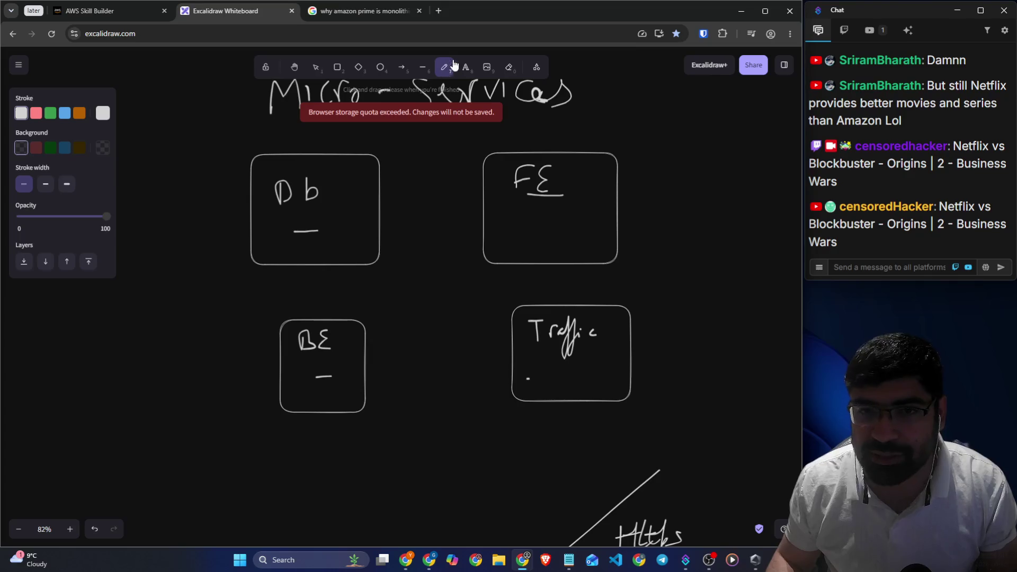
click(316, 68)
mouse_move(427, 129)
mouse_down()
mouse_move(644, 256)
mouse_move(672, 285)
mouse_up()
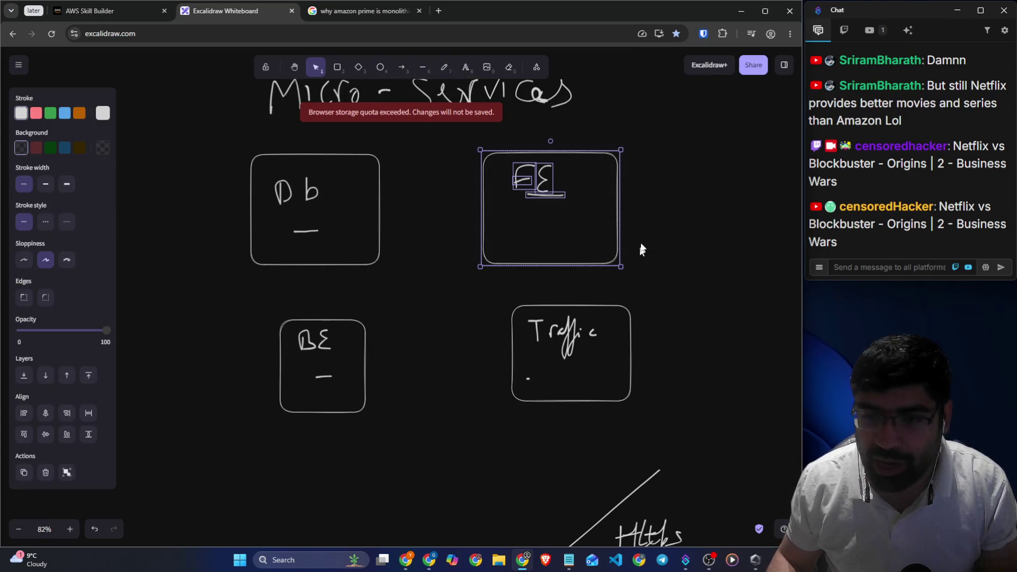
key(ctrl+c)
key(ctrl+v)
drag(658, 225, 694, 211)
mouse_move(267, 308)
mouse_down()
mouse_move(405, 424)
mouse_move(216, 346)
mouse_up()
key(ctrl+c)
key(ctrl+v)
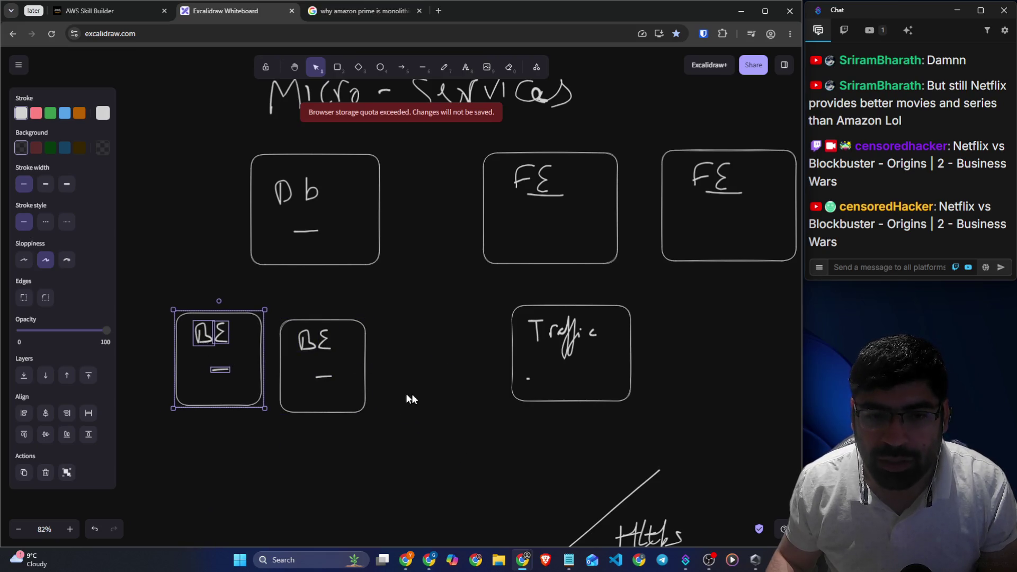
click(407, 395)
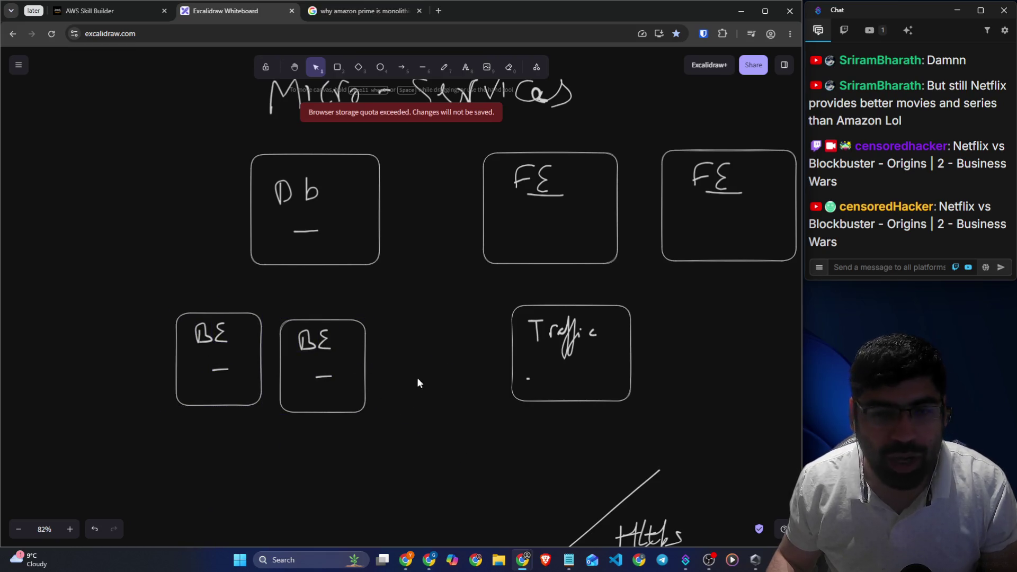
Loop both BE boxes and both FE boxes, then link the two groups with an AWS line
click(444, 67)
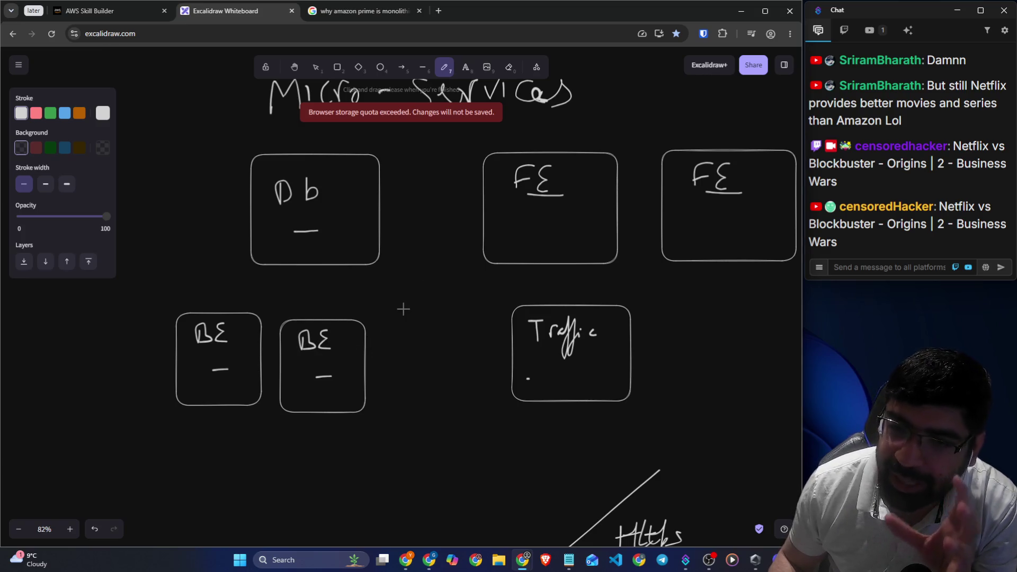
mouse_move(280, 290)
mouse_down()
mouse_move(347, 297)
mouse_move(356, 404)
mouse_move(139, 397)
mouse_move(243, 287)
mouse_move(310, 299)
mouse_up()
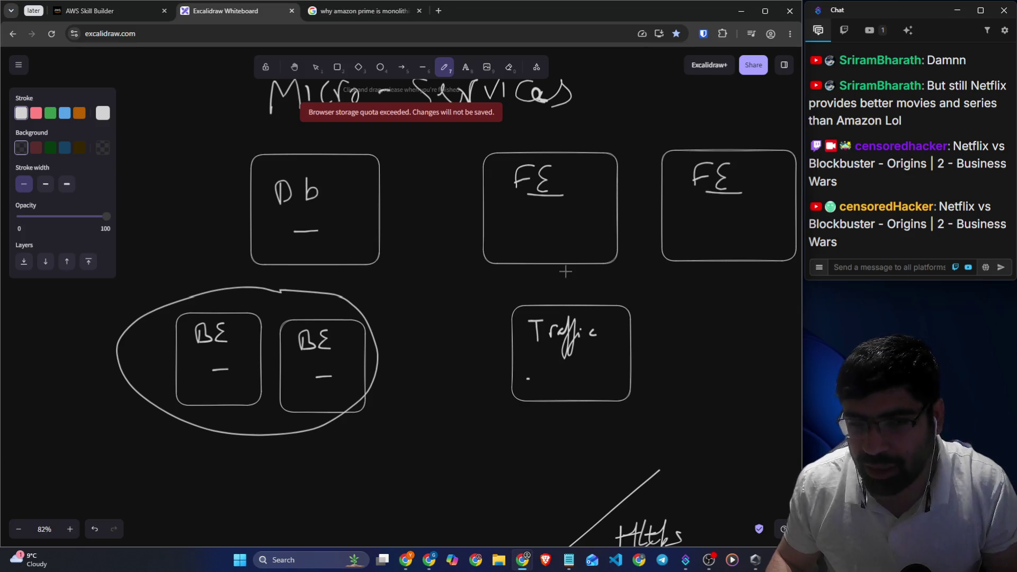
scroll(554, 277, down, 1)
mouse_move(551, 274)
mouse_down()
mouse_move(738, 265)
mouse_move(654, 143)
mouse_move(467, 167)
mouse_up()
drag(465, 205, 566, 267)
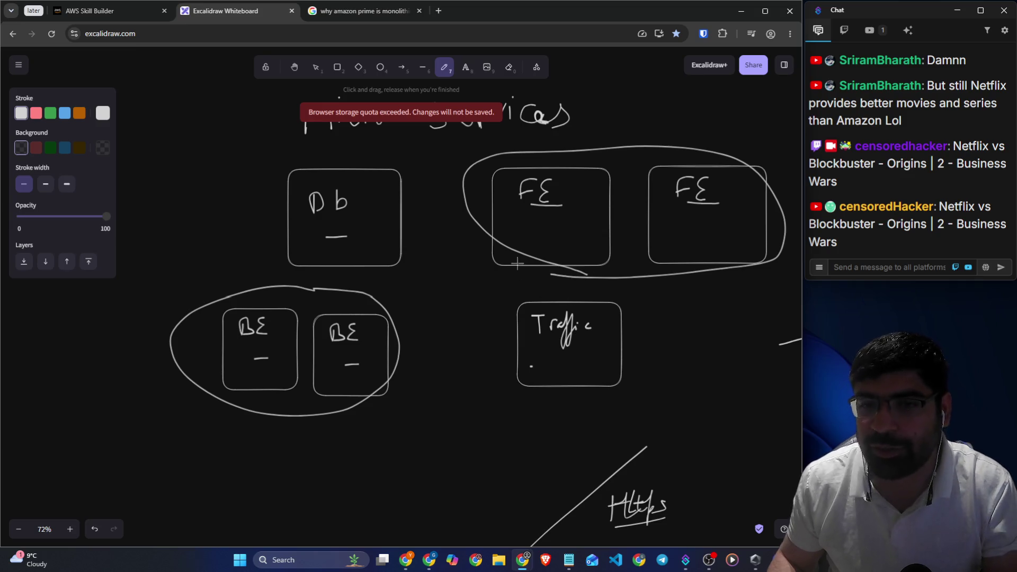
drag(514, 246, 379, 299)
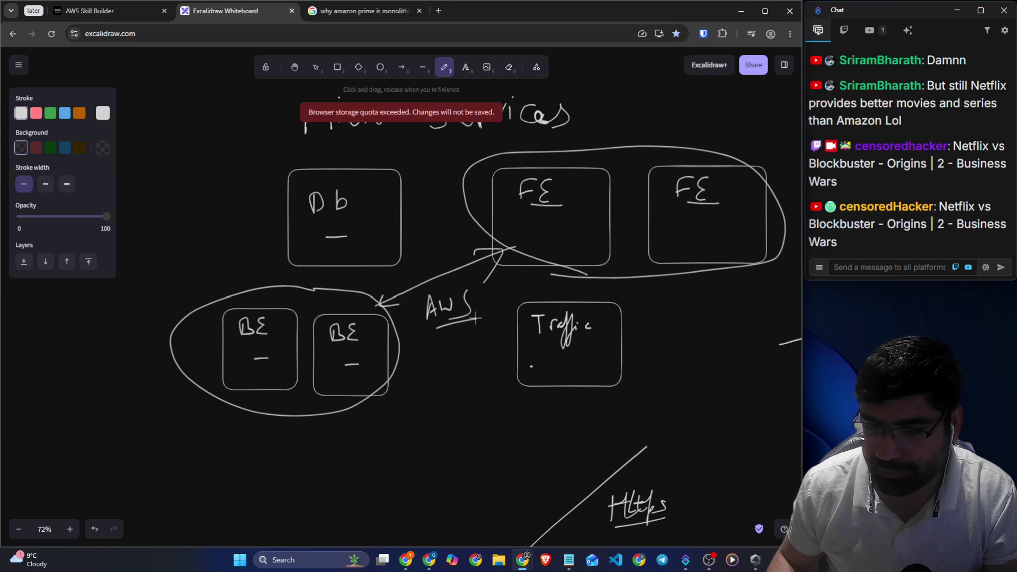
click(112, 15)
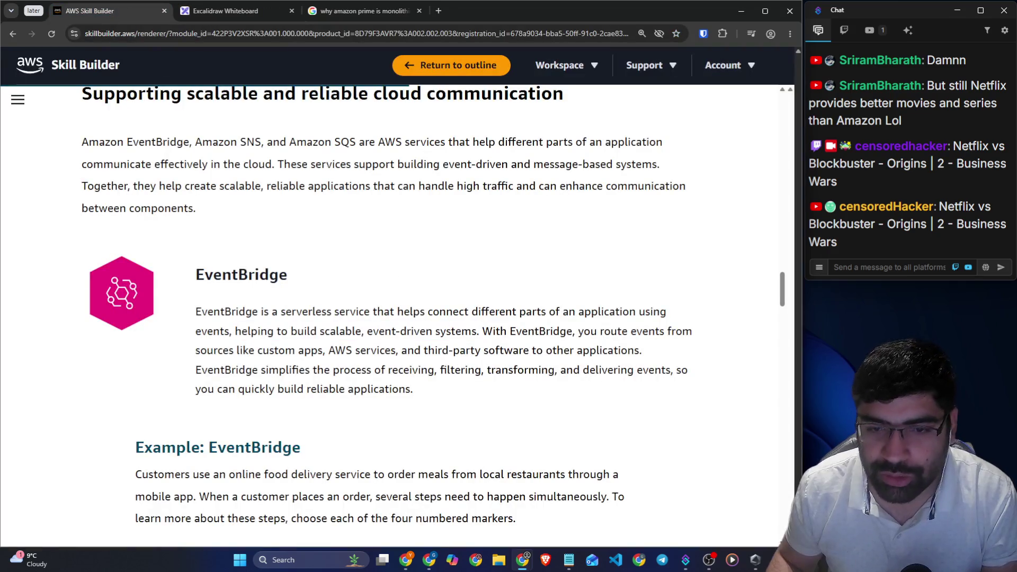
Highlight the EventBridge lines on routing events, event sources, filtering and reliable applications
drag(483, 331, 691, 332)
drag(233, 350, 627, 350)
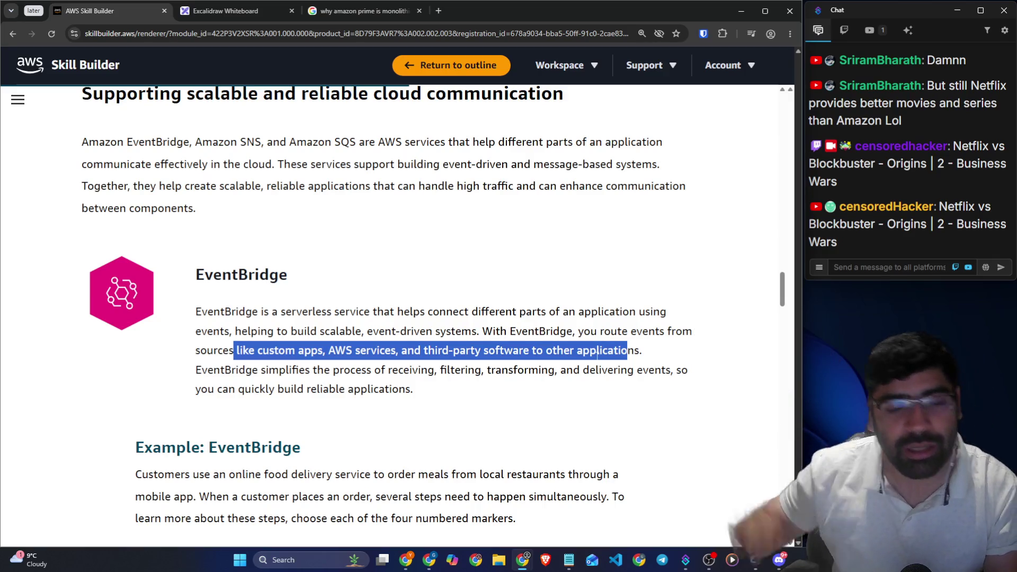
click(543, 384)
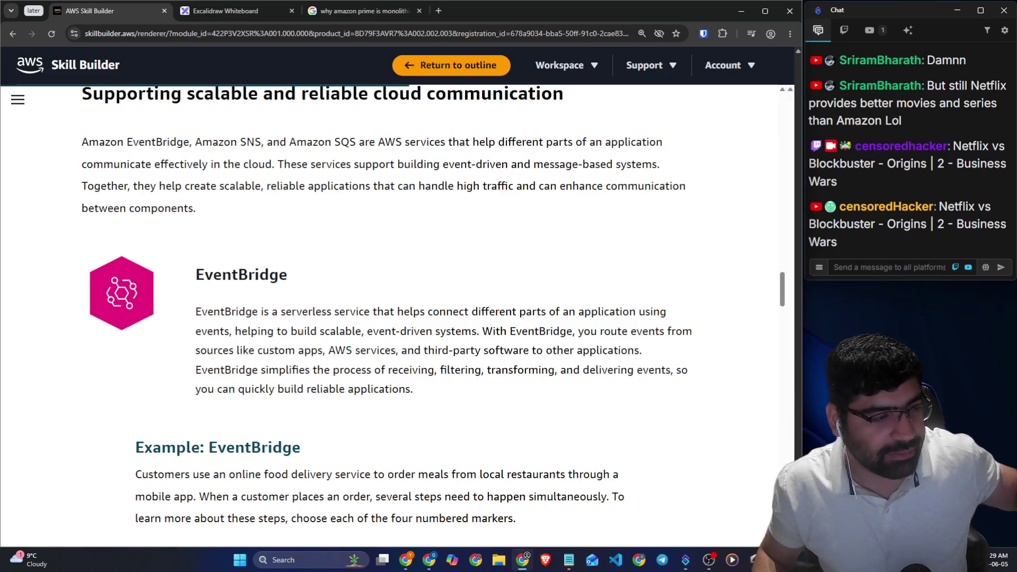
drag(210, 371, 697, 374)
drag(239, 389, 405, 389)
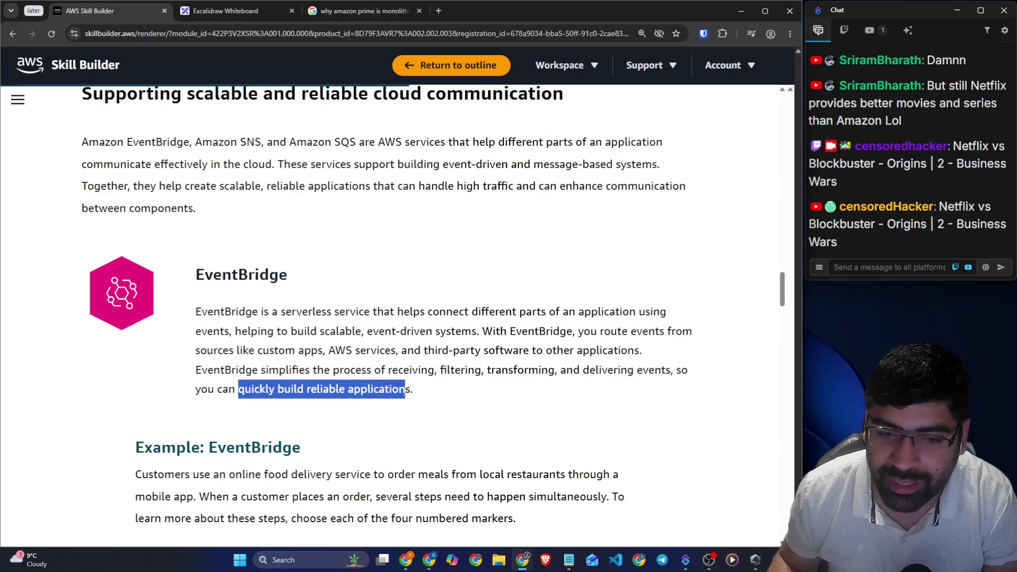
click(230, 11)
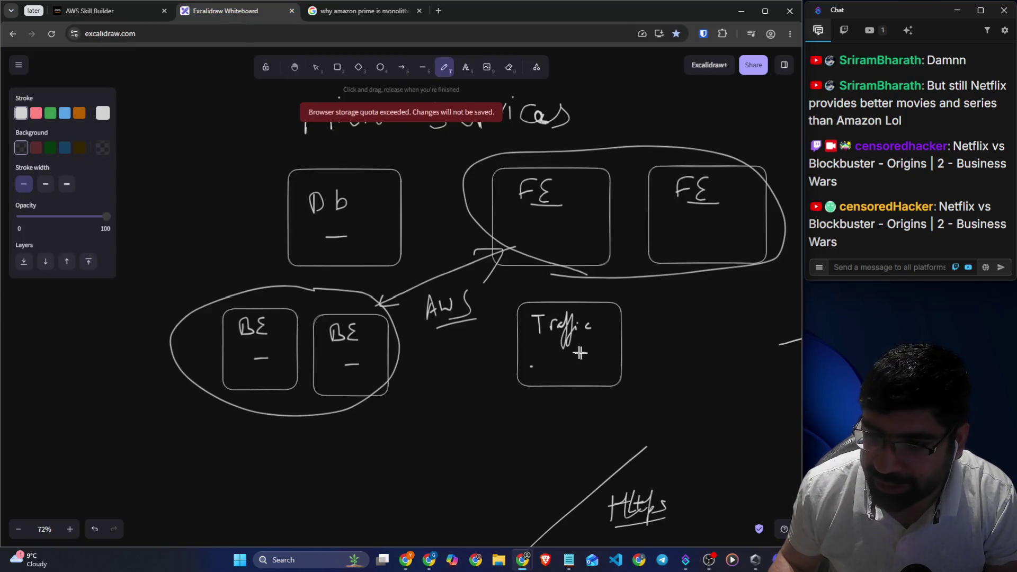
Draw two upward arrows beside Traffic and a stroke across the left FE box
drag(602, 326, 608, 358)
drag(638, 311, 645, 332)
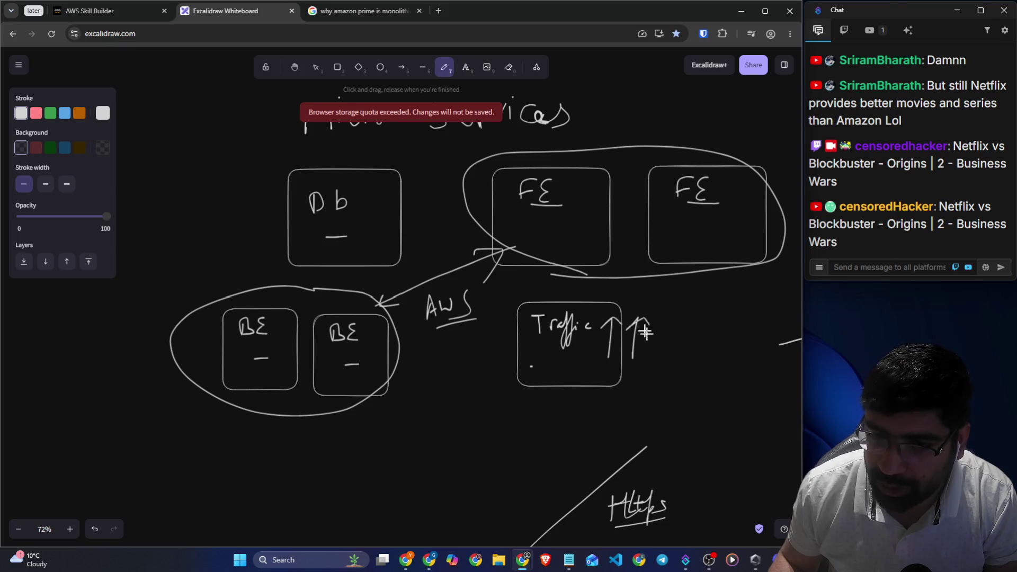
drag(520, 190, 588, 142)
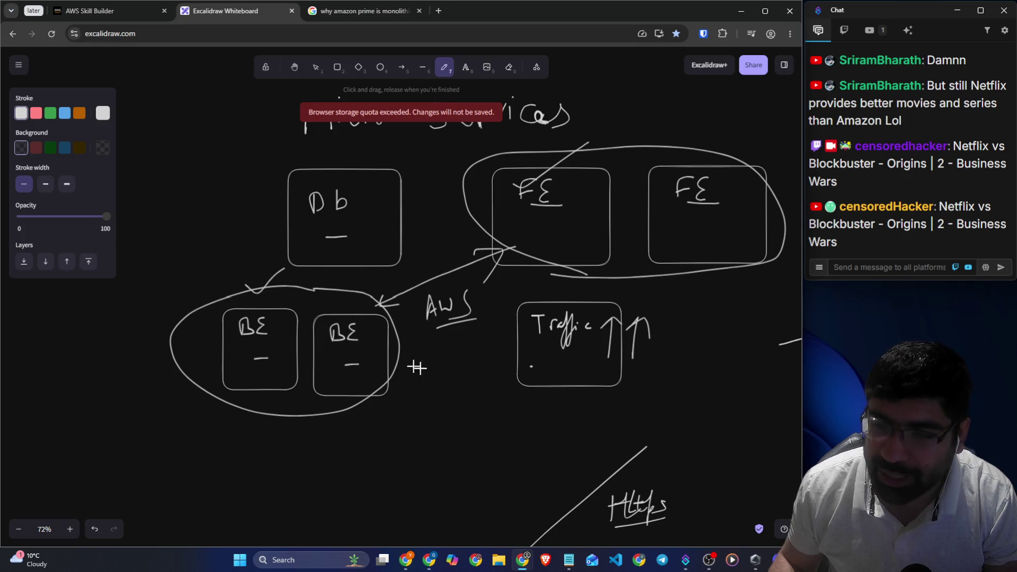
click(112, 19)
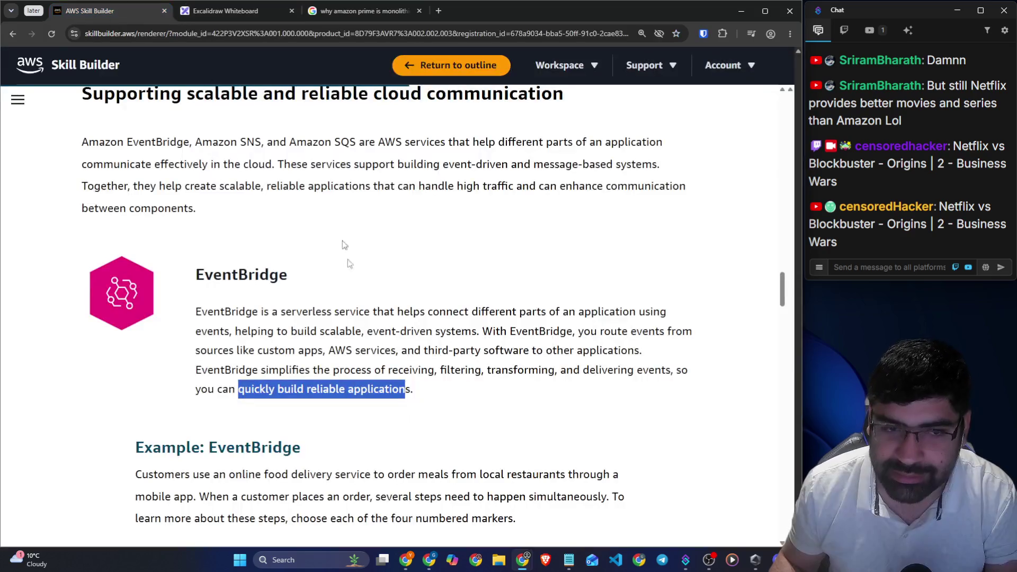
Highlight the Example: EventBridge heading and the food-delivery ordering scenario
scroll(310, 323, down, 4)
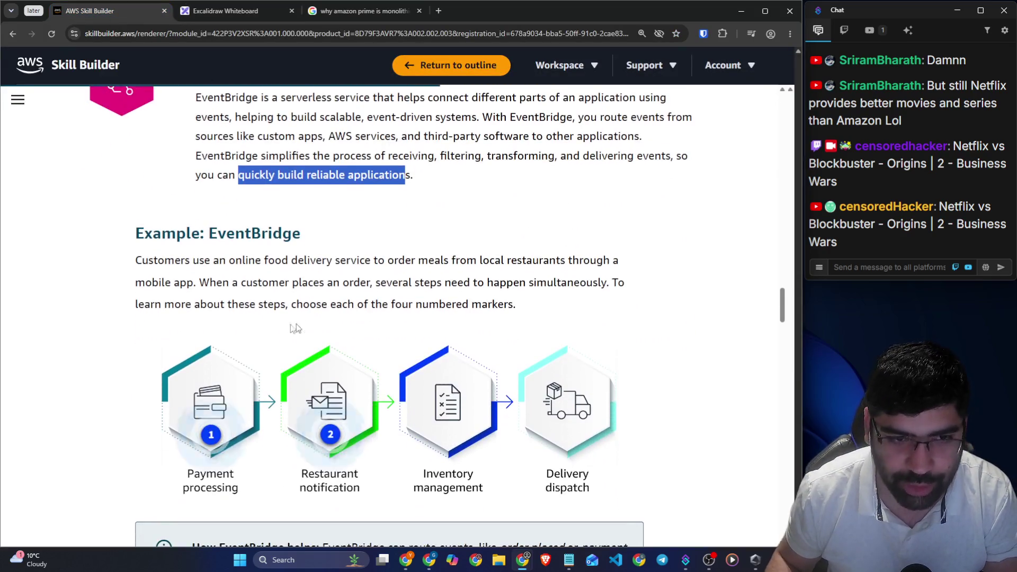
drag(129, 236, 307, 242)
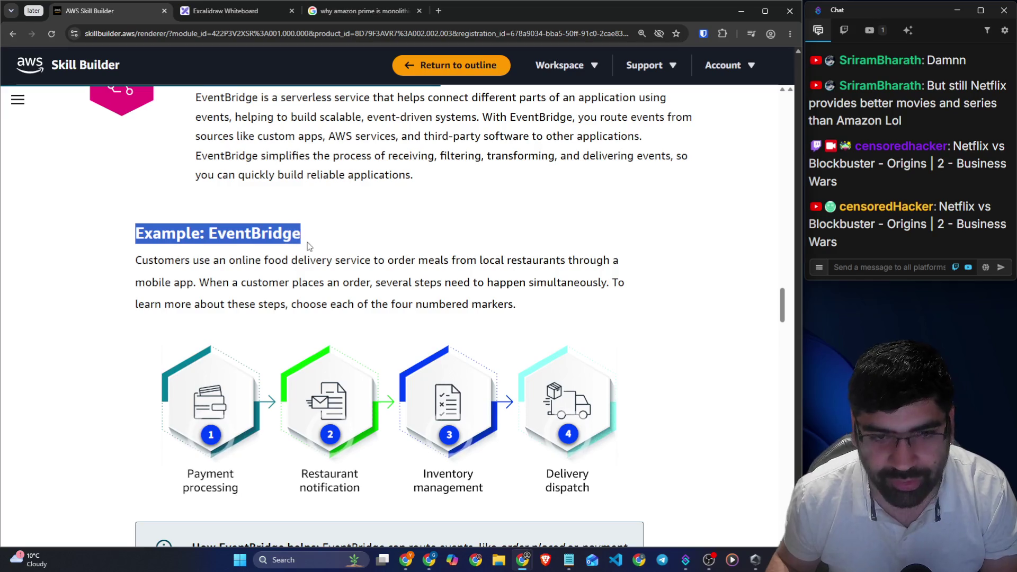
drag(164, 261, 604, 261)
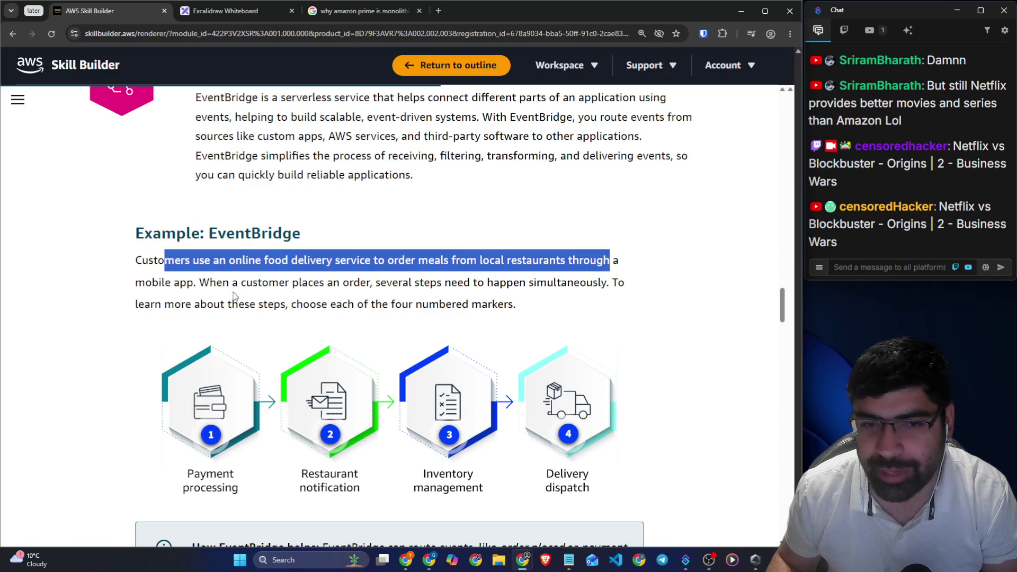
click(588, 442)
drag(264, 260, 526, 260)
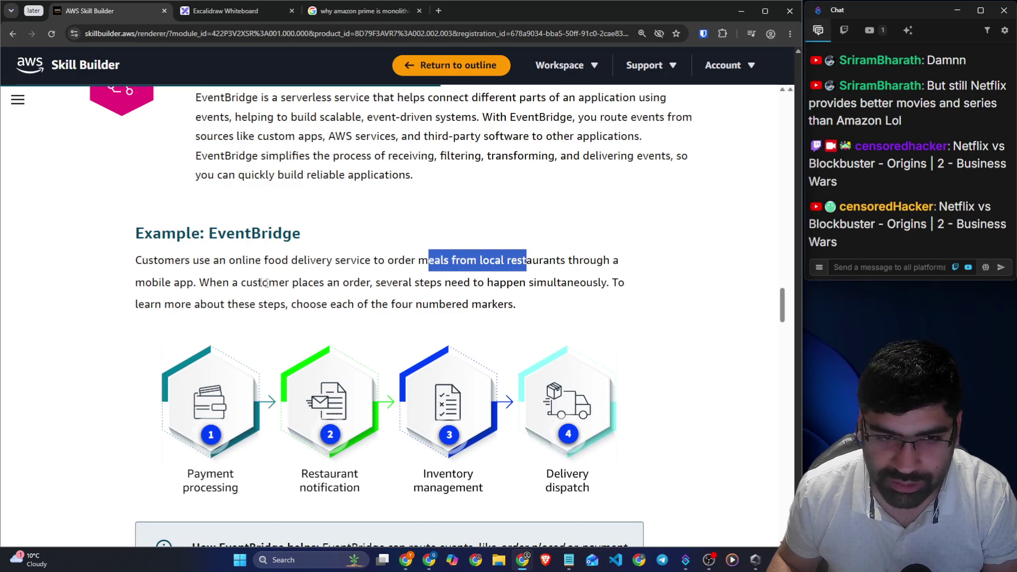
drag(211, 282, 624, 285)
drag(182, 304, 461, 304)
scroll(406, 318, down, 1)
scroll(405, 318, down, 1)
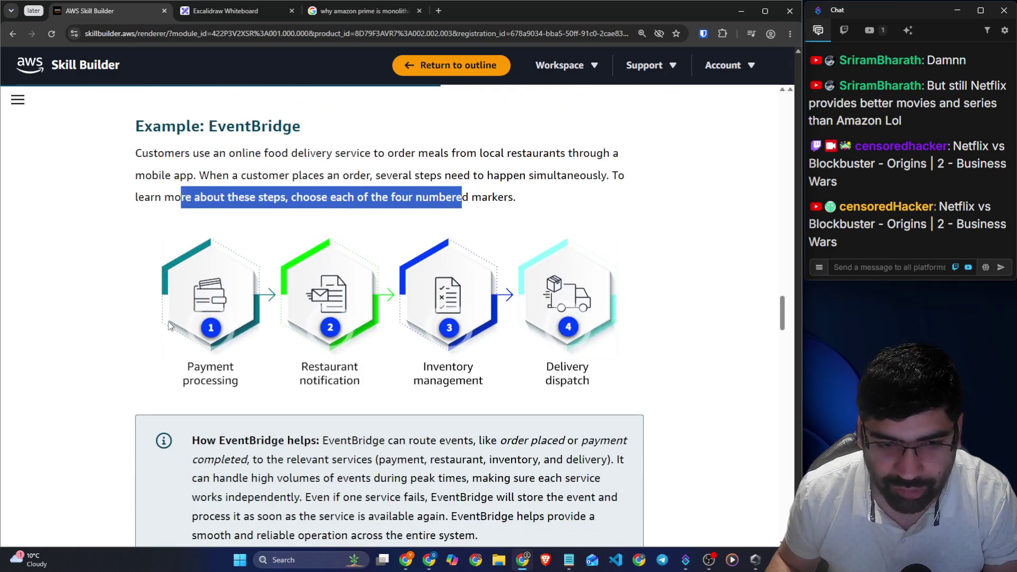
Open Payment processing, then advance through Restaurant notification to Inventory management
click(202, 328)
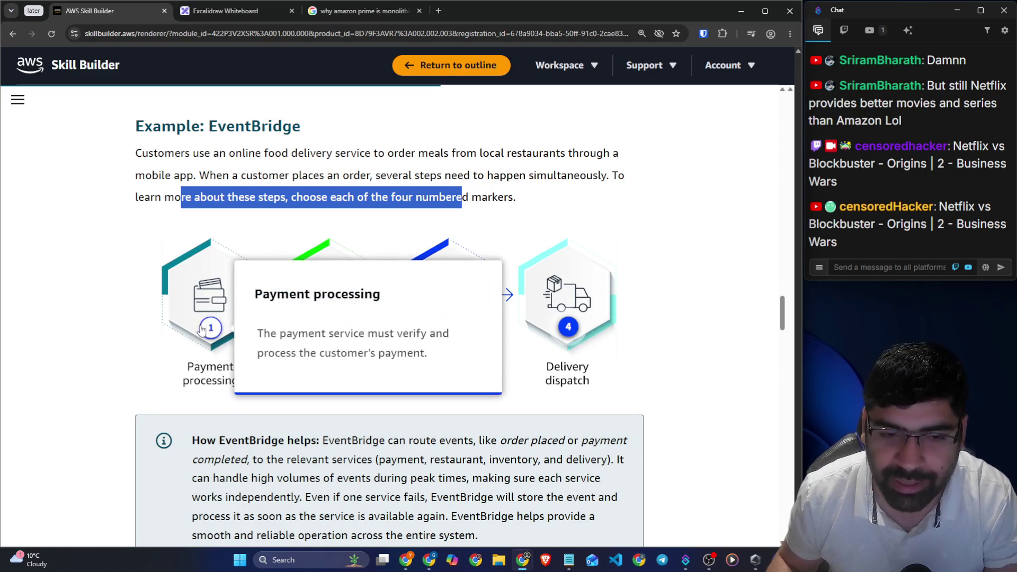
mouse_move(279, 333)
mouse_down()
mouse_move(422, 333)
mouse_move(427, 367)
mouse_up()
click(425, 374)
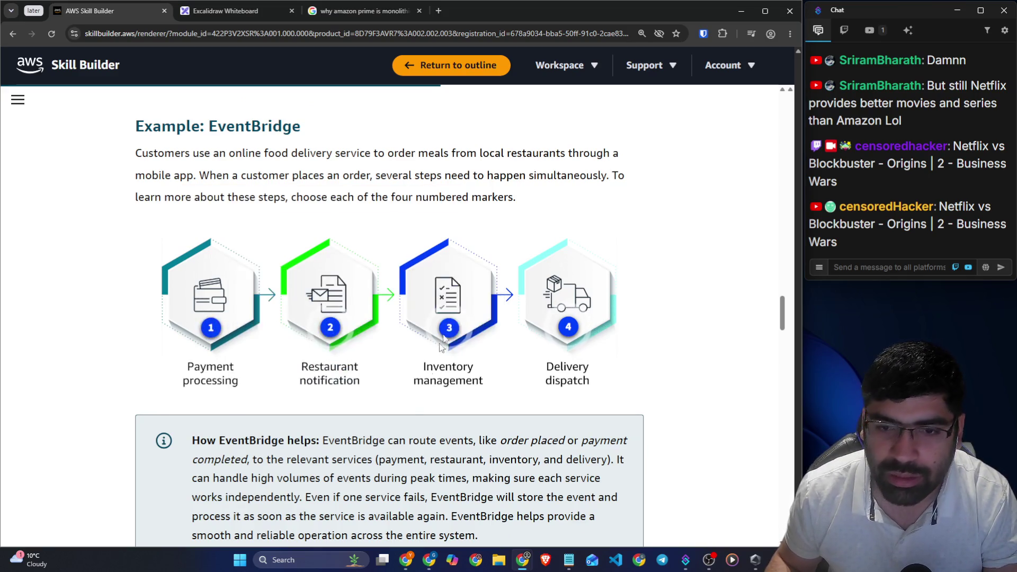
click(432, 296)
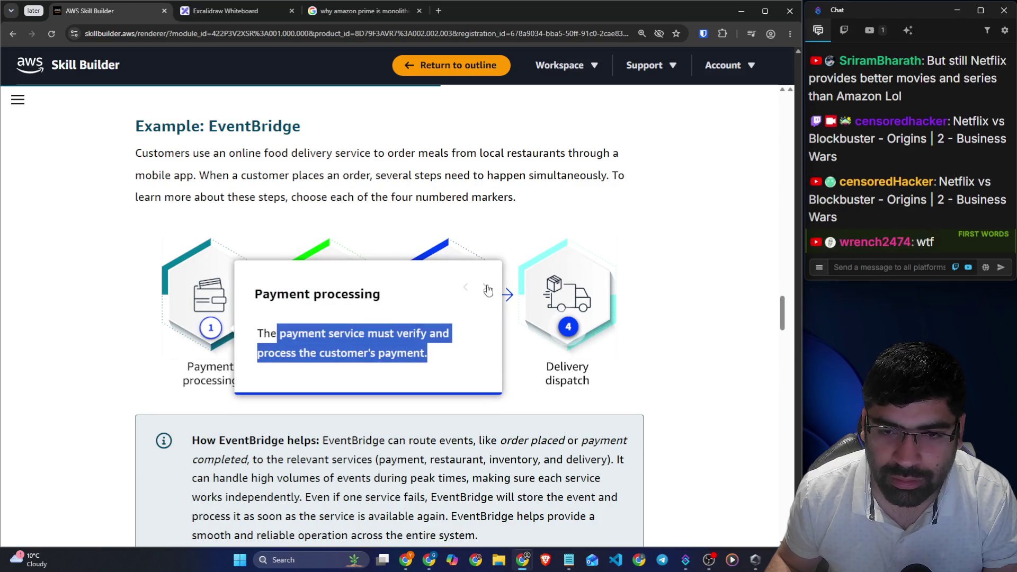
click(488, 289)
click(488, 286)
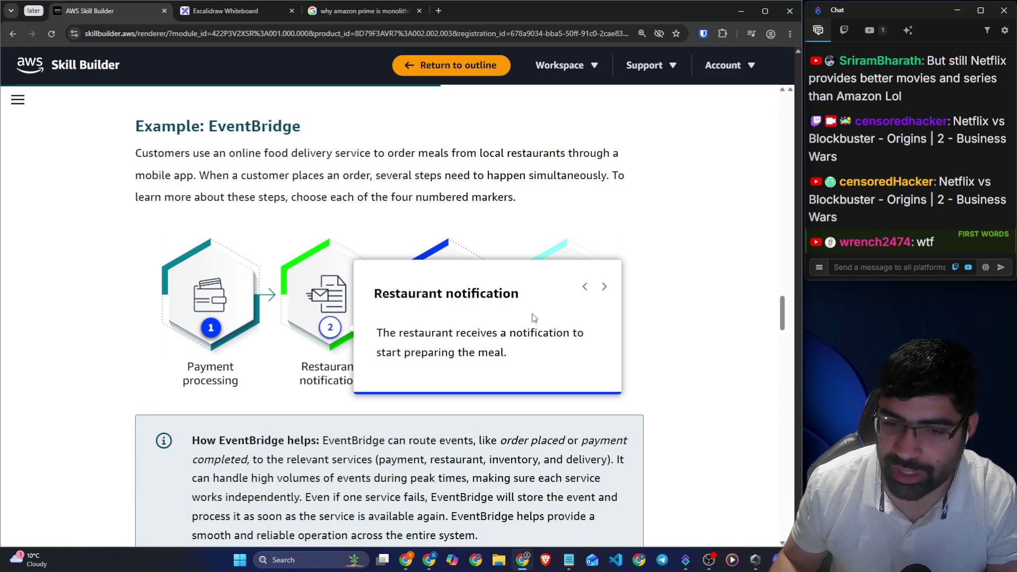
click(603, 289)
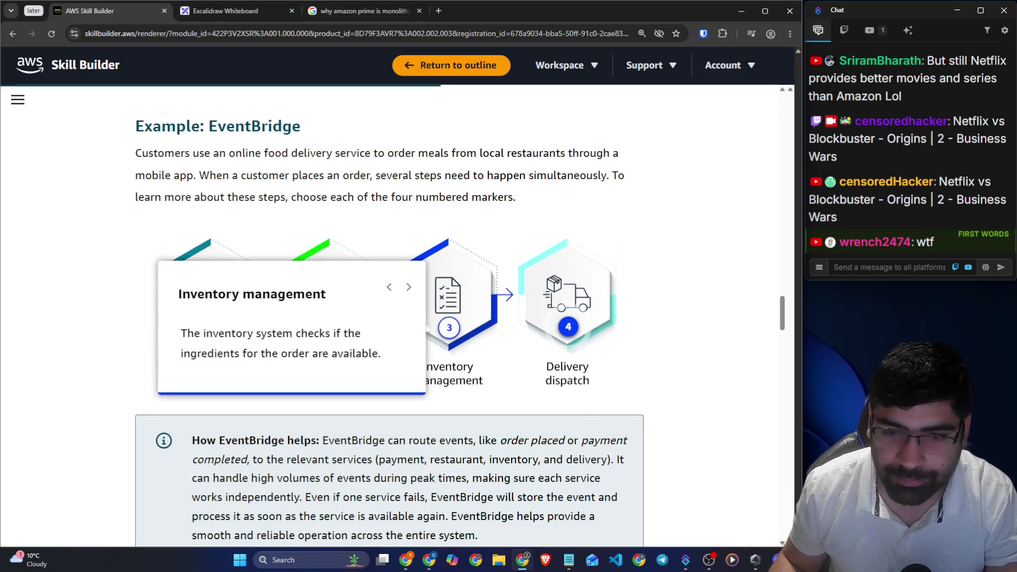
drag(214, 294, 340, 299)
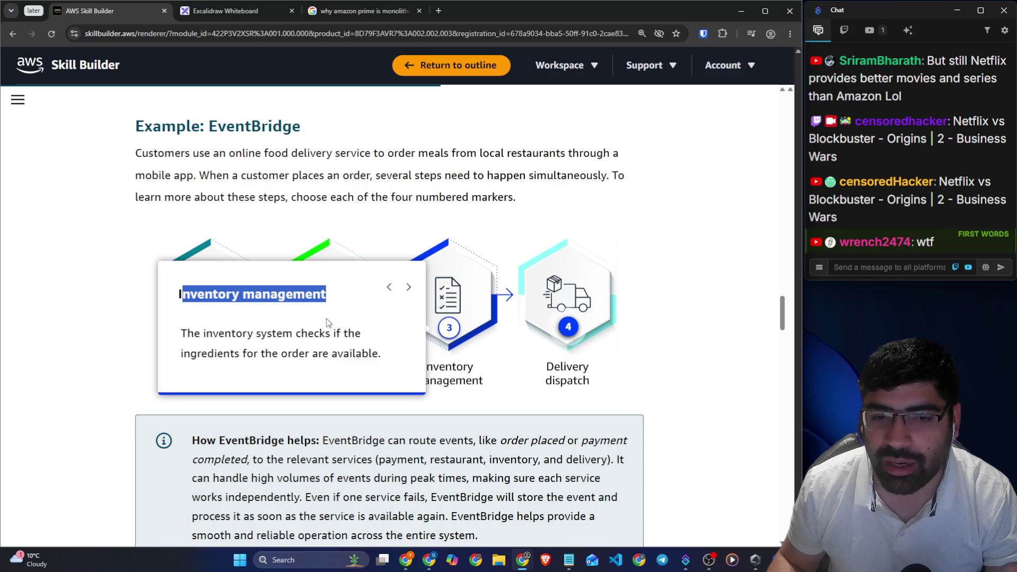
click(326, 319)
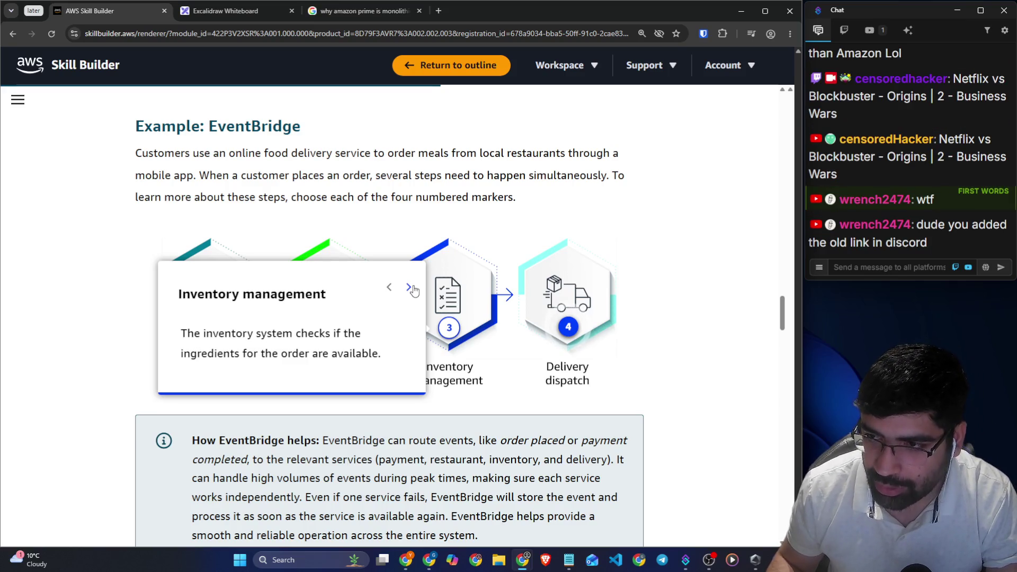
key(alt+Tab)
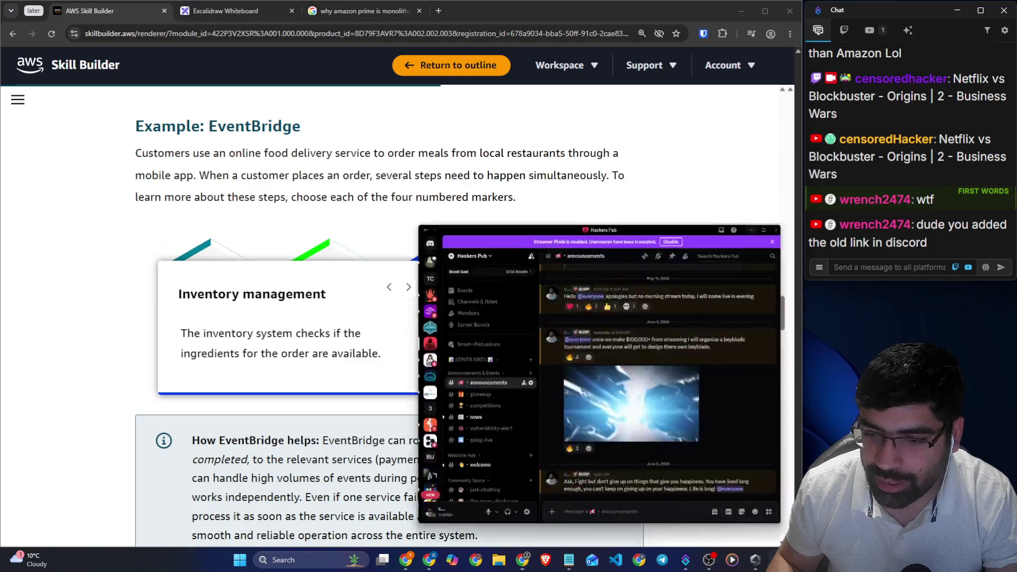
scroll(482, 365, down, 3)
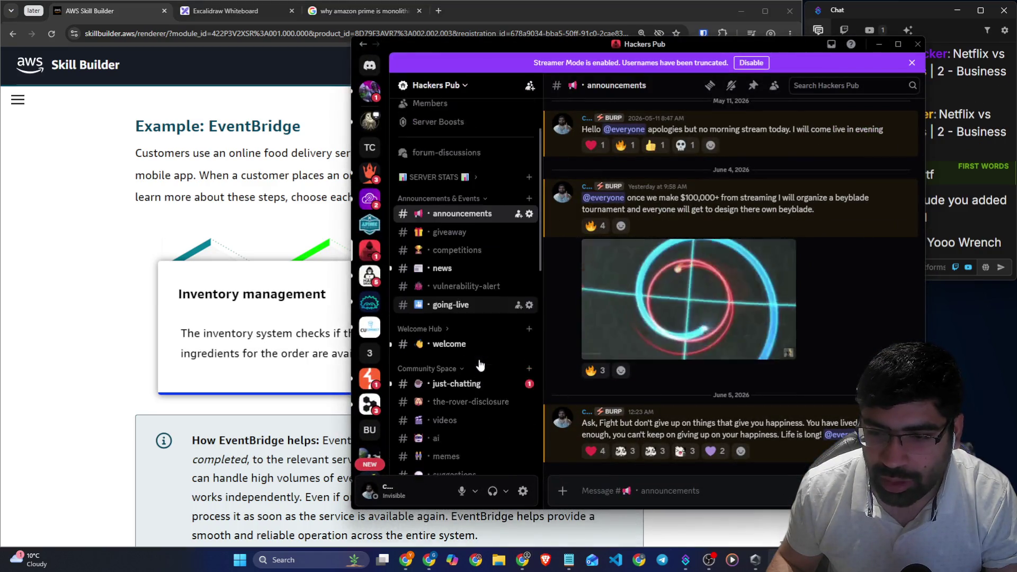
click(464, 352)
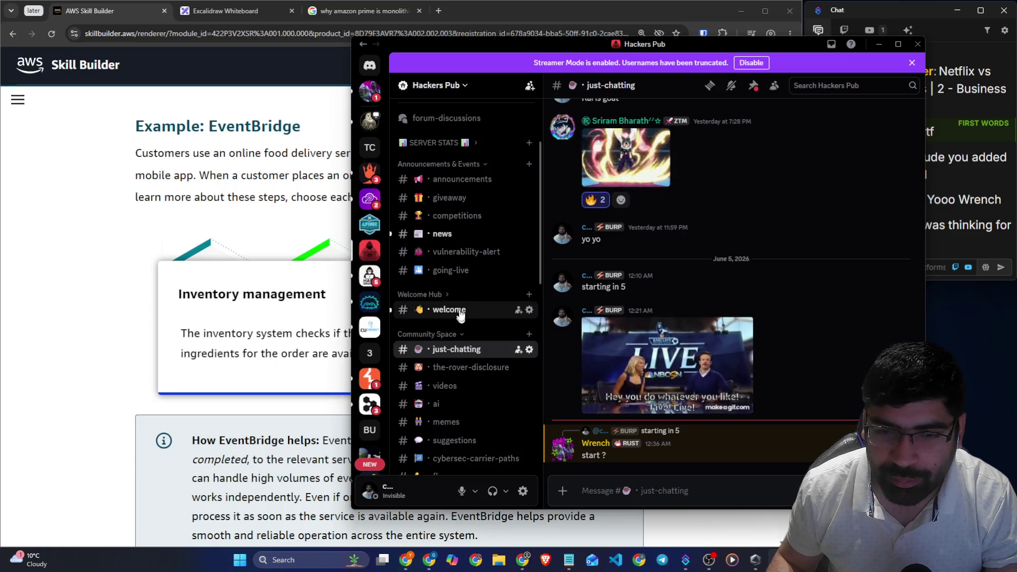
click(456, 271)
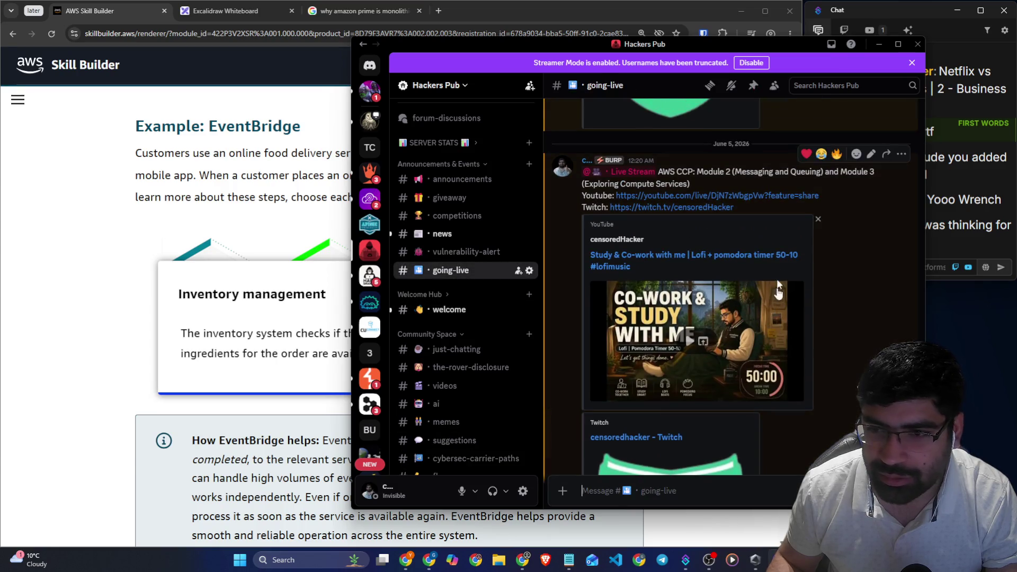
key(Up)
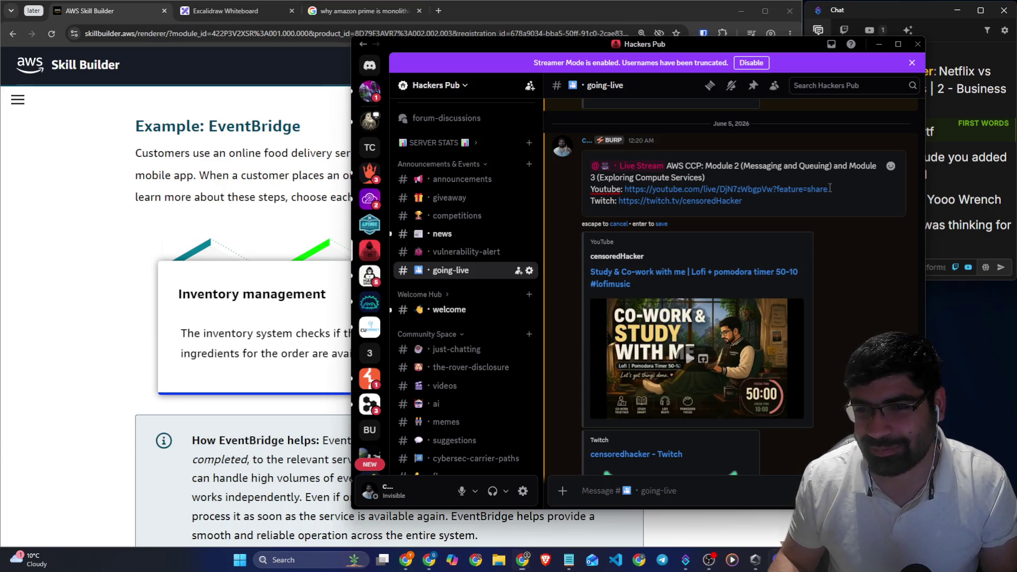
drag(829, 189, 625, 190)
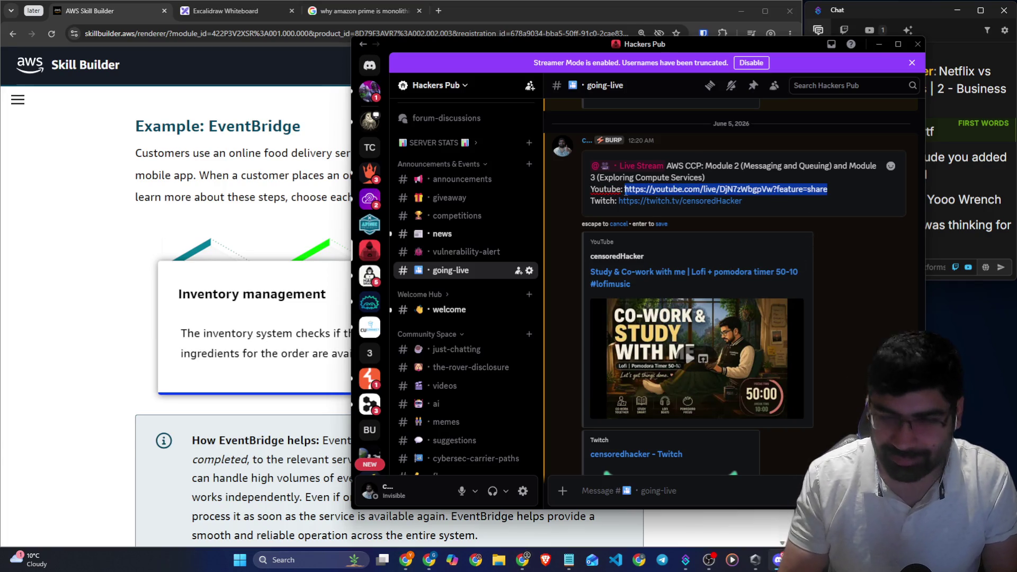
key(Escape)
scroll(624, 190, up, 5)
scroll(569, 269, up, 2)
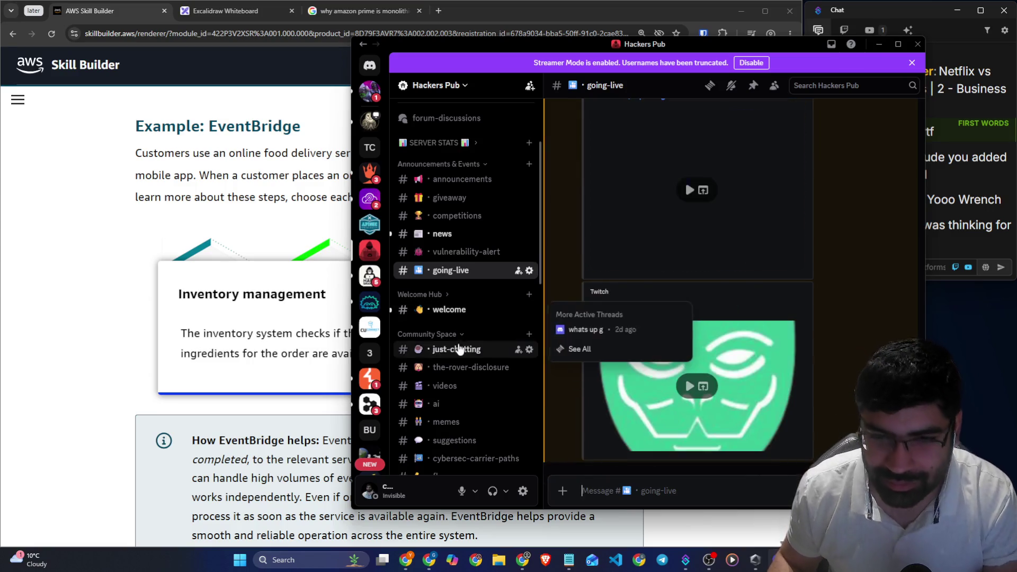
click(459, 349)
key(alt+Tab)
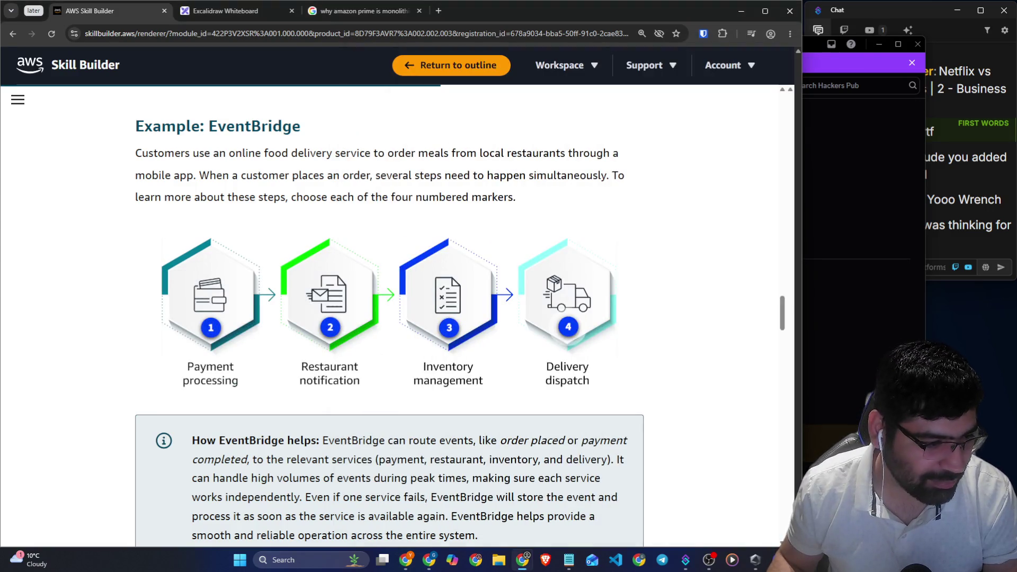
Open marker 4 (Delivery dispatch), read about notifying the driver, and close the card
click(955, 266)
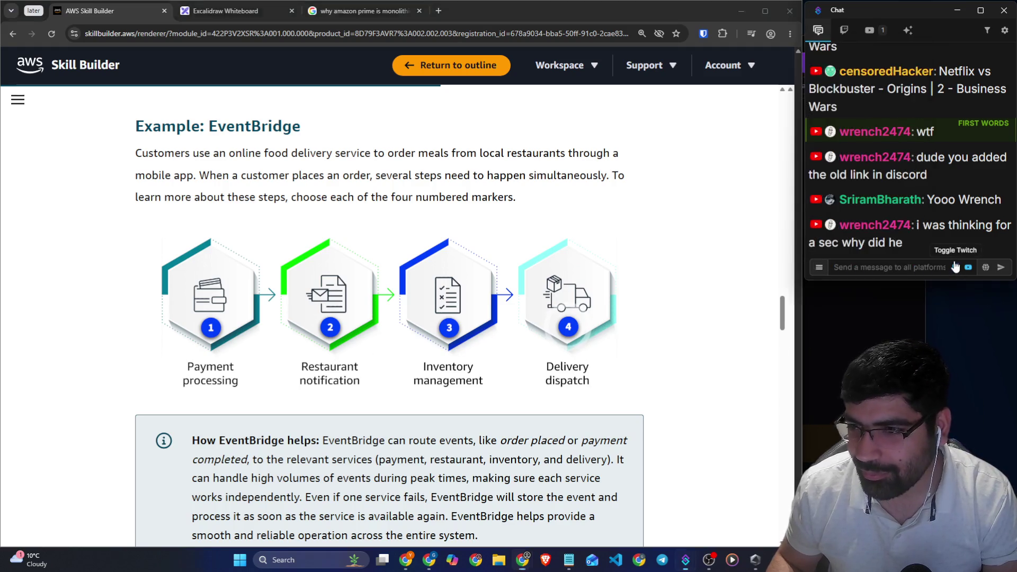
click(877, 265)
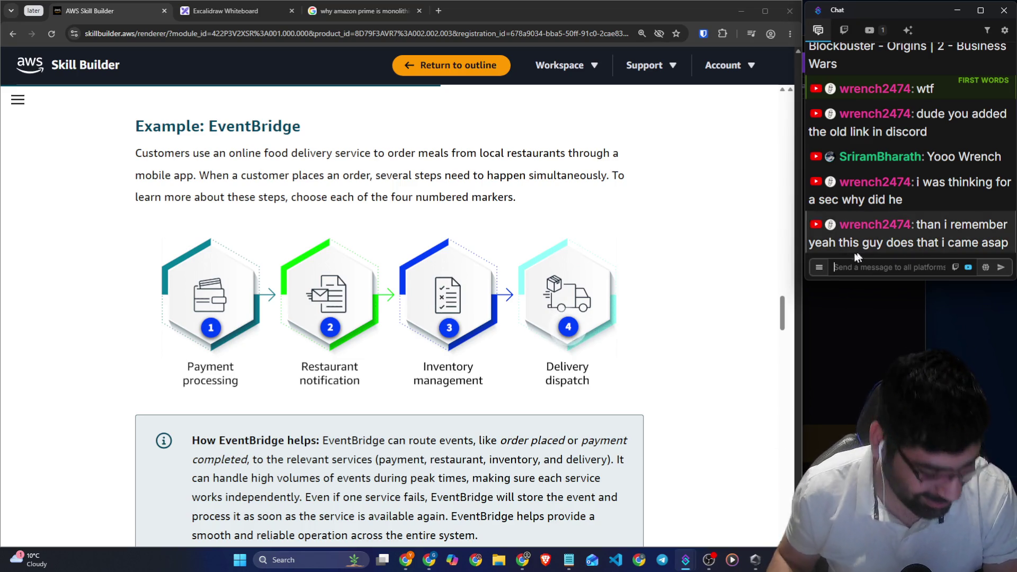
click(643, 289)
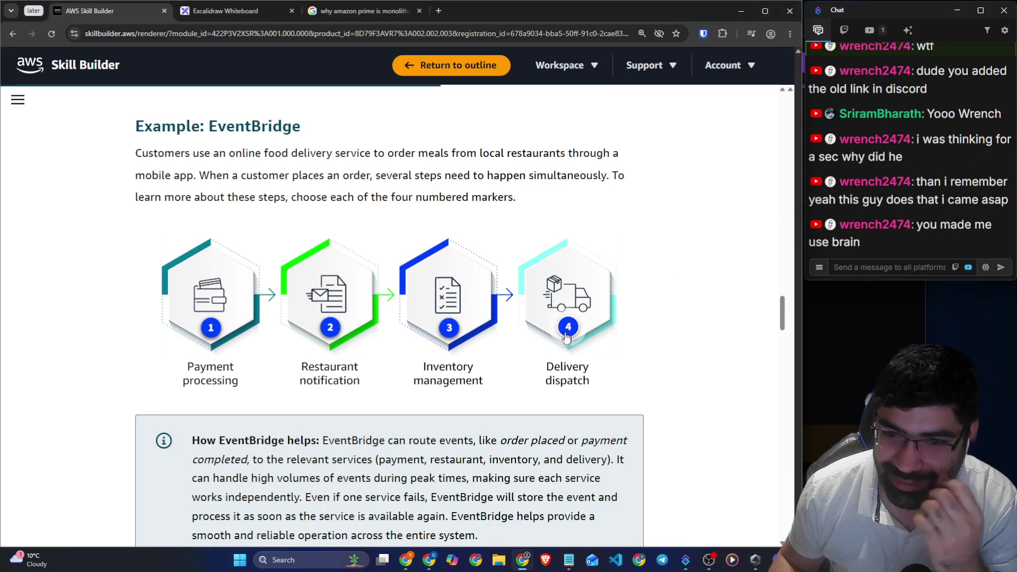
click(608, 289)
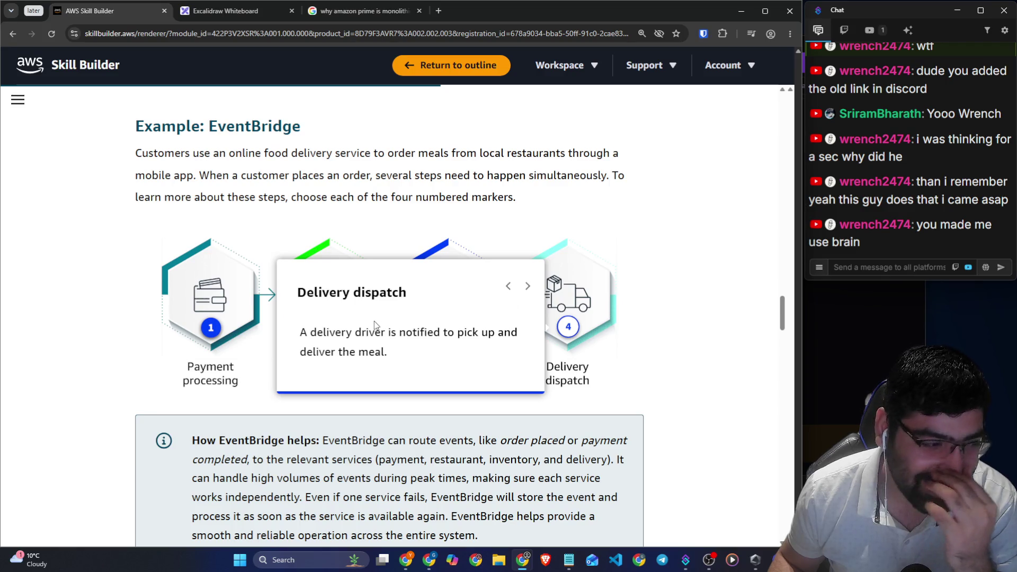
drag(297, 293, 398, 292)
drag(327, 334, 456, 334)
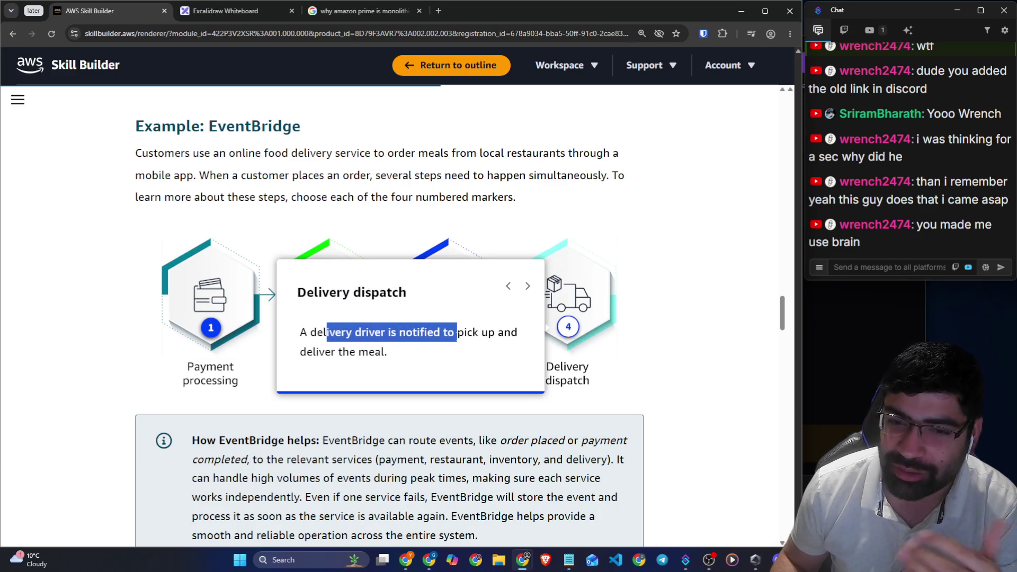
click(666, 351)
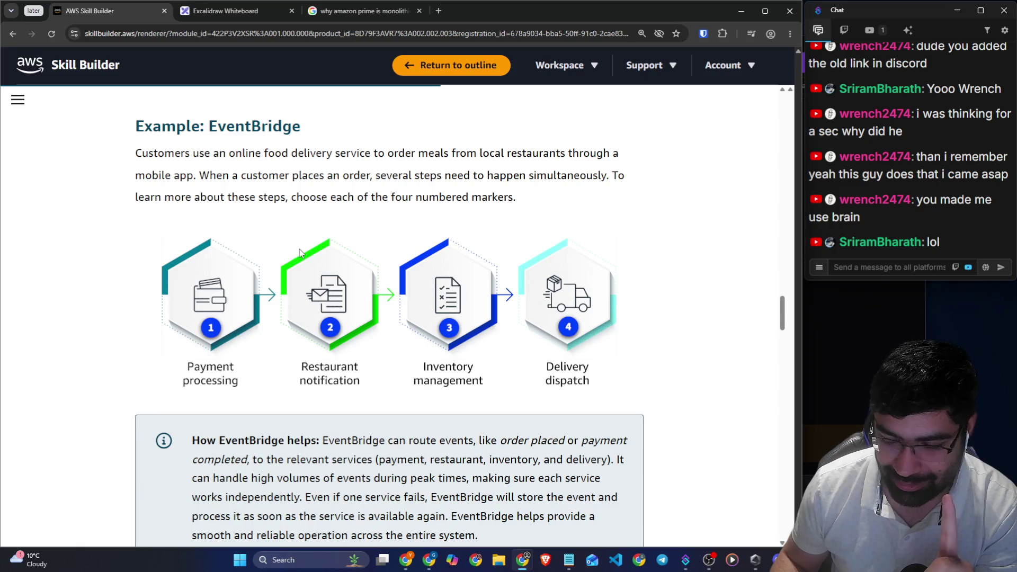
scroll(129, 320, down, 4)
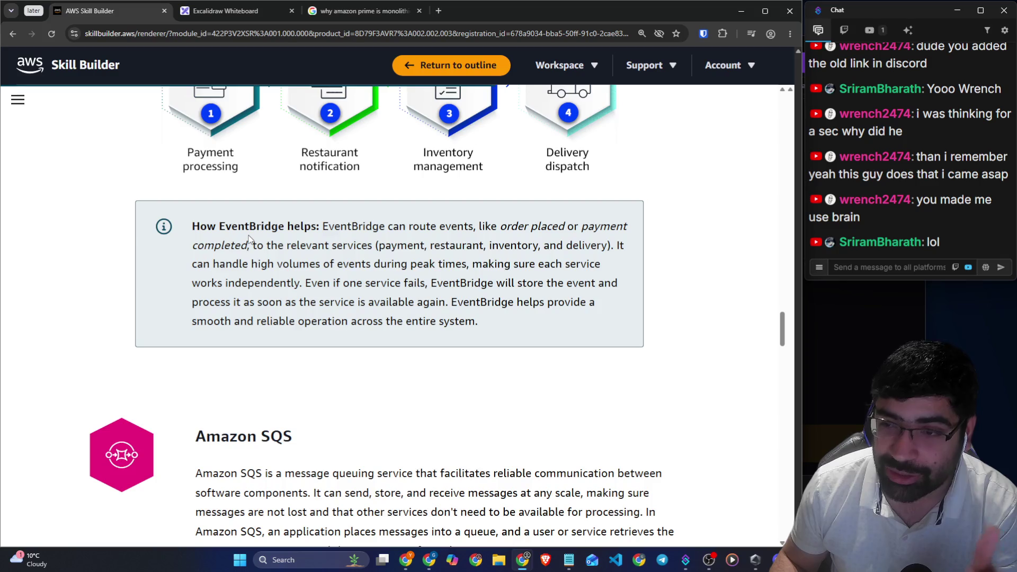
scroll(249, 238, up, 4)
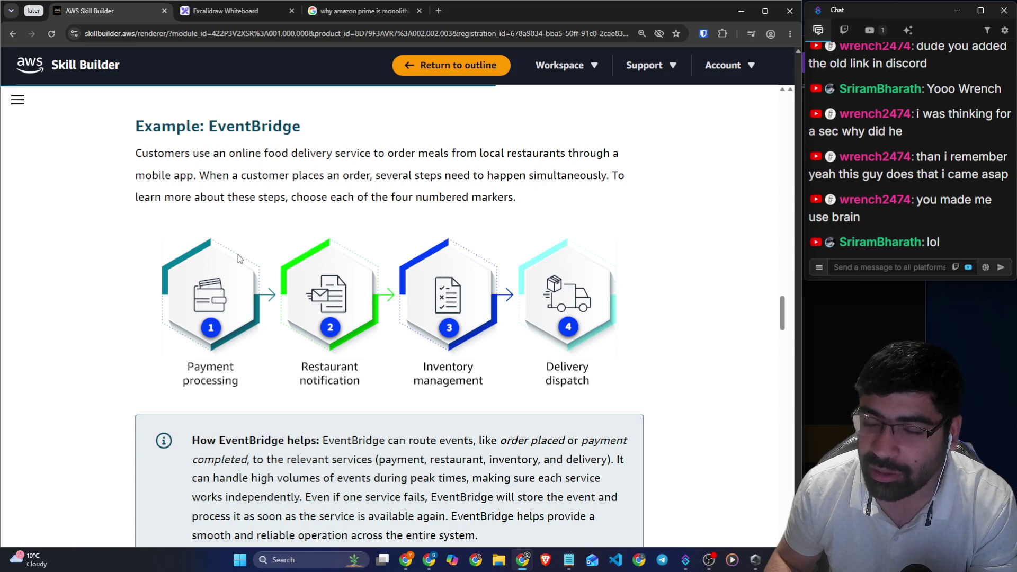
Handwrite App in a circle with an arrow to a Pay circle, undoing an oversized circle
click(231, 12)
scroll(382, 212, down, 10)
mouse_move(437, 194)
mouse_down()
mouse_move(426, 192)
mouse_move(474, 194)
mouse_move(455, 227)
mouse_move(422, 225)
mouse_move(334, 272)
mouse_move(345, 291)
mouse_up()
mouse_move(286, 303)
mouse_down()
mouse_move(272, 388)
mouse_move(260, 299)
mouse_move(267, 346)
mouse_move(286, 345)
mouse_move(426, 251)
mouse_move(446, 302)
mouse_move(453, 289)
mouse_move(594, 329)
mouse_up()
drag(447, 320, 593, 344)
drag(459, 338, 479, 339)
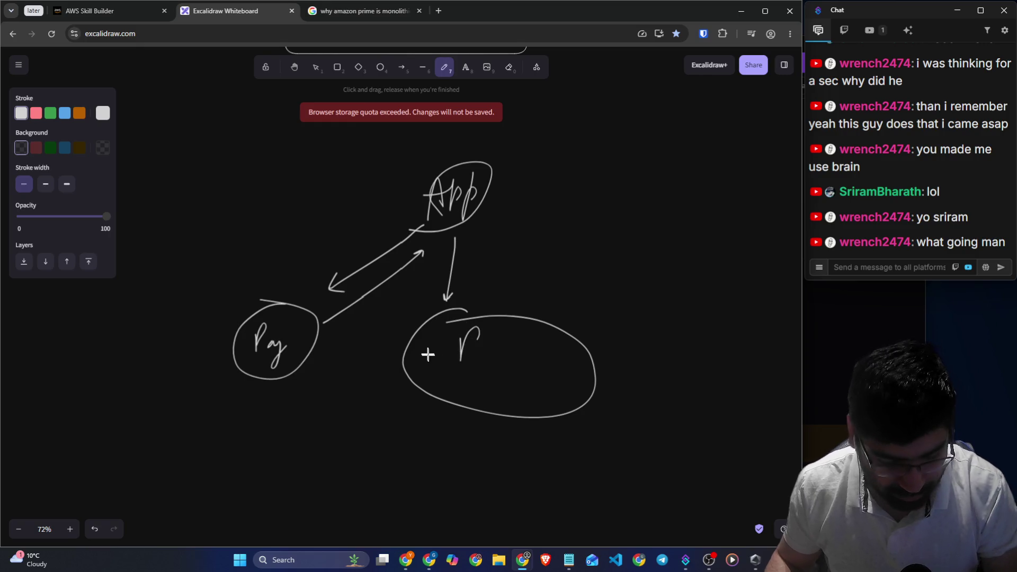
key(ctrl+z)
key(ctrl+z)
key(ctrl+z)
Add R, Ma and D circles connected to App by arrows
mouse_move(426, 305)
mouse_down()
mouse_move(395, 341)
mouse_move(443, 317)
mouse_move(443, 353)
mouse_move(480, 237)
mouse_move(491, 259)
mouse_move(563, 301)
mouse_move(489, 212)
mouse_move(494, 225)
mouse_up()
mouse_move(602, 296)
mouse_down()
mouse_move(556, 339)
mouse_move(581, 276)
mouse_up()
drag(579, 326, 625, 313)
drag(508, 188, 631, 201)
drag(700, 211, 491, 210)
mouse_move(737, 198)
mouse_down()
mouse_move(751, 248)
mouse_move(739, 197)
mouse_move(712, 239)
mouse_up()
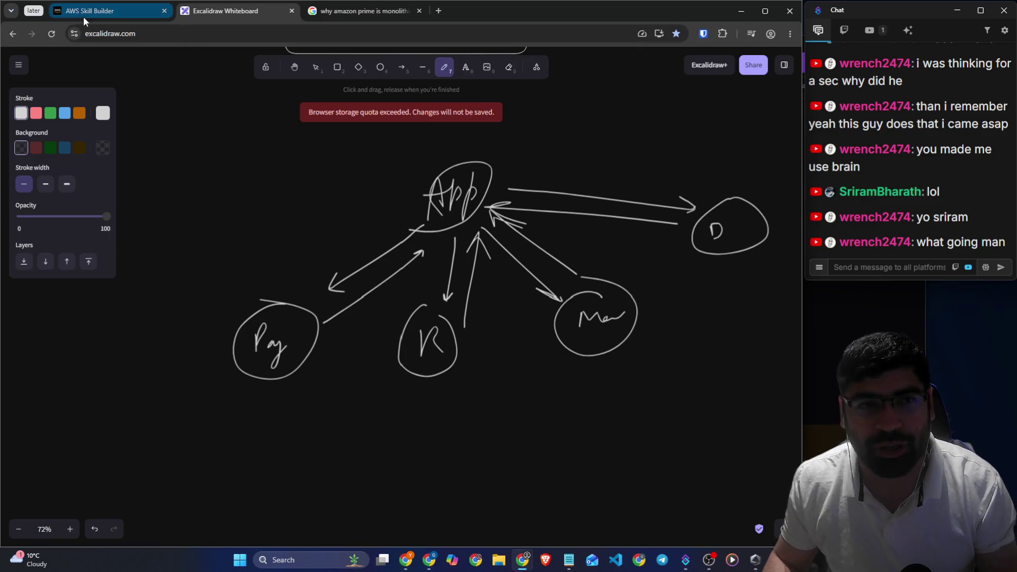
Switch the pen to red and draw flow arrows along the Pay, R, return and D links
click(84, 17)
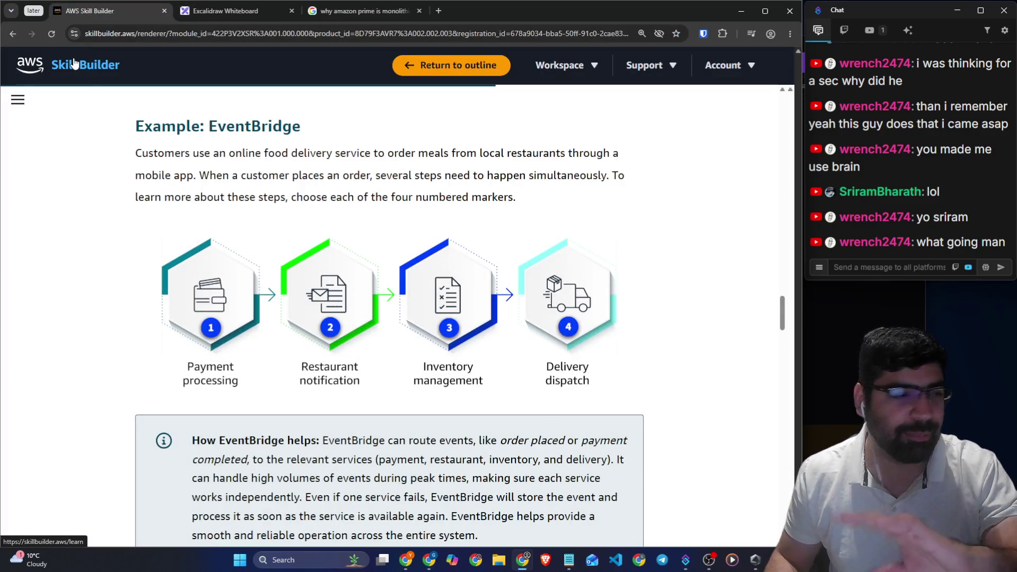
click(228, 11)
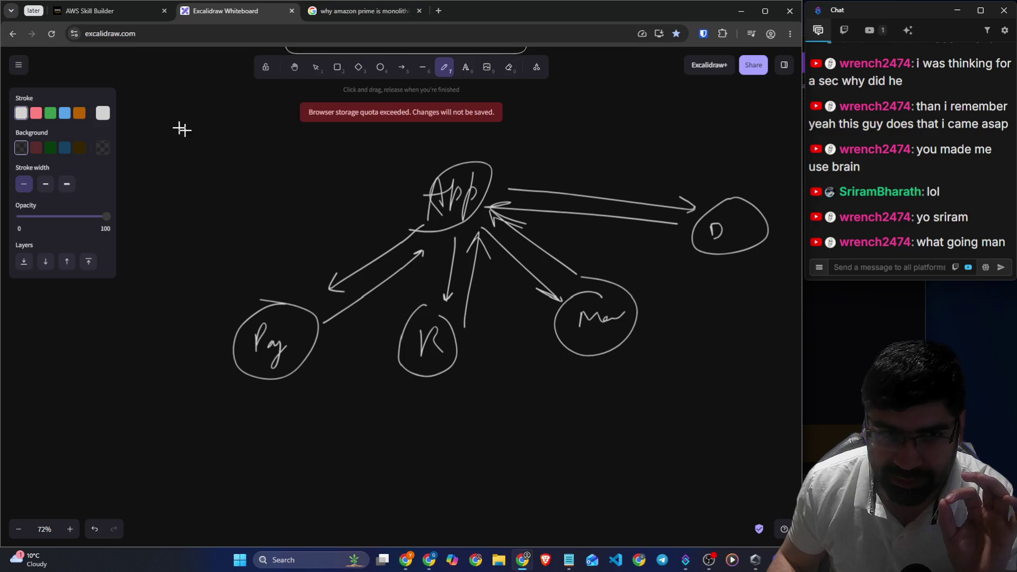
click(36, 113)
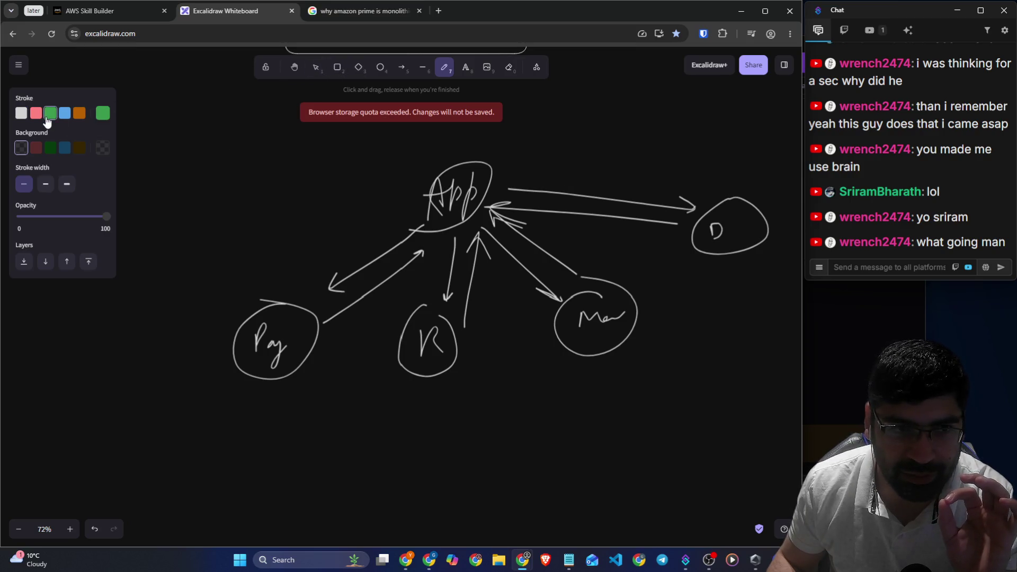
mouse_move(333, 262)
mouse_down()
mouse_move(396, 223)
mouse_move(347, 291)
mouse_up()
drag(440, 249, 444, 268)
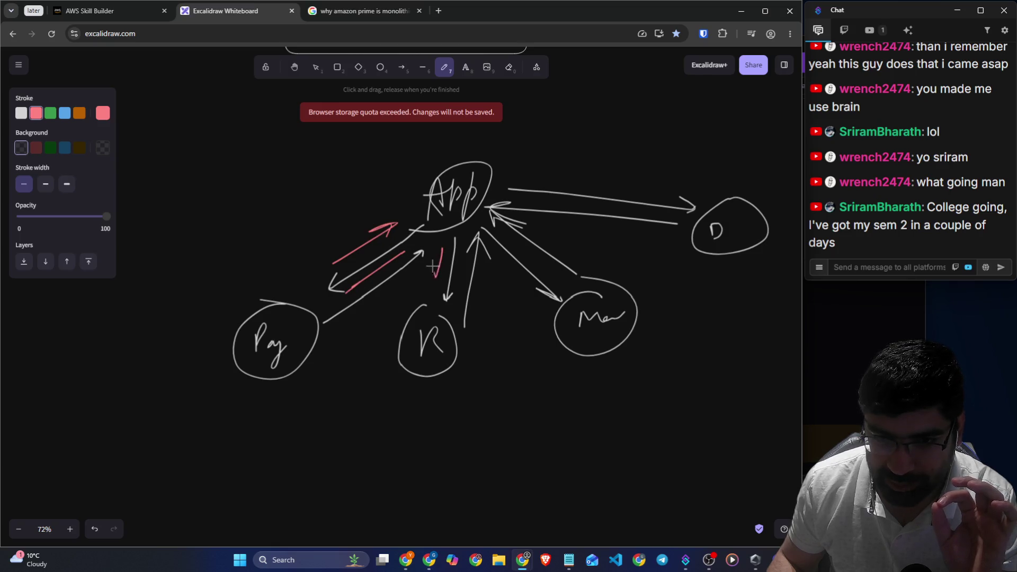
drag(484, 294, 491, 269)
drag(541, 218, 576, 226)
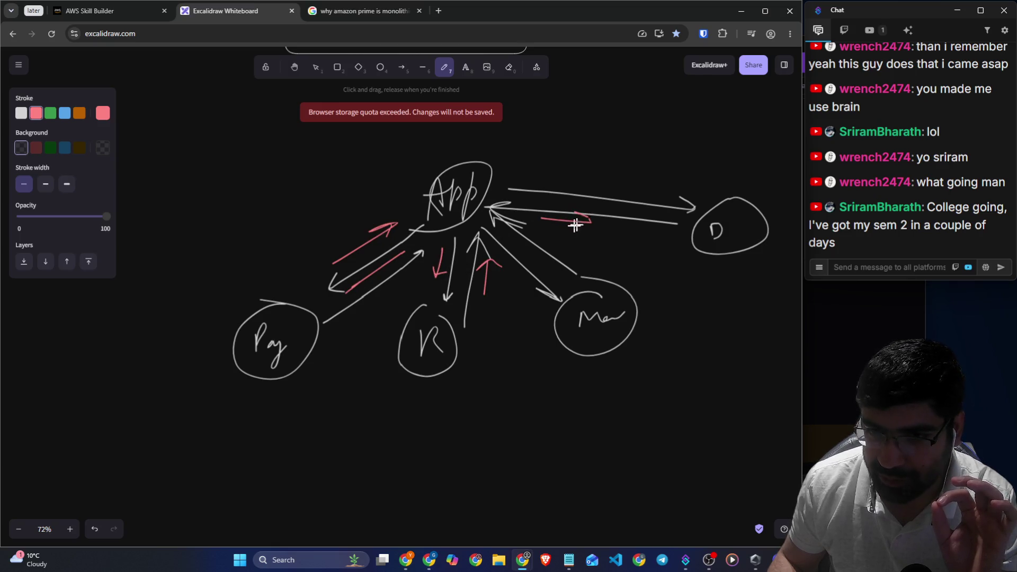
drag(528, 176, 583, 181)
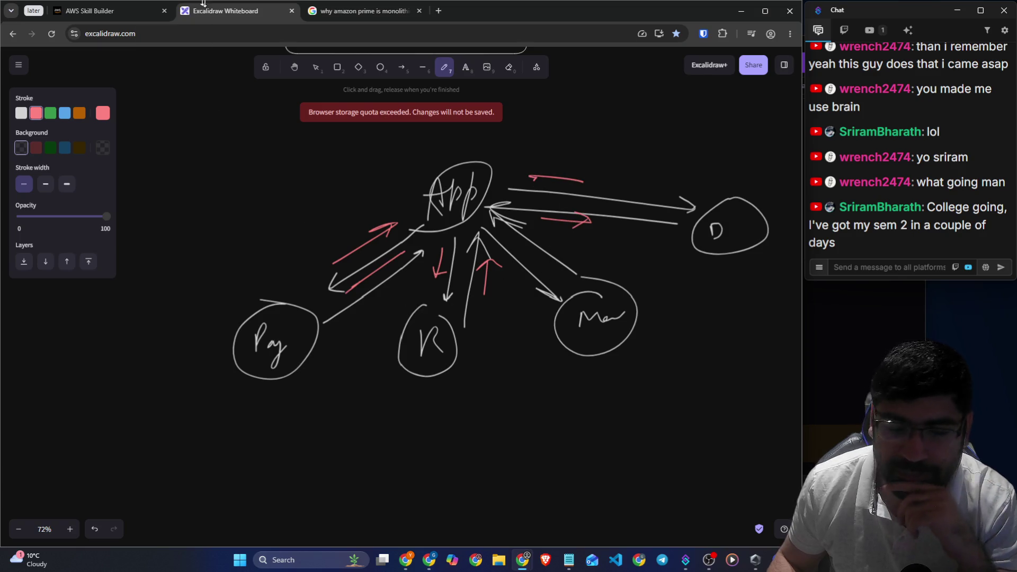
click(103, 12)
Highlight How EventBridge helps passages on routing, event volumes, independent services and storing failed events
scroll(380, 226, down, 3)
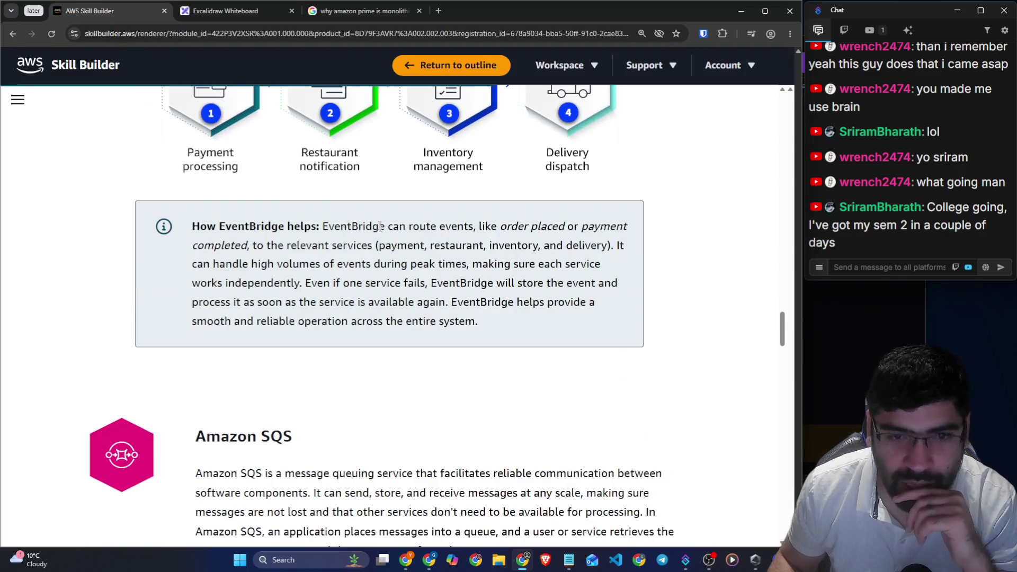
drag(319, 226, 624, 228)
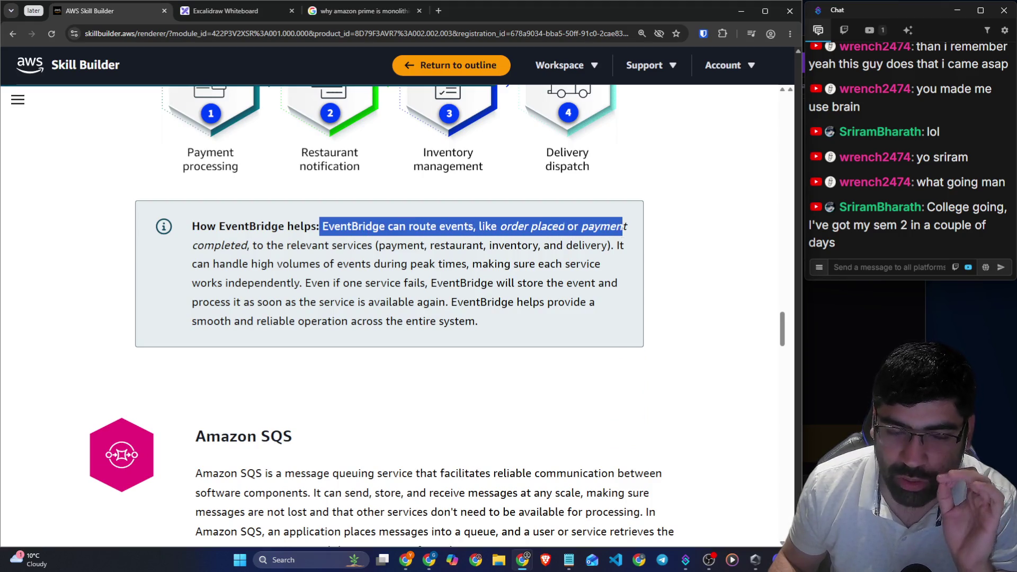
drag(287, 245, 602, 246)
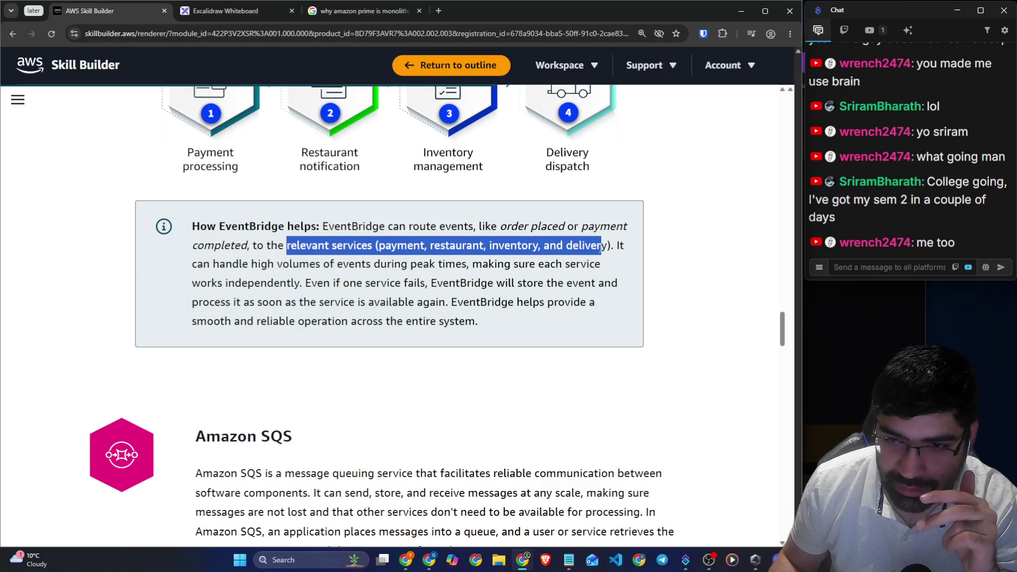
drag(277, 263, 432, 275)
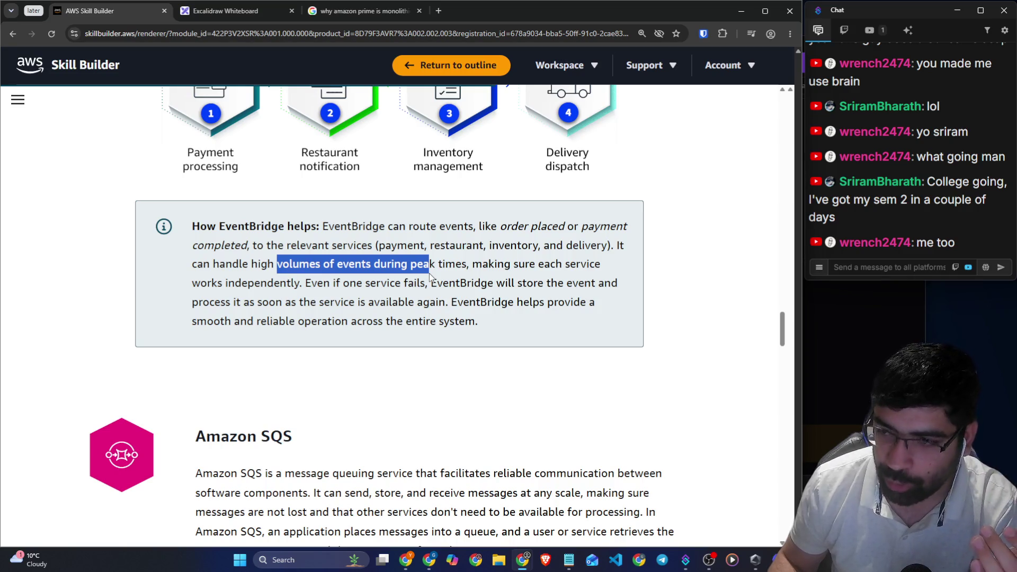
drag(488, 265, 585, 265)
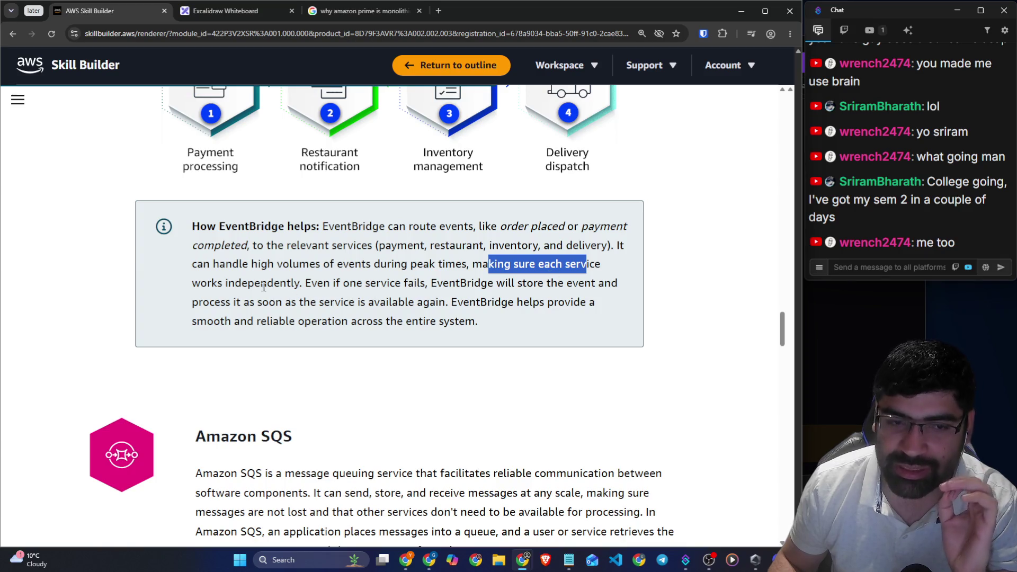
drag(227, 284, 625, 294)
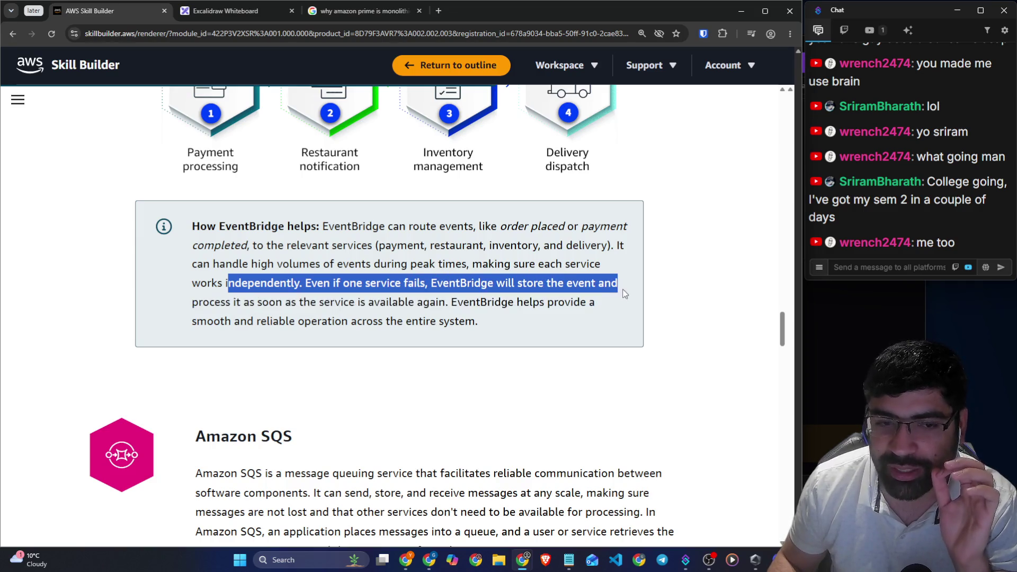
drag(242, 301, 417, 306)
click(327, 279)
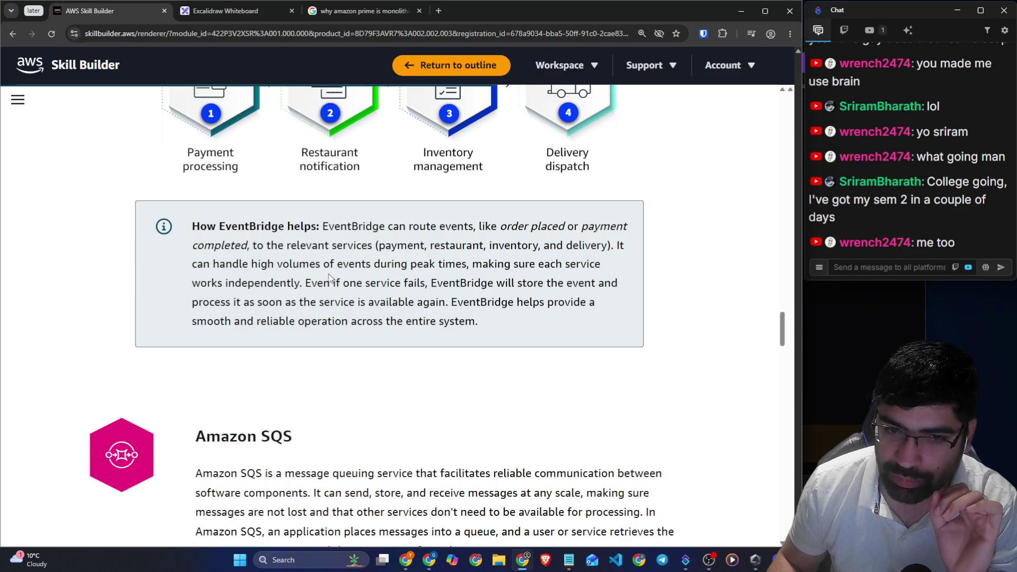
click(206, 5)
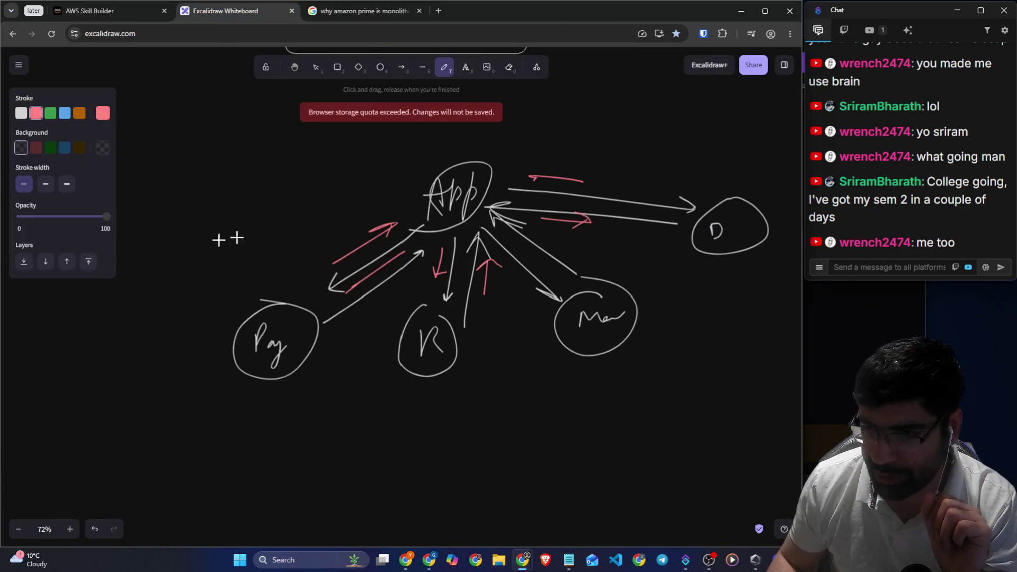
On blank canvas, draw a red sign outline labelled as a bus stop
scroll(256, 277, down, 10)
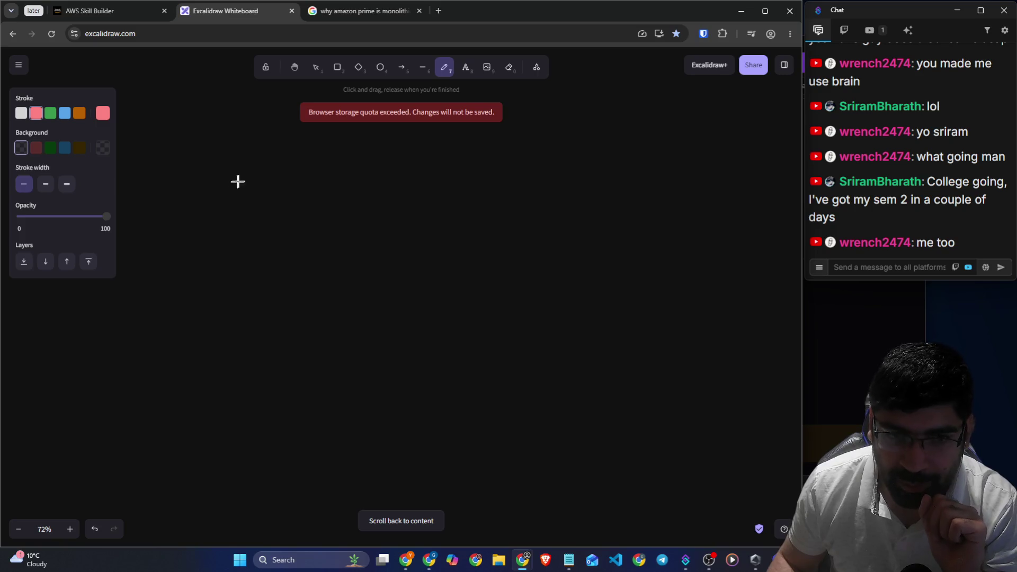
mouse_move(251, 174)
mouse_down()
mouse_move(191, 300)
mouse_move(193, 318)
mouse_move(245, 271)
mouse_move(203, 311)
mouse_up()
mouse_move(208, 235)
mouse_down()
mouse_move(227, 225)
mouse_move(233, 238)
mouse_move(214, 267)
mouse_move(253, 249)
mouse_up()
Draw three white stick figures beside the bus-stop sign
click(21, 112)
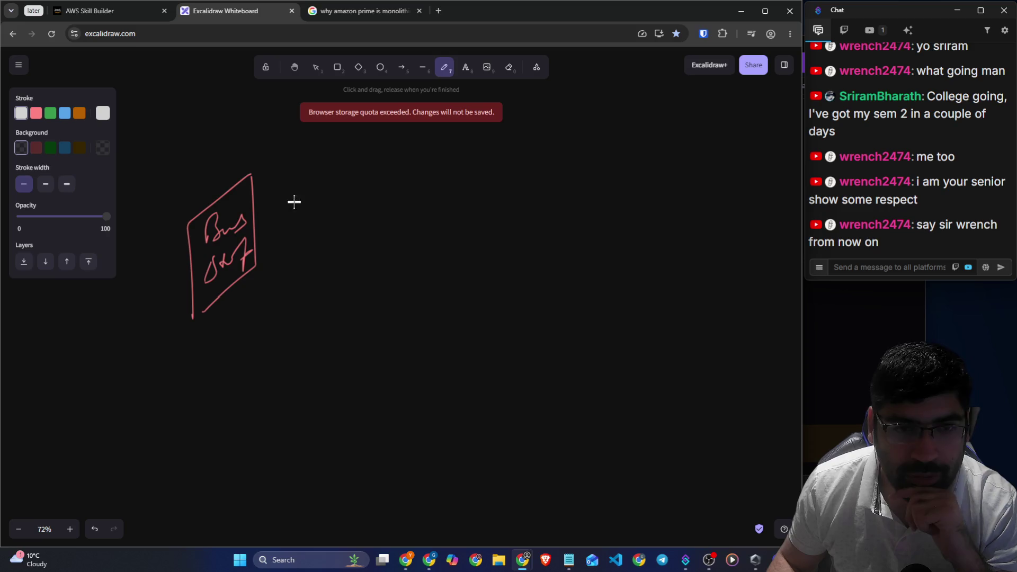
drag(304, 182, 333, 183)
mouse_move(315, 245)
mouse_down()
mouse_move(390, 245)
mouse_move(428, 277)
mouse_up()
mouse_move(474, 186)
mouse_down()
mouse_move(495, 204)
mouse_move(477, 281)
mouse_move(464, 293)
mouse_move(506, 299)
mouse_up()
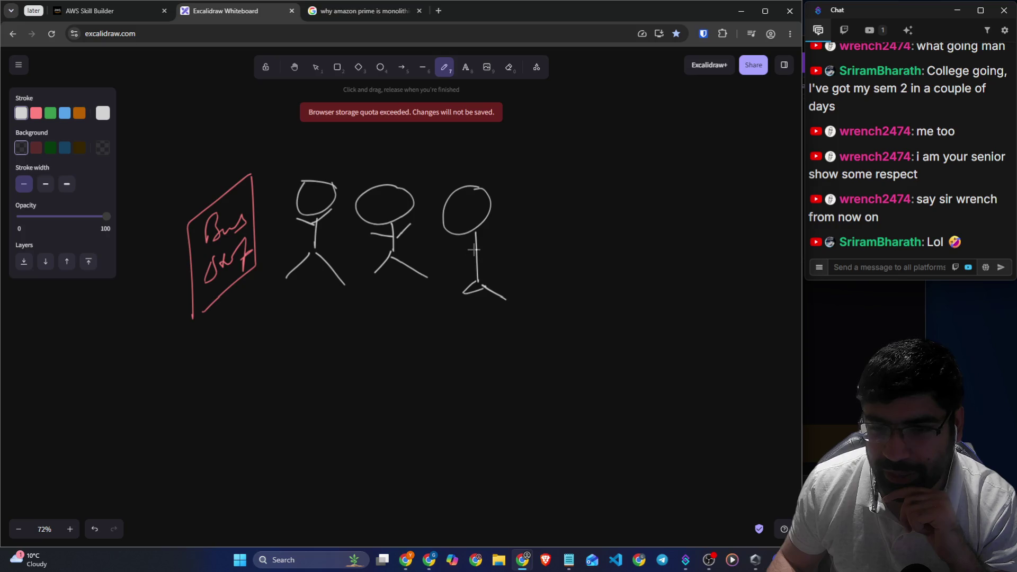
drag(473, 249, 485, 240)
Draw a bus with wheels on the right and marks above the right and middle figures
mouse_move(663, 129)
mouse_down()
mouse_move(672, 122)
mouse_move(556, 173)
mouse_up()
mouse_move(562, 243)
mouse_down()
mouse_move(690, 193)
mouse_move(677, 123)
mouse_up()
mouse_move(594, 238)
mouse_down()
mouse_move(602, 245)
mouse_move(629, 218)
mouse_up()
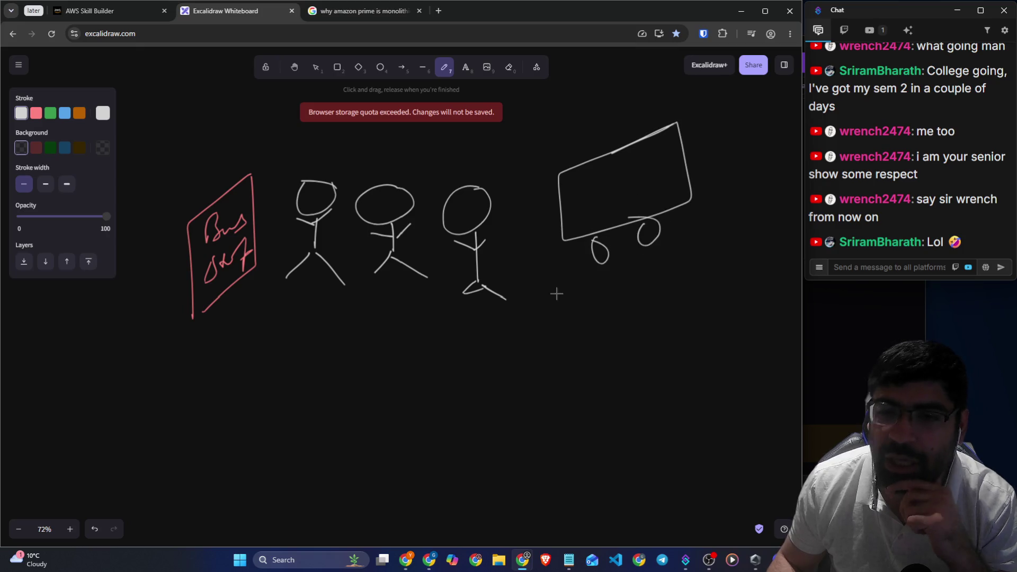
drag(475, 174, 501, 149)
drag(381, 170, 429, 153)
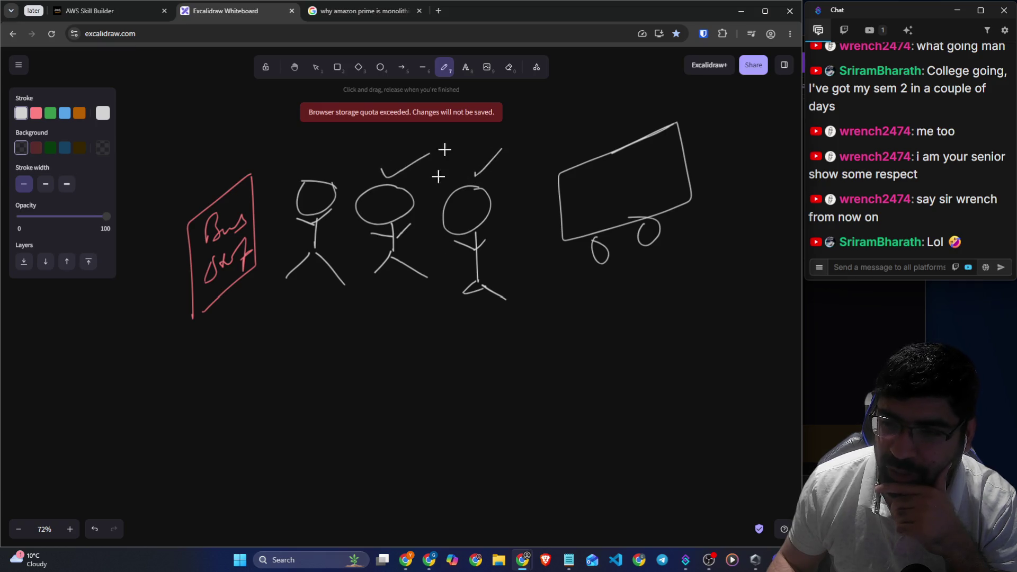
click(508, 68)
click(443, 68)
Draw a curved arrow from the middle figure's head toward the bus
mouse_move(502, 197)
mouse_down()
mouse_move(555, 185)
mouse_move(540, 192)
mouse_up()
drag(412, 188, 525, 179)
mouse_move(512, 184)
mouse_down()
mouse_move(515, 169)
mouse_move(429, 193)
mouse_move(529, 176)
mouse_up()
click(508, 67)
click(444, 68)
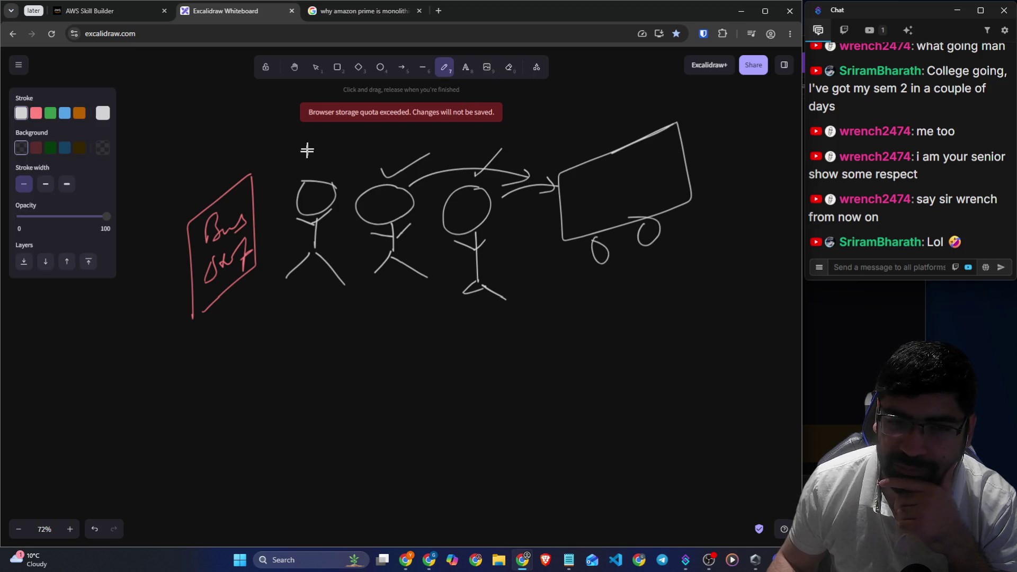
In green, add a barb to the arrowhead and circle the left stick figure
click(50, 113)
mouse_move(315, 157)
mouse_down()
mouse_move(352, 249)
mouse_move(312, 154)
mouse_up()
mouse_move(332, 324)
mouse_down()
mouse_move(343, 325)
mouse_move(343, 384)
mouse_up()
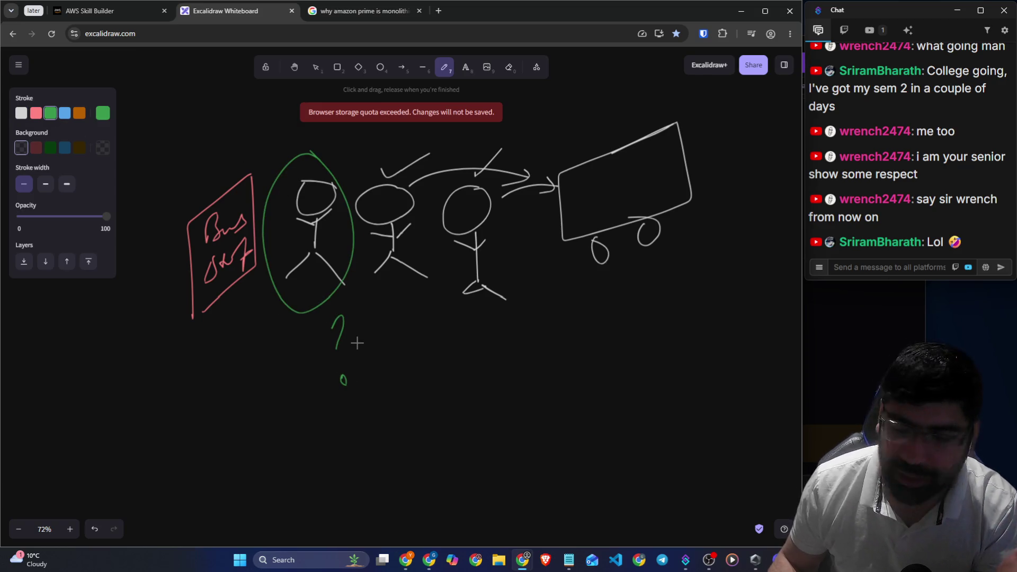
click(103, 11)
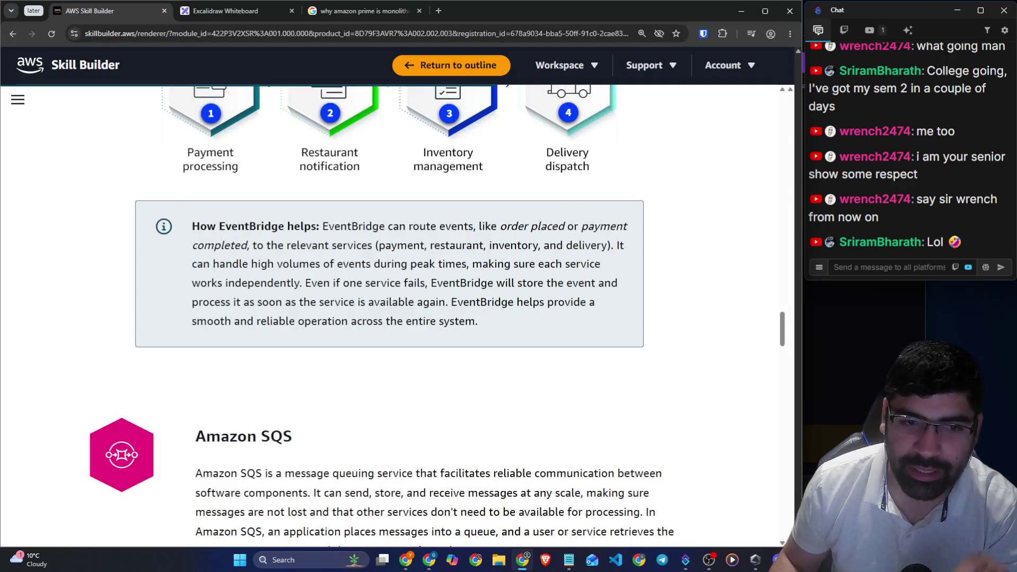
Highlight the line saying EventBridge stores the event if one service fails, then return to Excalidraw
drag(443, 283, 585, 282)
click(585, 282)
drag(359, 288, 588, 286)
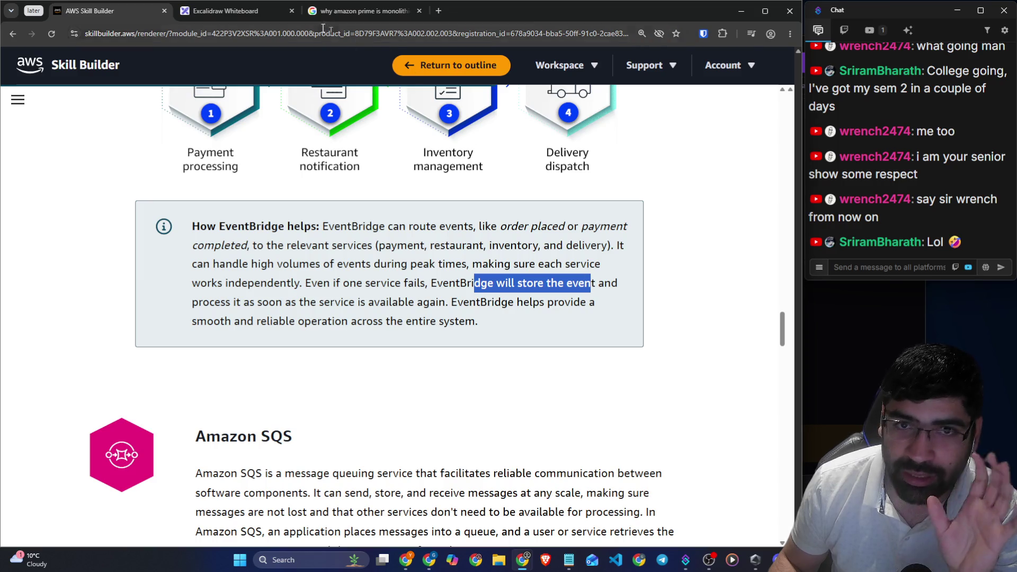
key(ctrl+Tab)
Write green 'App' under the cart and 'Event' by the question mark, underlining both
mouse_move(605, 316)
mouse_down()
mouse_move(625, 303)
mouse_move(637, 324)
mouse_up()
drag(605, 303, 650, 290)
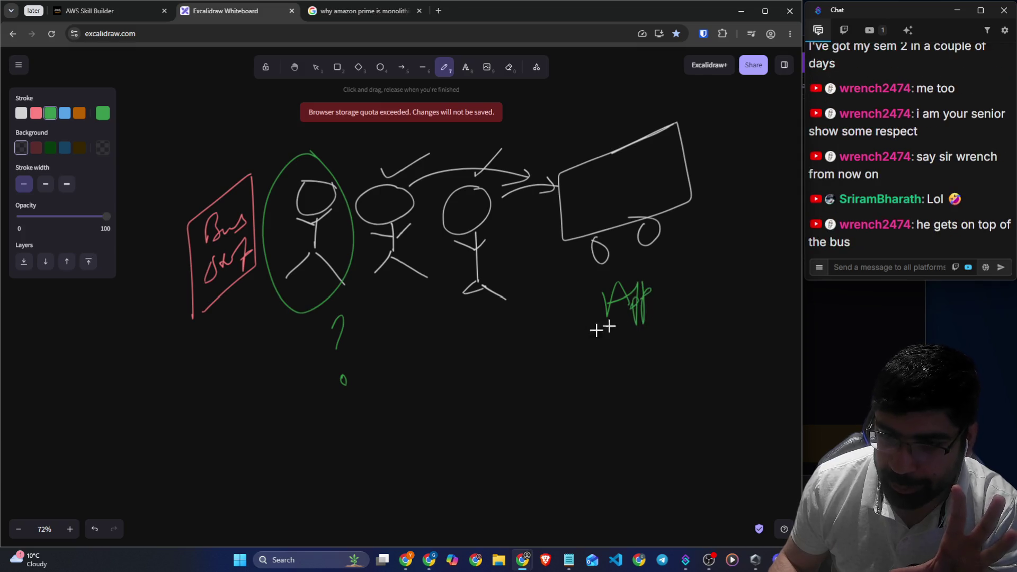
mouse_move(408, 324)
mouse_down()
mouse_move(366, 366)
mouse_move(419, 371)
mouse_move(439, 354)
mouse_move(494, 341)
mouse_up()
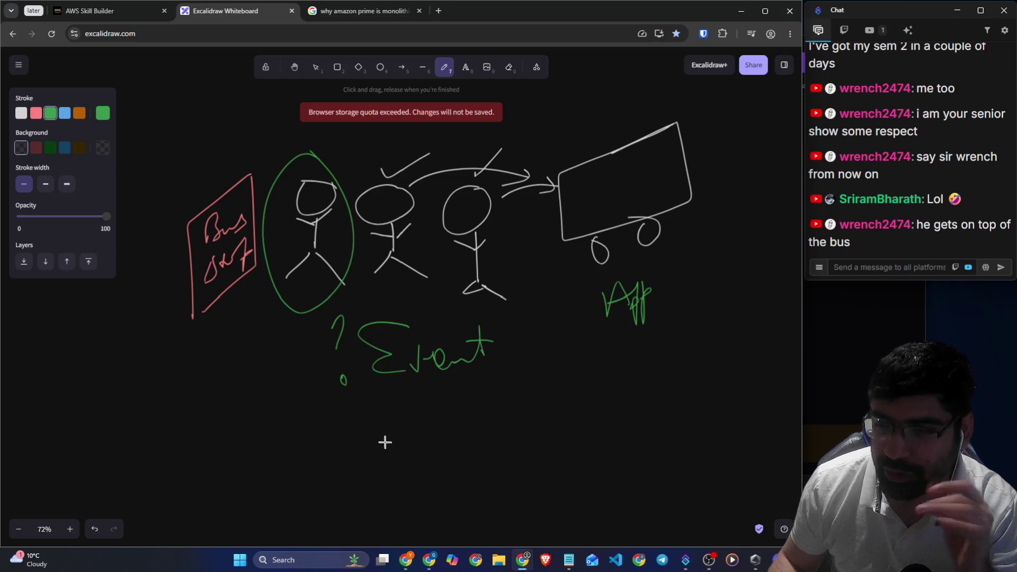
drag(399, 395, 483, 373)
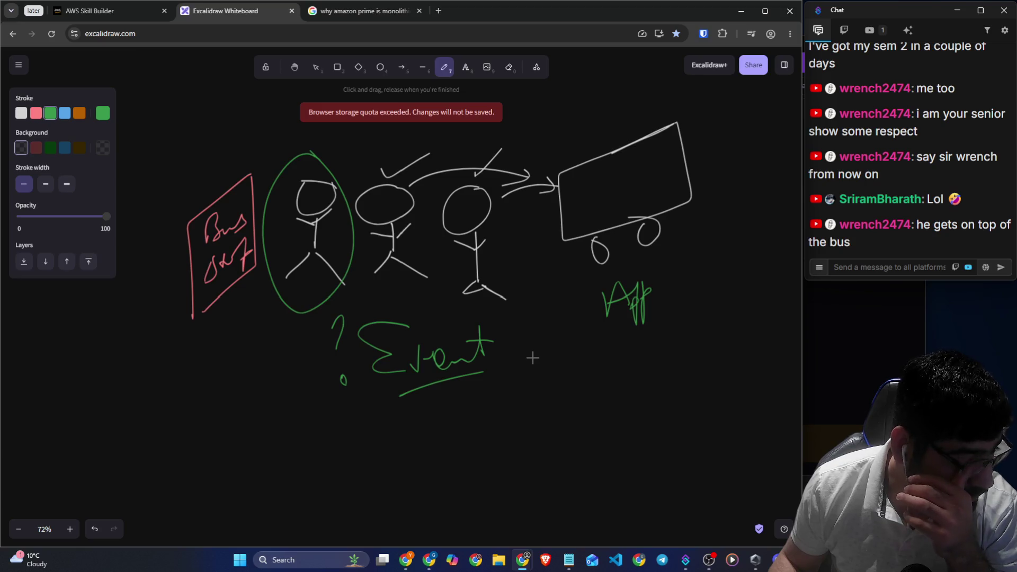
drag(610, 328, 673, 321)
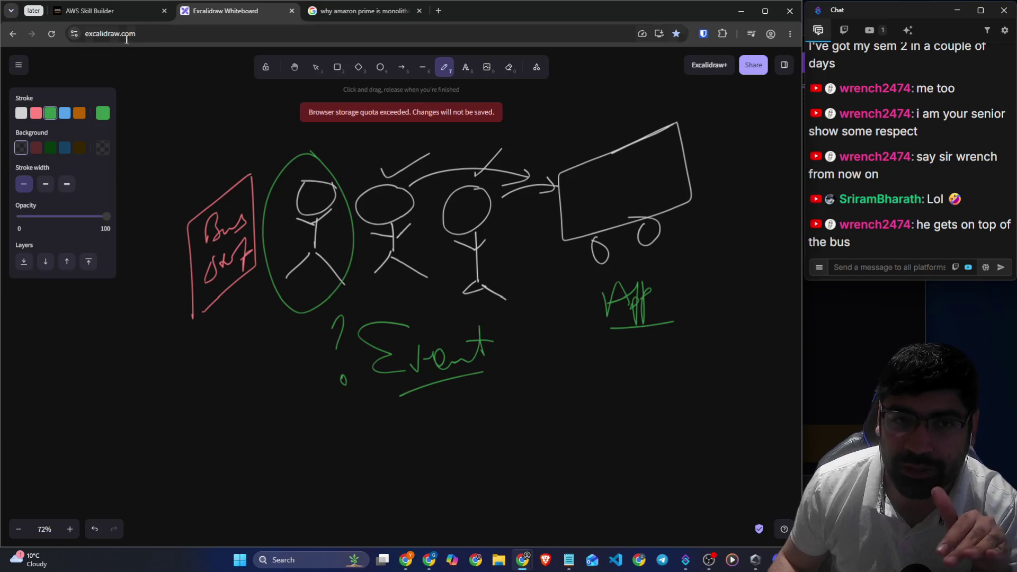
click(122, 10)
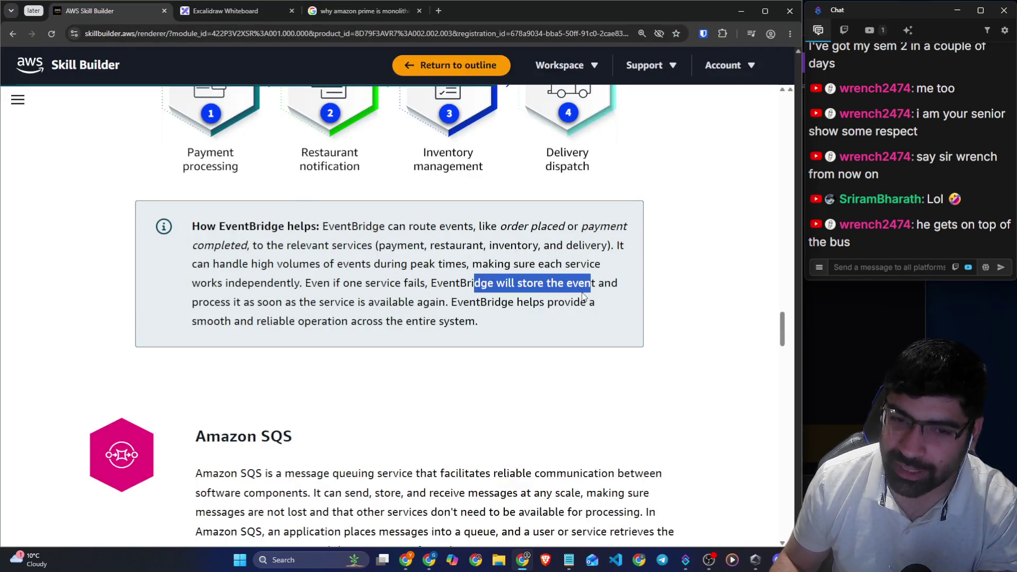
Highlight the lines on events processed when available and reliable operation, then 'EventBridge is a serverless service'
drag(334, 303, 589, 302)
drag(290, 321, 476, 321)
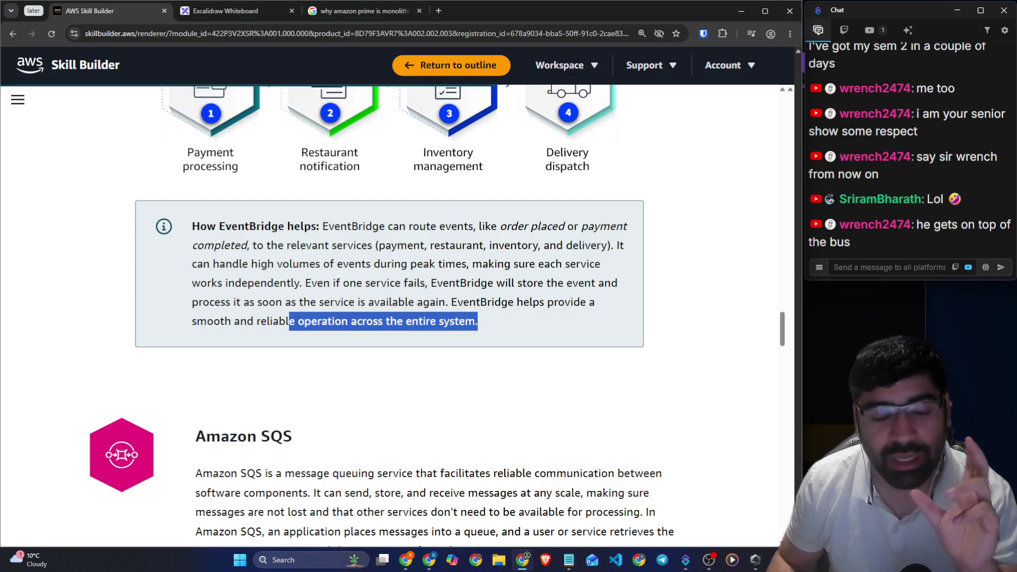
scroll(371, 299, up, 5)
scroll(369, 300, up, 2)
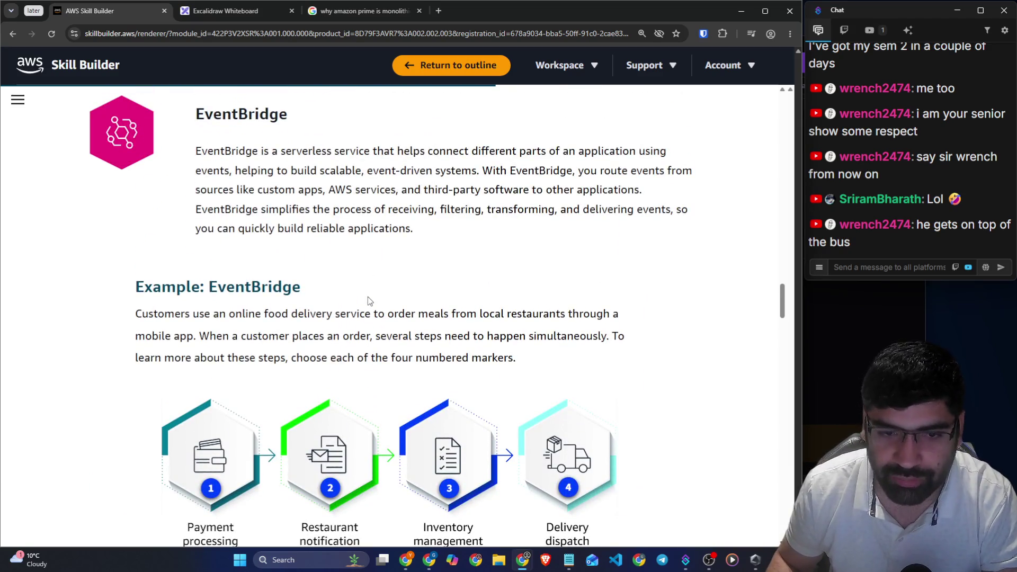
drag(196, 154, 376, 152)
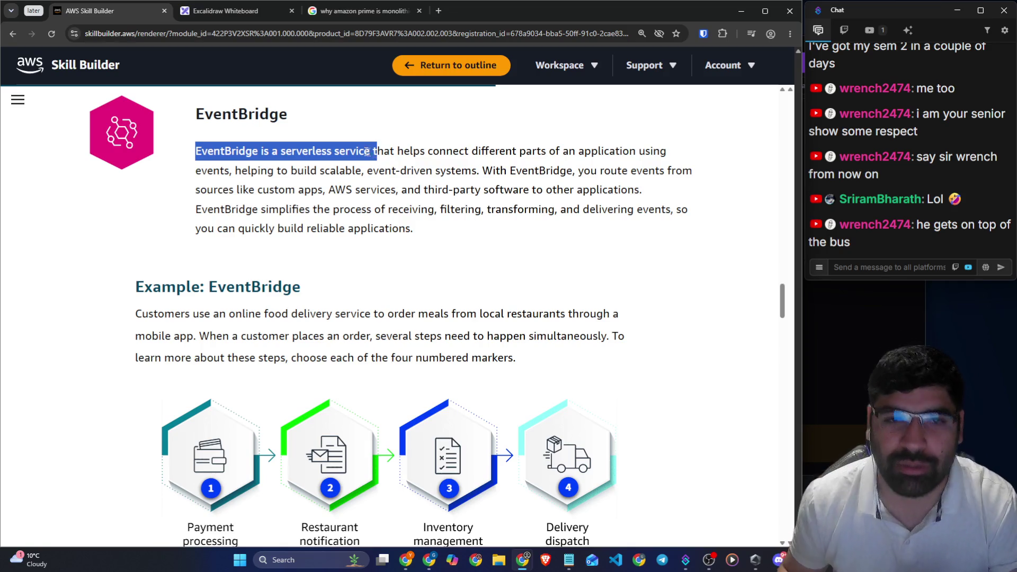
click(223, 12)
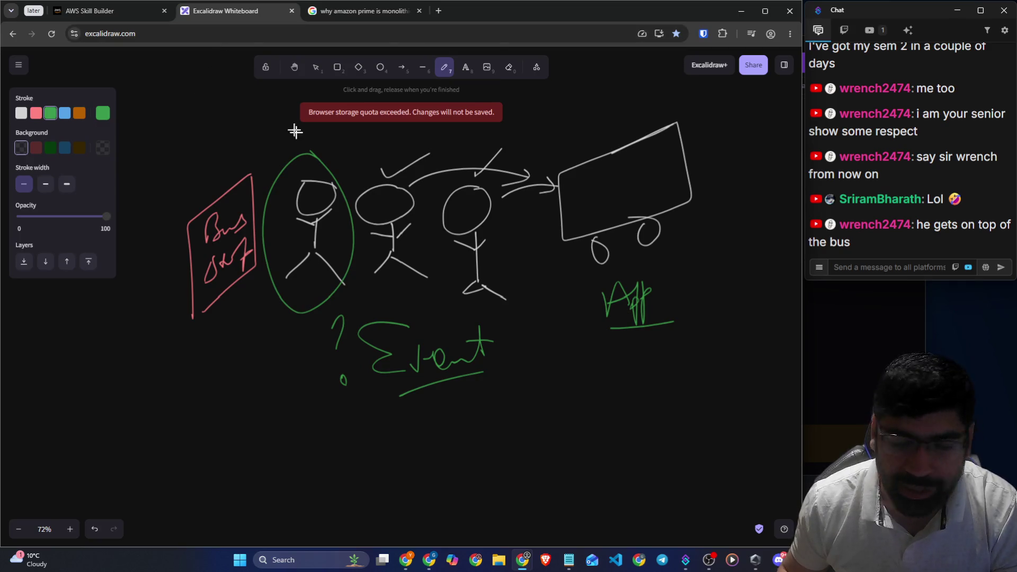
On blank canvas, write 'Serverless' in green and underline it
scroll(295, 131, down, 6)
mouse_move(303, 171)
mouse_down()
mouse_move(288, 205)
mouse_move(333, 190)
mouse_move(367, 209)
mouse_move(376, 161)
mouse_move(429, 197)
mouse_up()
drag(264, 231, 273, 230)
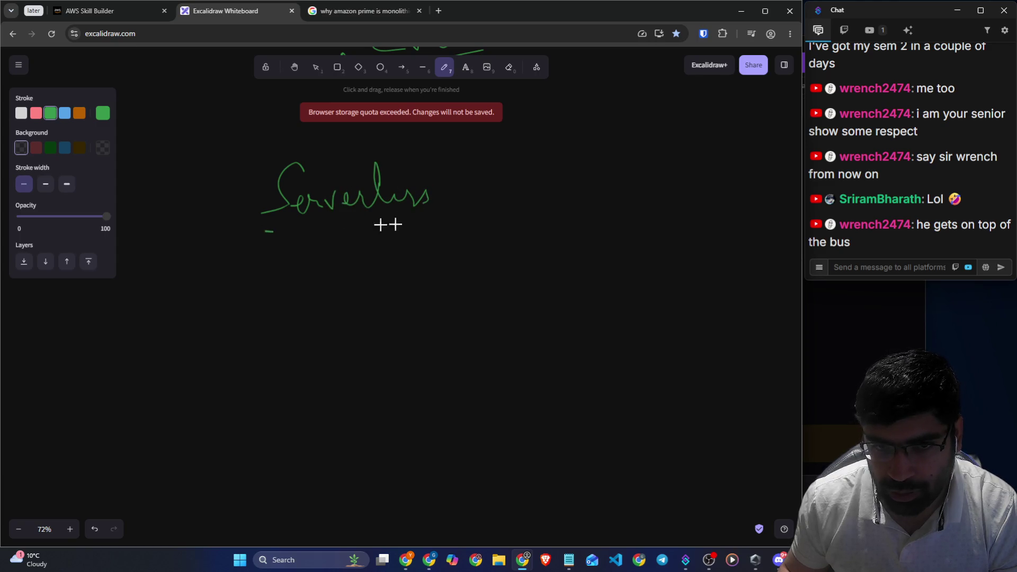
drag(388, 224, 407, 224)
In white, draw an arrow below it to an underlined 'No Maintenance' note, plus a line up-right
click(24, 114)
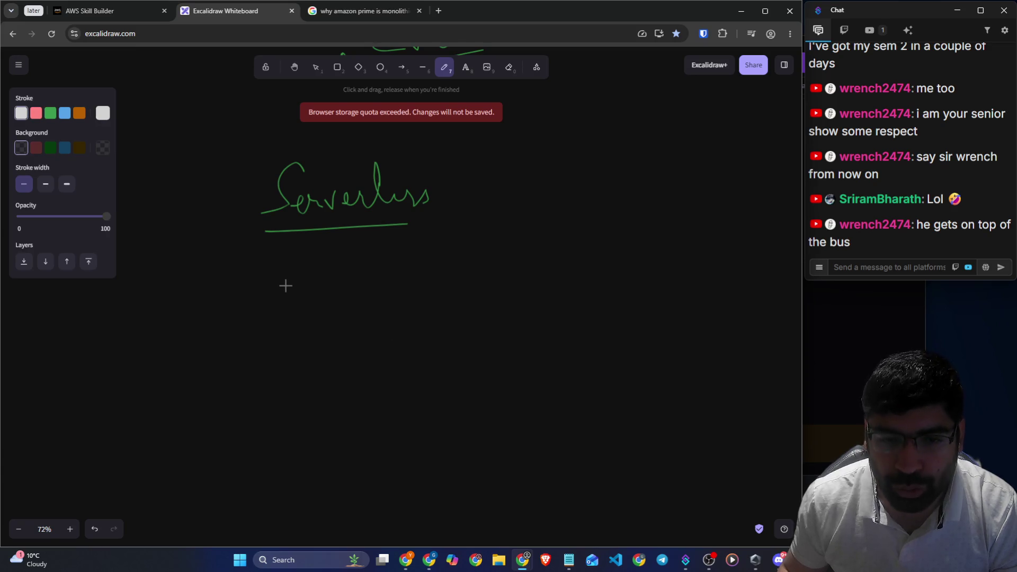
mouse_move(271, 251)
mouse_down()
mouse_move(235, 298)
mouse_move(276, 309)
mouse_move(332, 271)
mouse_move(354, 292)
mouse_move(514, 263)
mouse_up()
drag(310, 322, 485, 290)
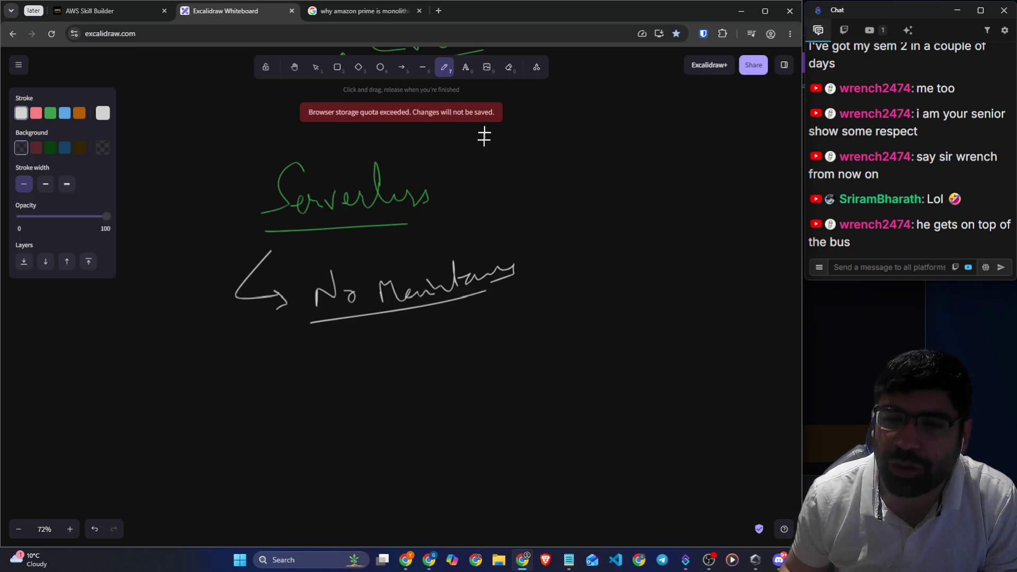
drag(464, 181, 554, 136)
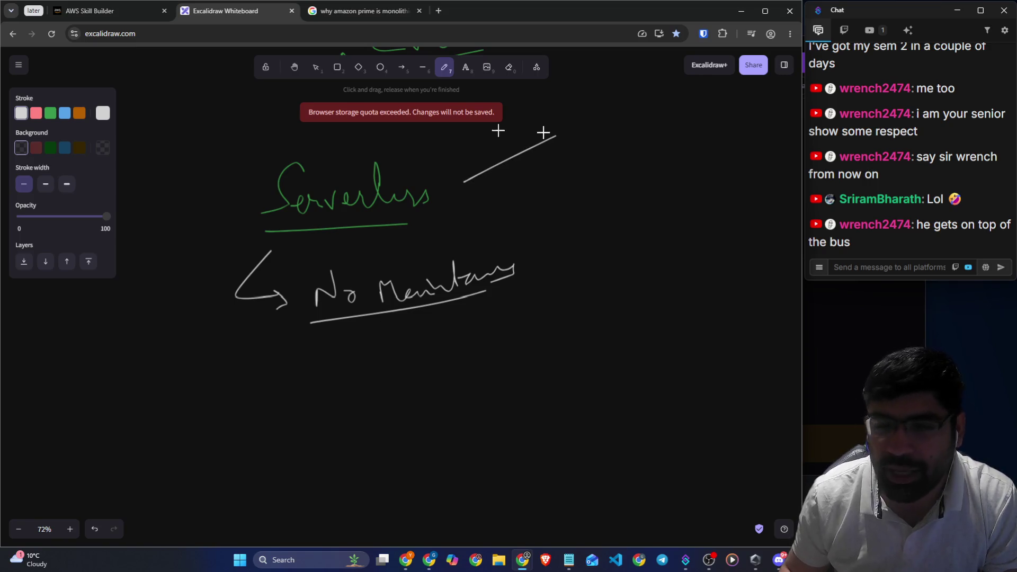
Scroll to Amazon SQS and highlight its heading and the message-queuing-service definition
click(93, 11)
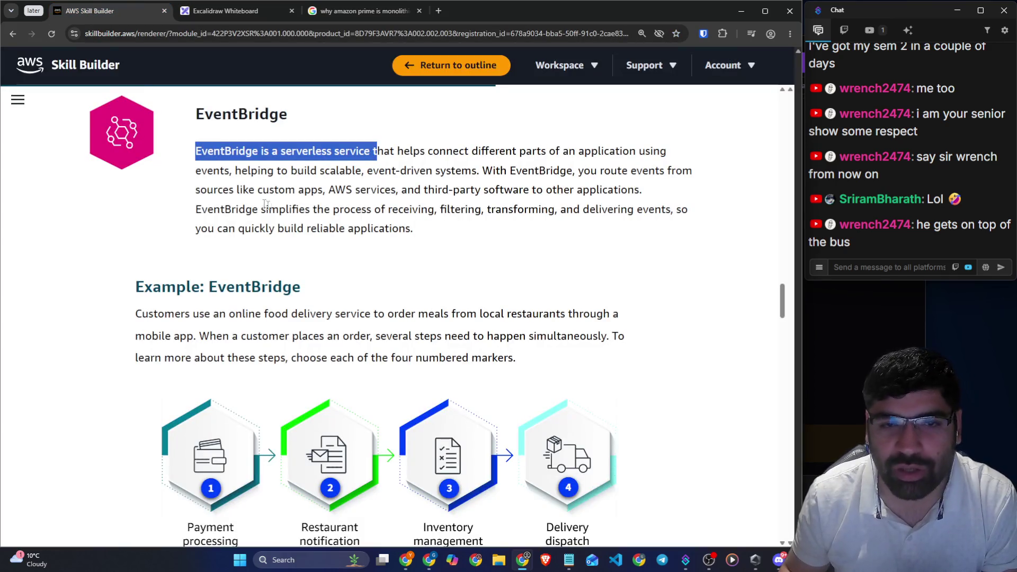
scroll(345, 193, down, 10)
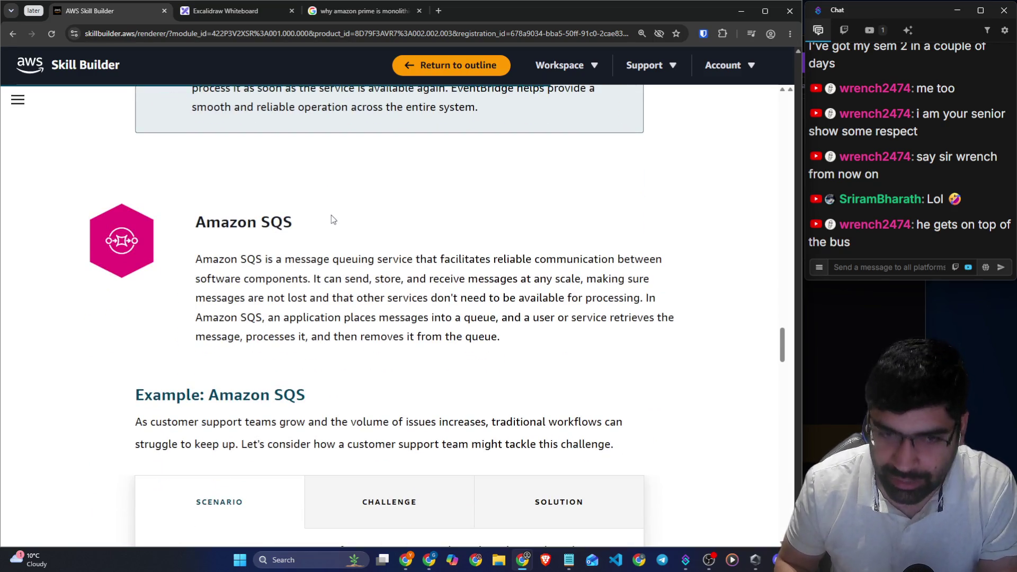
drag(266, 222, 291, 223)
drag(231, 259, 281, 259)
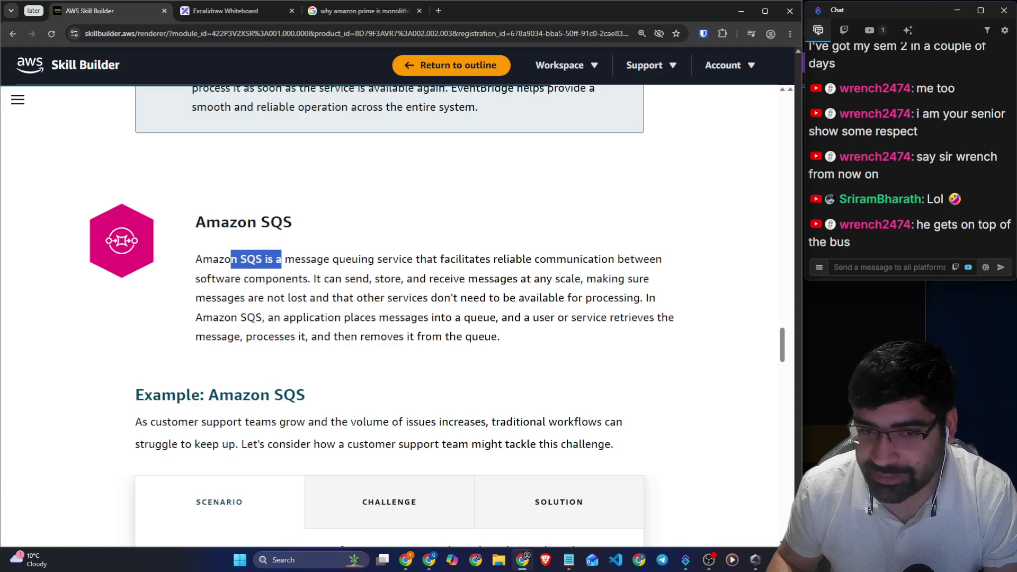
drag(302, 259, 649, 265)
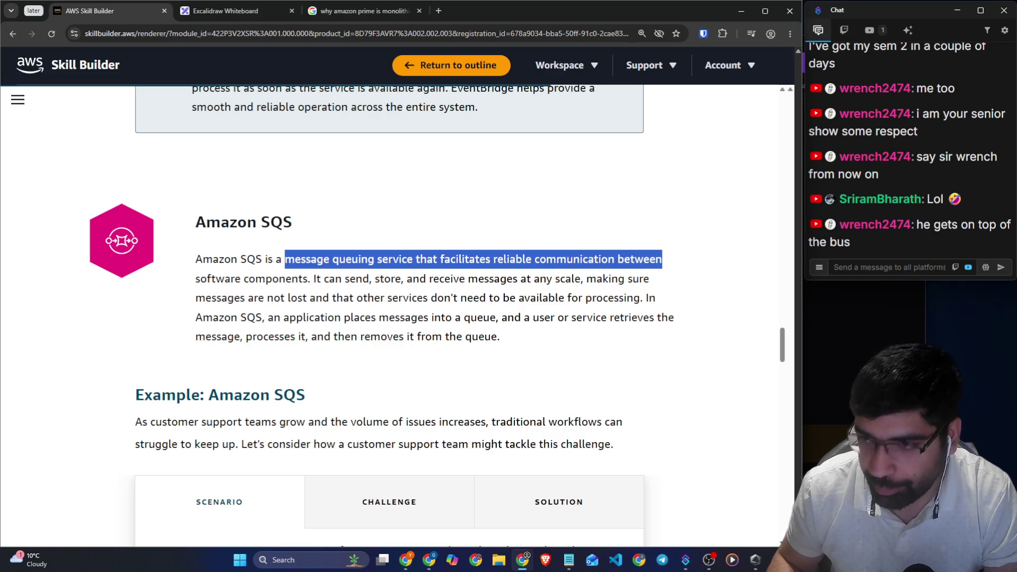
Highlight phrases on storing messages at scale, no message loss, queuing, retrieval and removal
drag(314, 278, 650, 280)
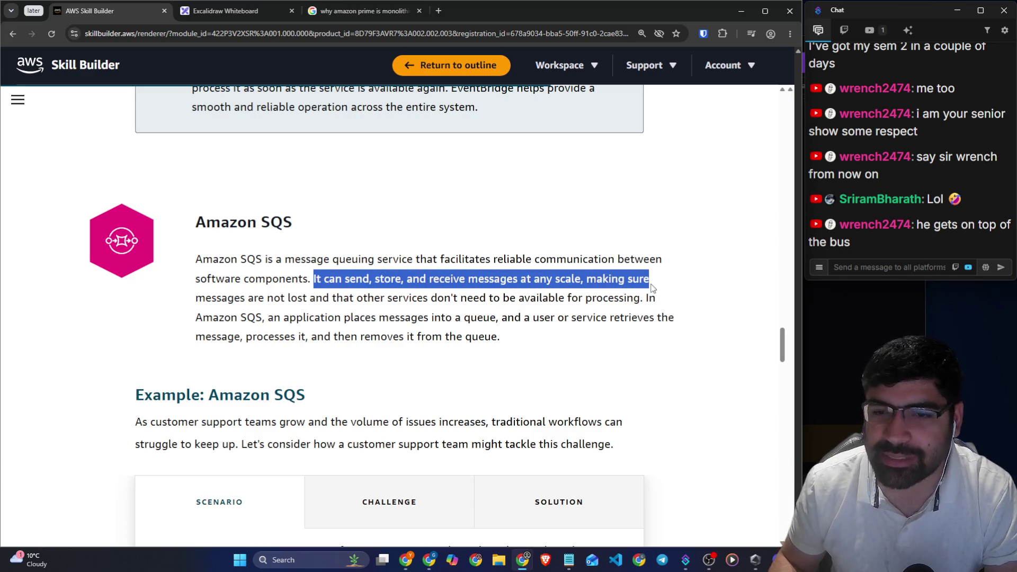
drag(248, 298, 647, 298)
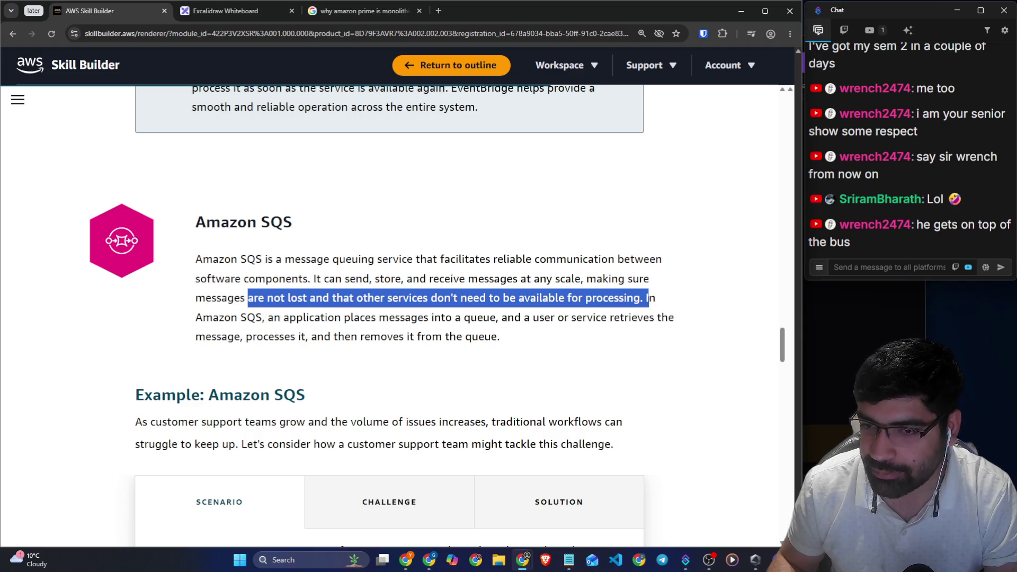
drag(282, 317, 513, 318)
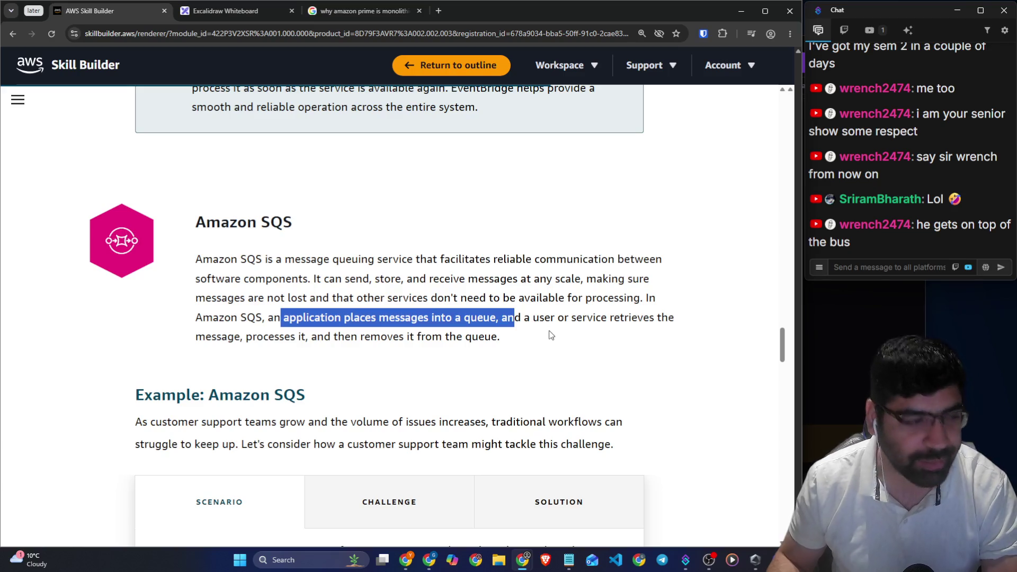
drag(530, 318, 661, 318)
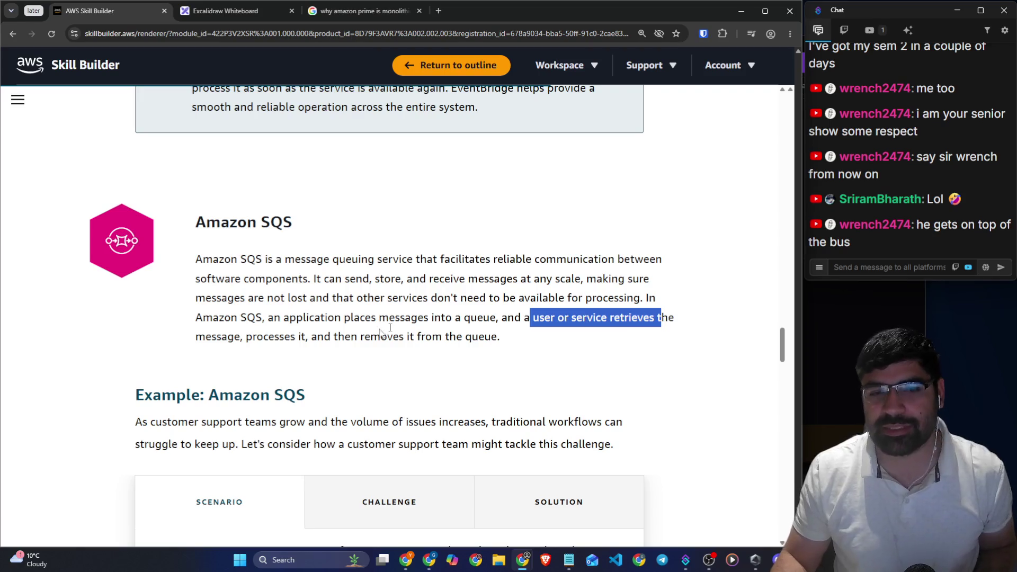
drag(351, 337, 478, 337)
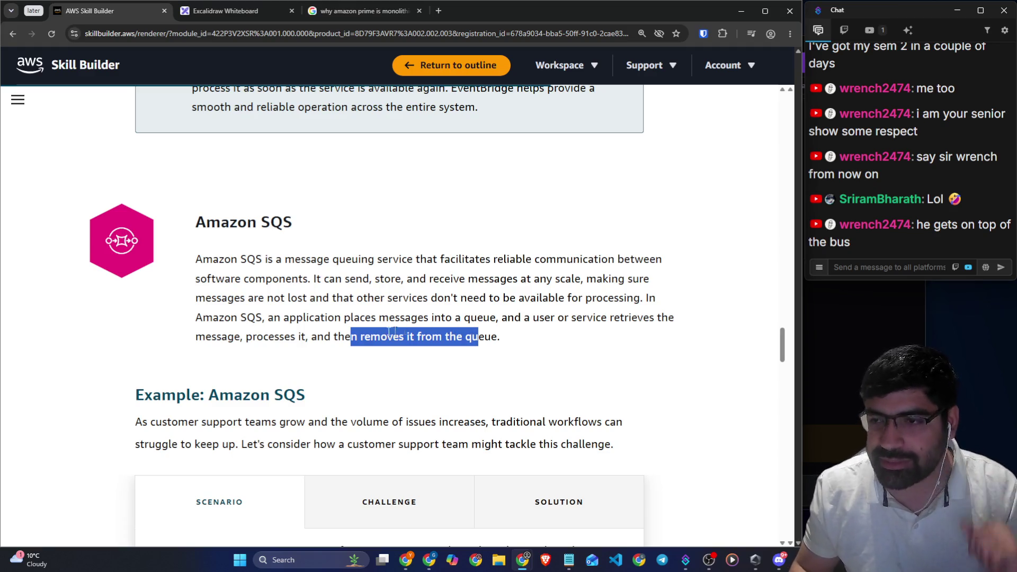
Highlight the start of the customer support example and the Amazon SQS heading
click(393, 331)
scroll(244, 275, down, 5)
drag(135, 155, 260, 154)
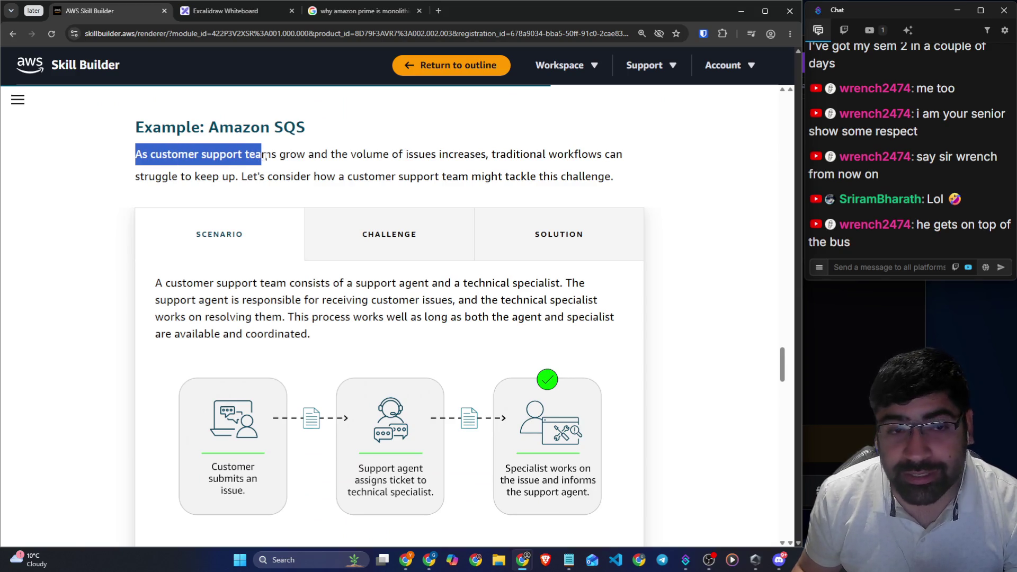
scroll(355, 174, up, 5)
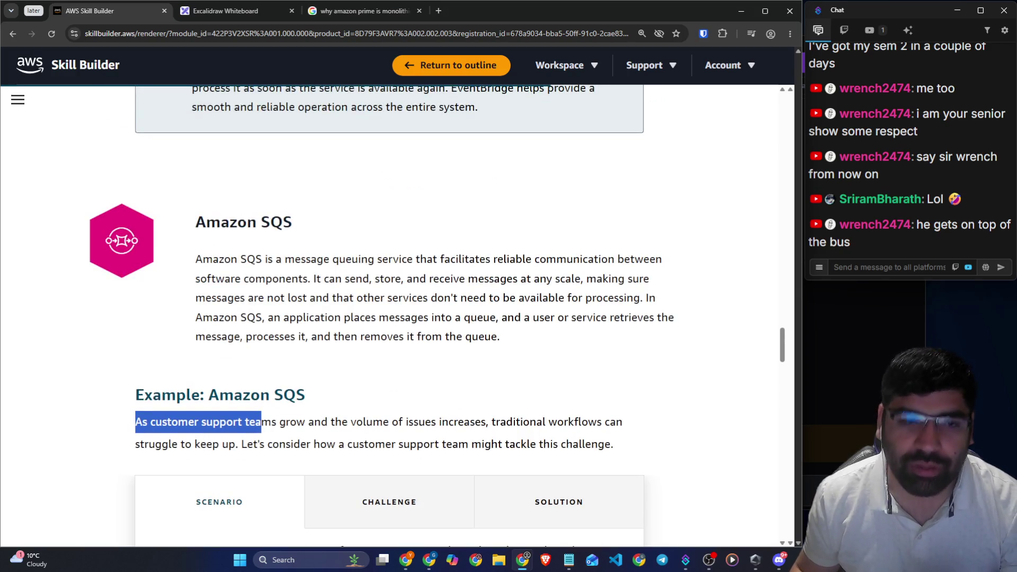
drag(195, 222, 363, 231)
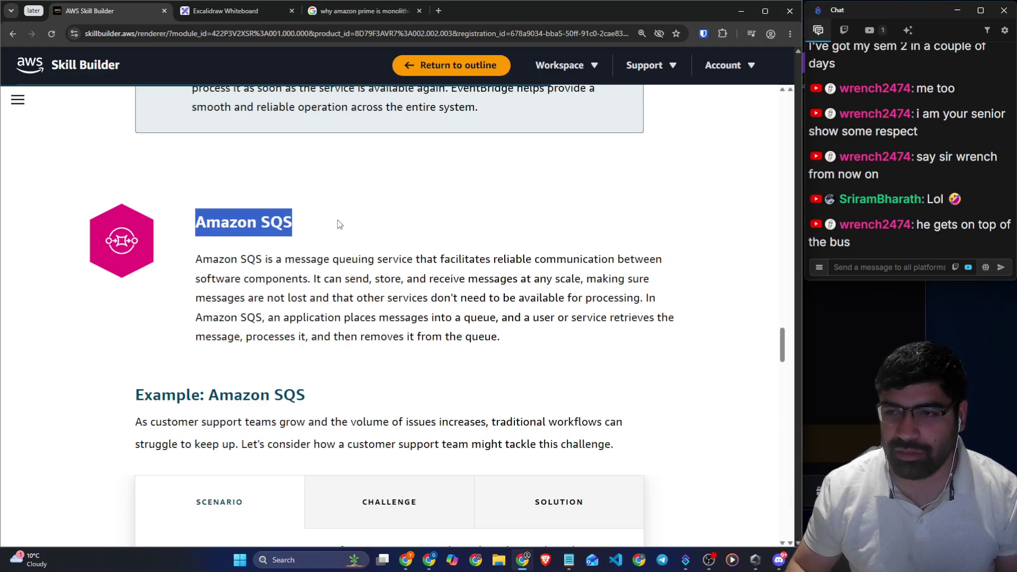
Highlight EventBridge's event source types and its filtering, transforming and delivering of events, then scroll to the SQS example
scroll(360, 228, up, 13)
drag(195, 209, 443, 212)
scroll(455, 217, down, 2)
click(312, 142)
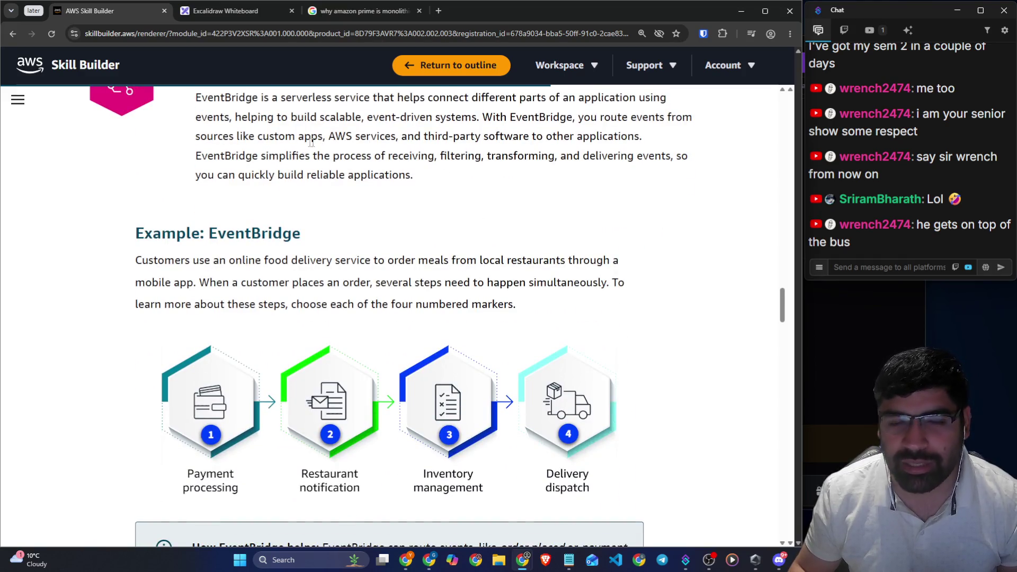
drag(228, 138, 564, 137)
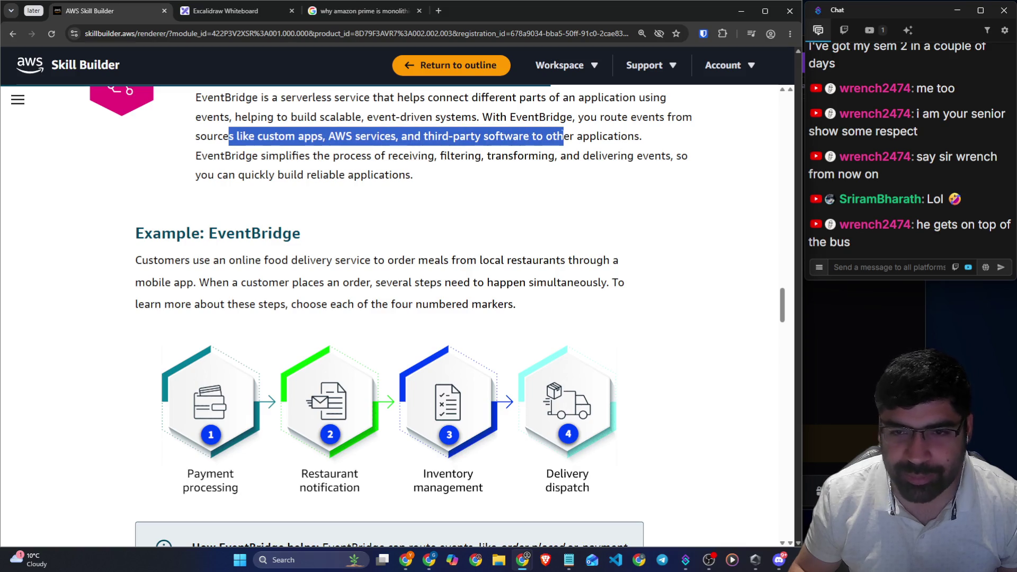
drag(440, 156, 633, 156)
scroll(392, 214, down, 10)
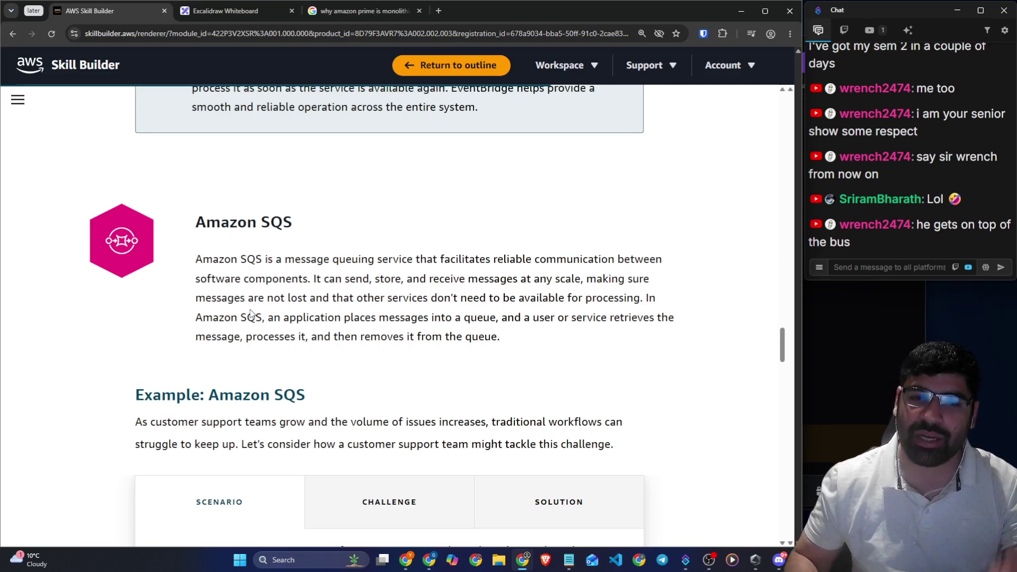
scroll(251, 313, down, 4)
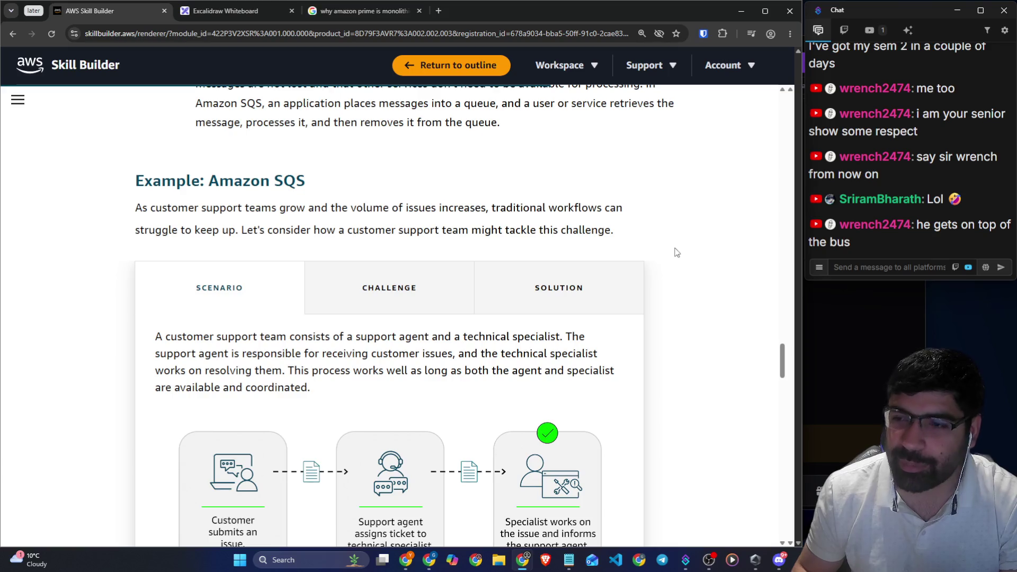
scroll(677, 253, up, 3)
scroll(407, 270, down, 2)
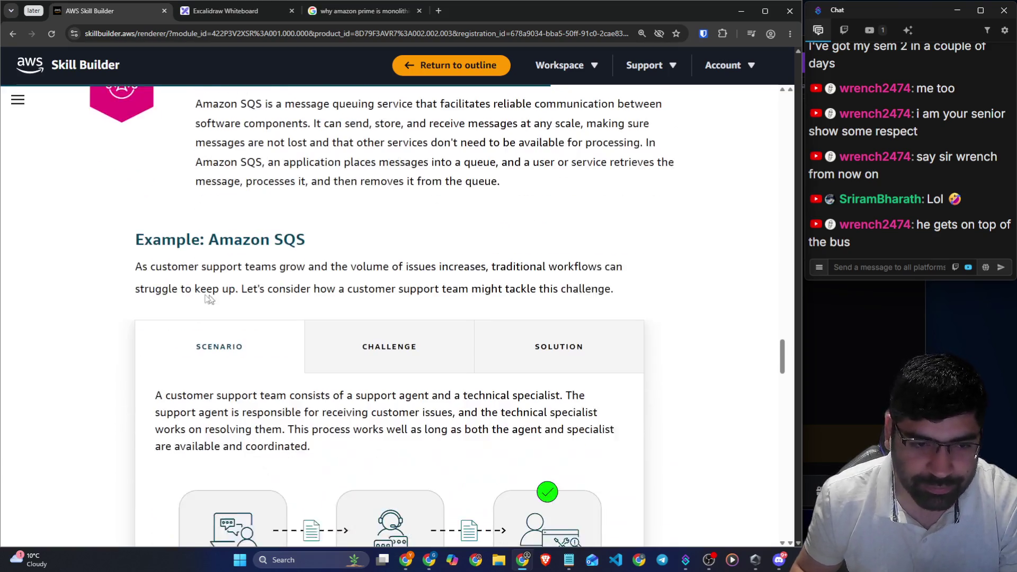
Highlight the SQS example's opening line and the sentence about tackling the challenge
mouse_move(136, 261)
mouse_down()
mouse_move(242, 262)
mouse_move(232, 262)
mouse_up()
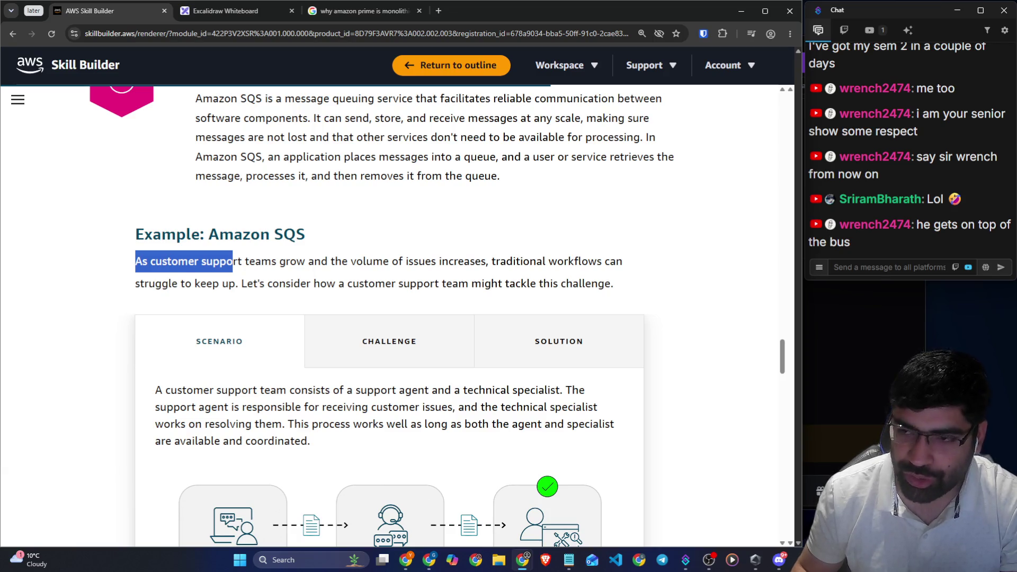
click(159, 270)
mouse_move(136, 261)
mouse_down()
mouse_move(298, 274)
mouse_move(616, 262)
mouse_up()
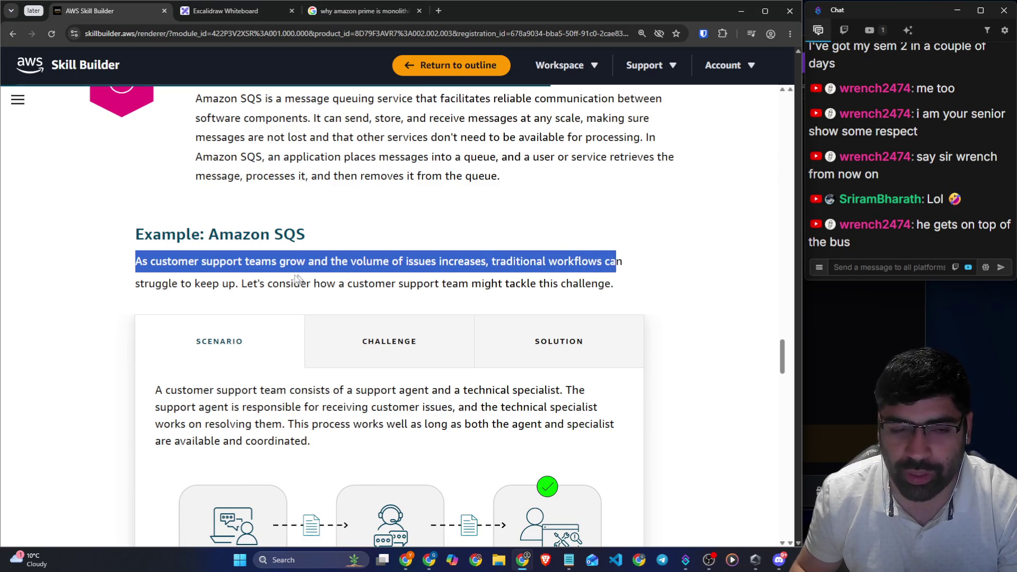
drag(242, 284, 611, 286)
Highlight the support agent's responsibilities and the sentence about agent and specialist availability
scroll(247, 254, down, 3)
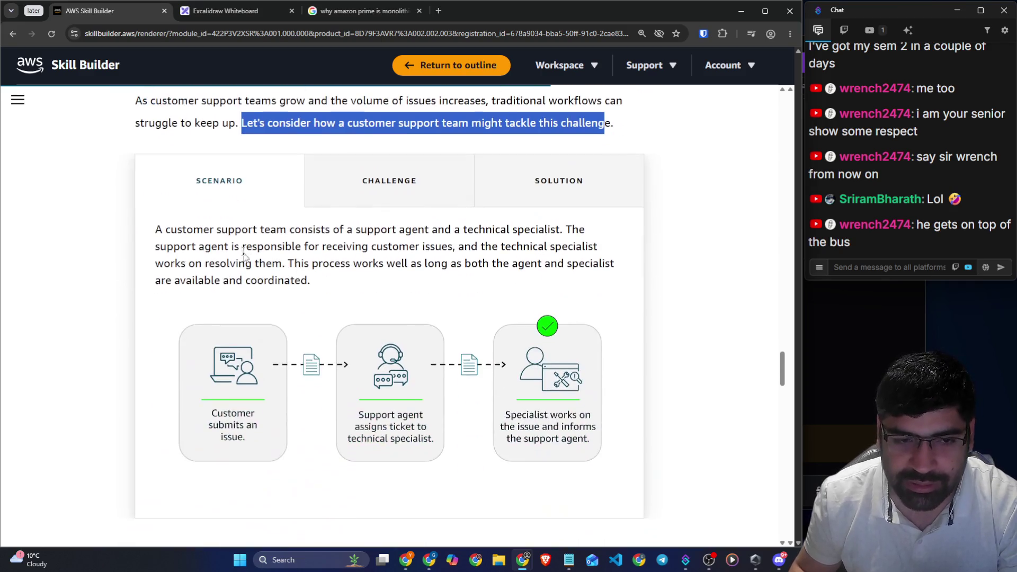
drag(155, 229, 562, 229)
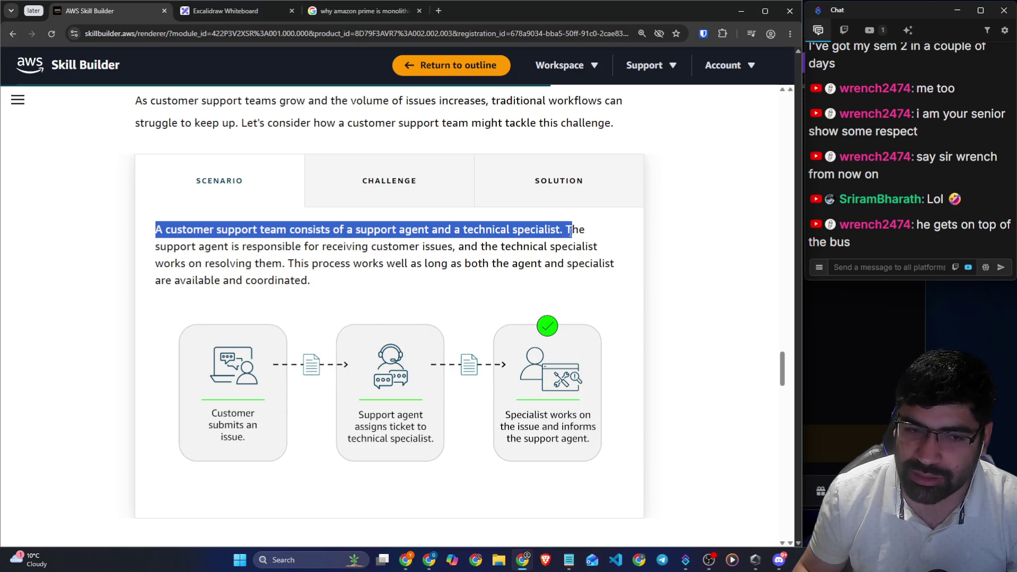
drag(160, 247, 610, 255)
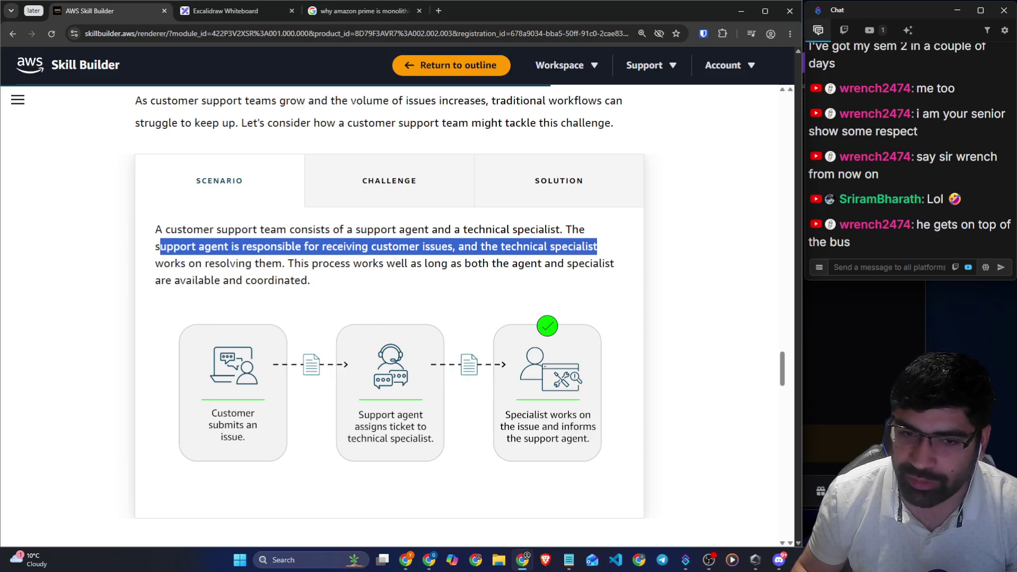
drag(287, 263, 598, 264)
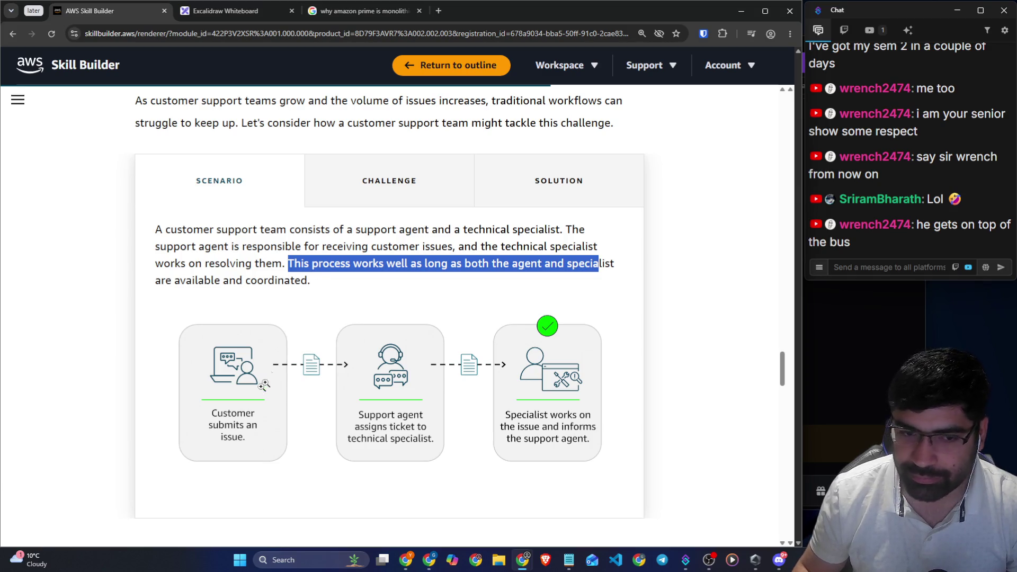
Enlarge and close the scenario workflow diagram, then show the Challenge part of the example
click(225, 421)
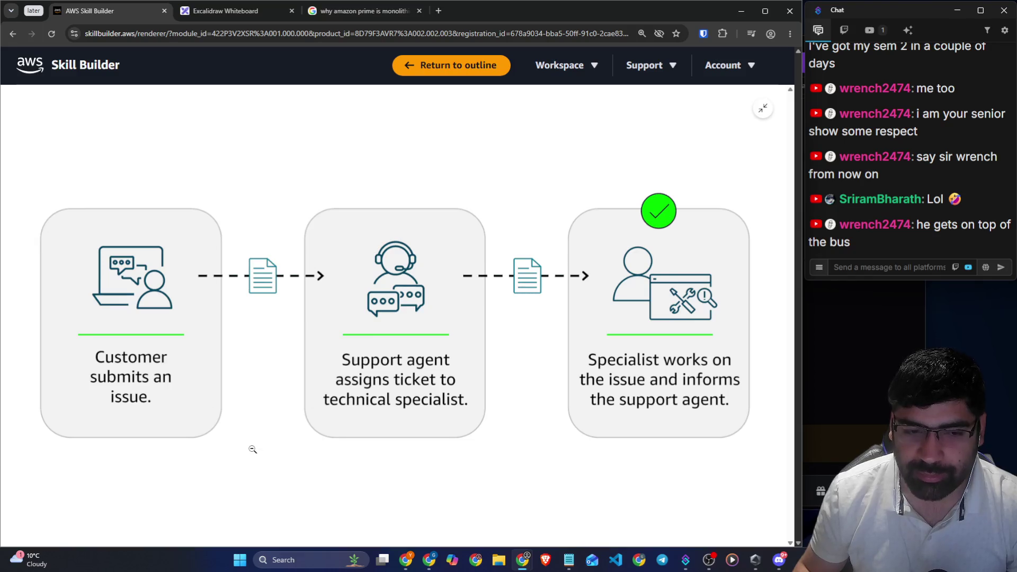
click(254, 448)
click(401, 363)
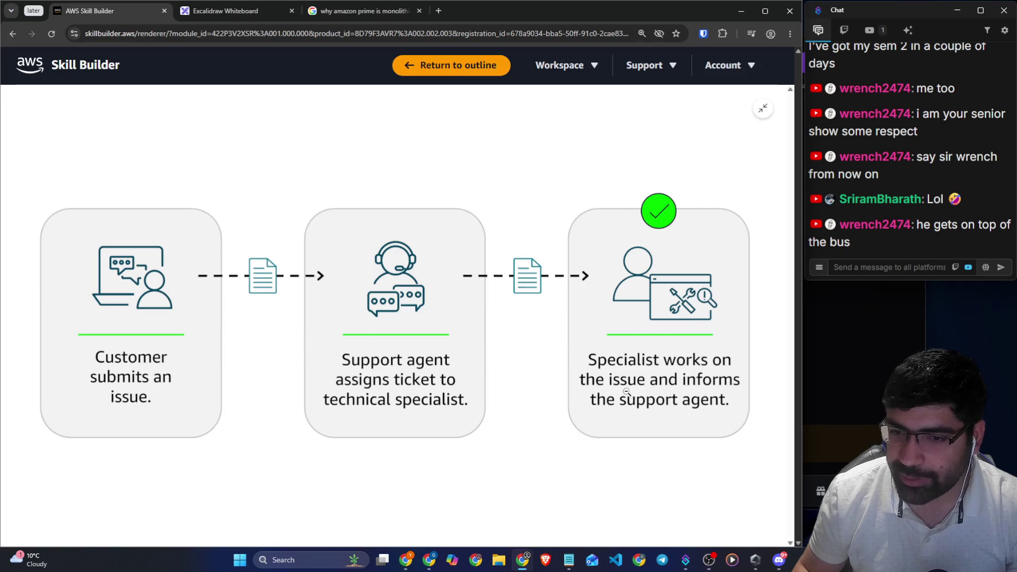
click(518, 429)
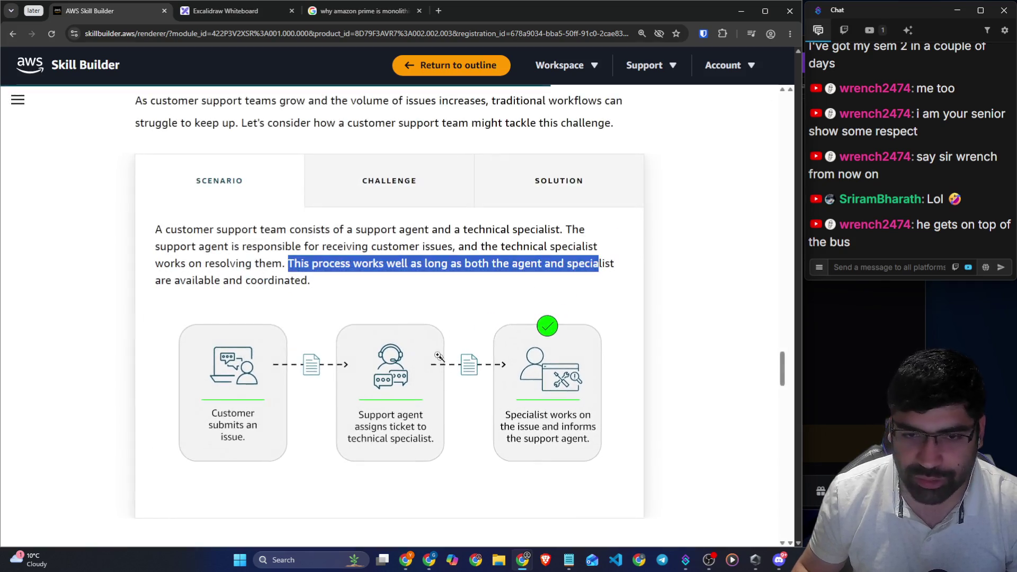
scroll(375, 304, down, 4)
scroll(374, 304, up, 5)
click(392, 232)
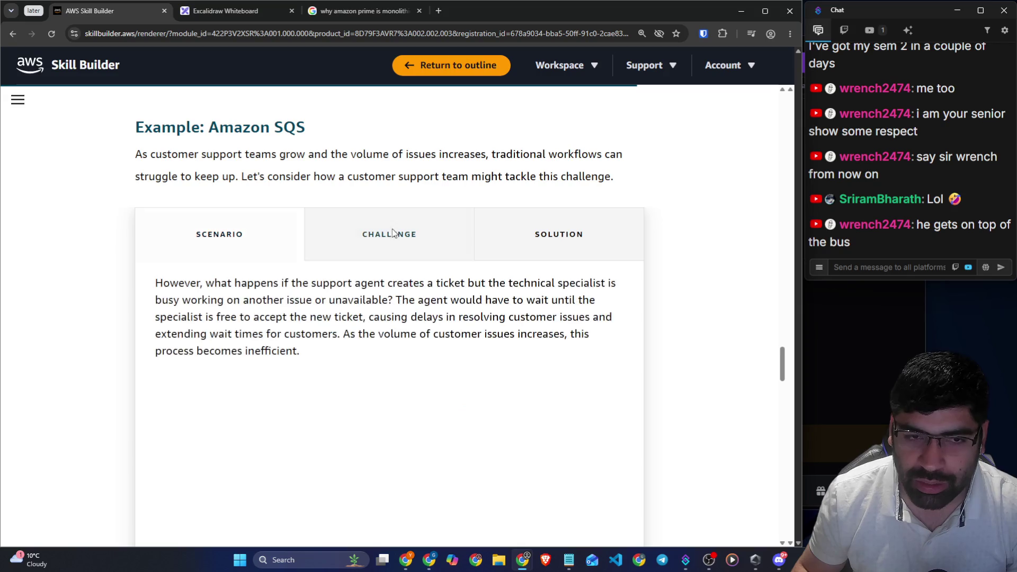
scroll(248, 297, down, 2)
drag(221, 175, 601, 178)
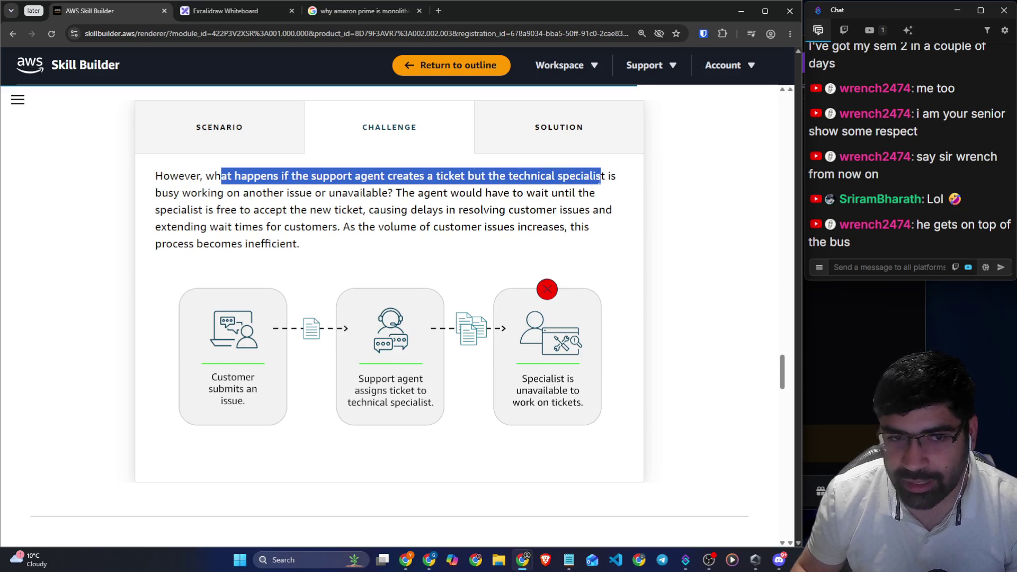
drag(217, 193, 372, 192)
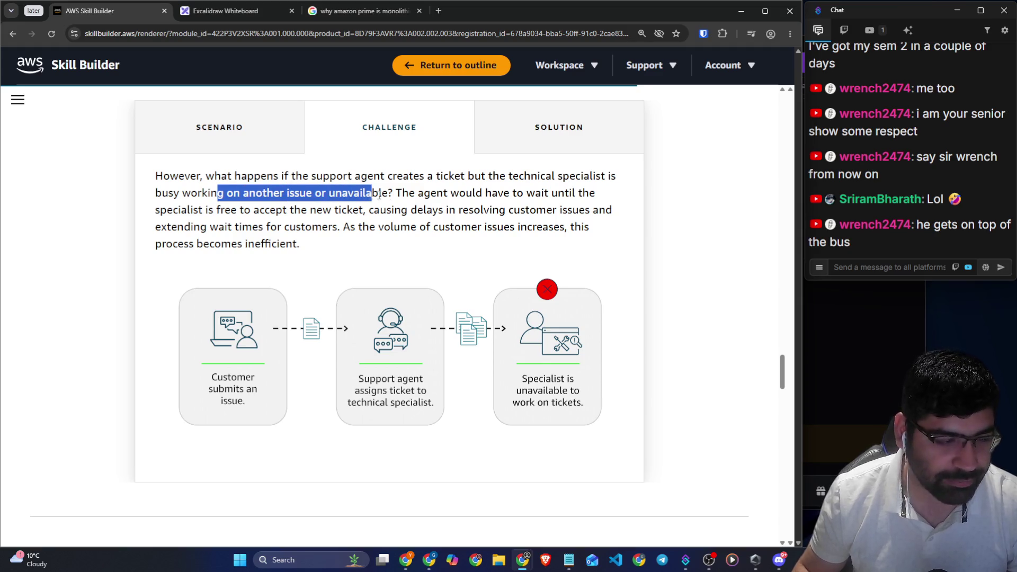
drag(448, 193, 594, 192)
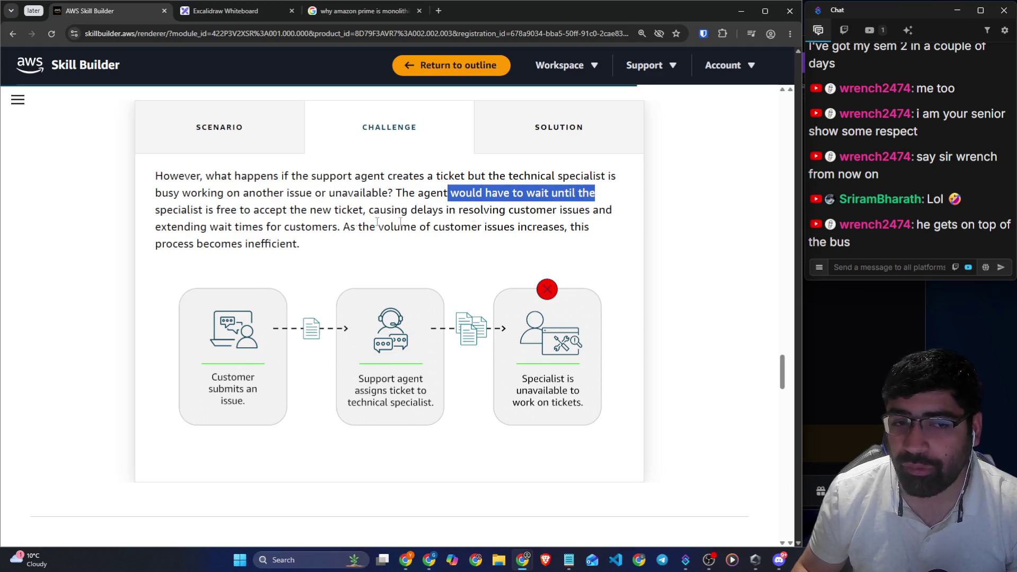
drag(216, 210, 332, 210)
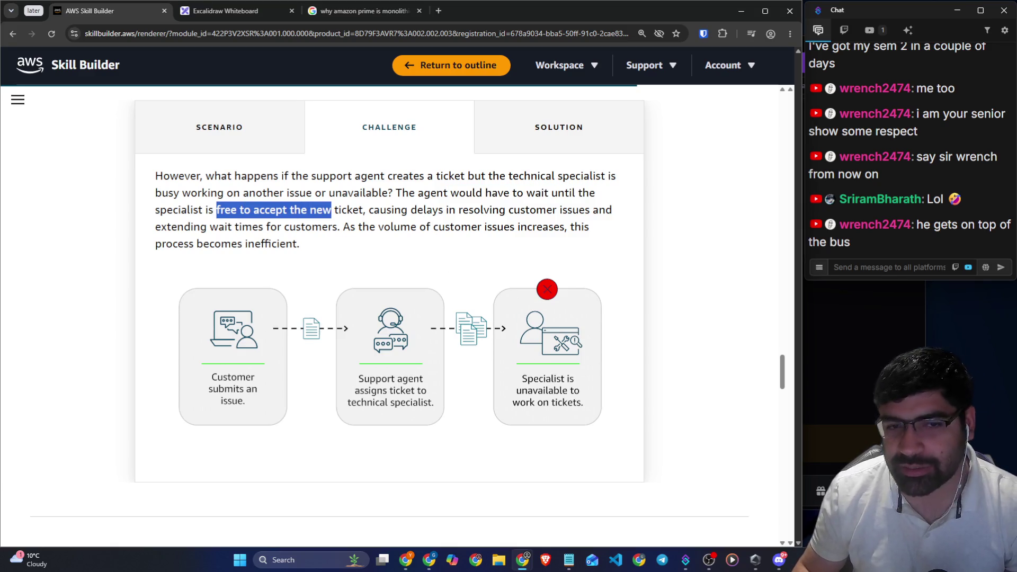
drag(369, 226, 554, 227)
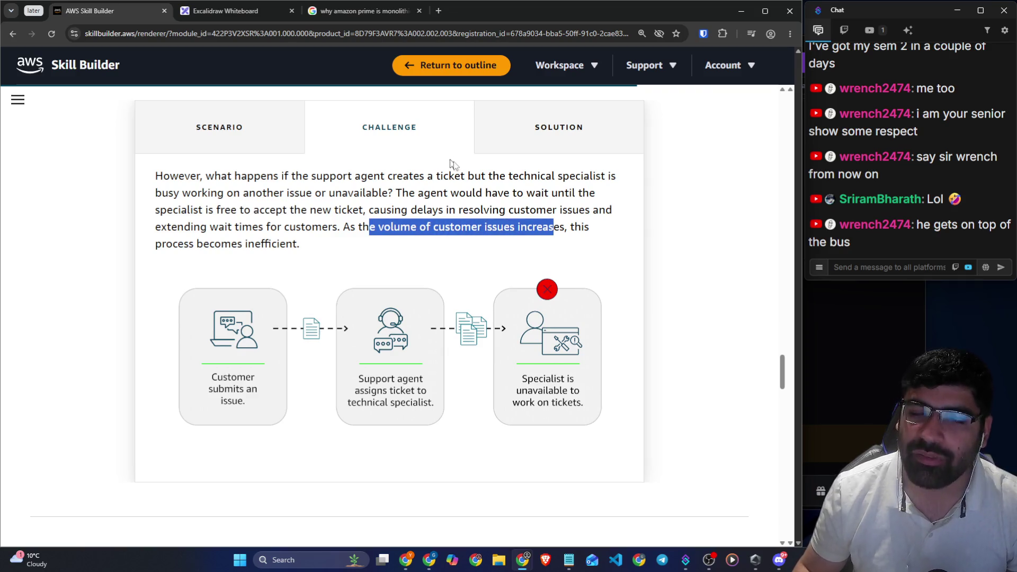
Show the SQS example's Solution, toggling to Challenge and back
click(513, 129)
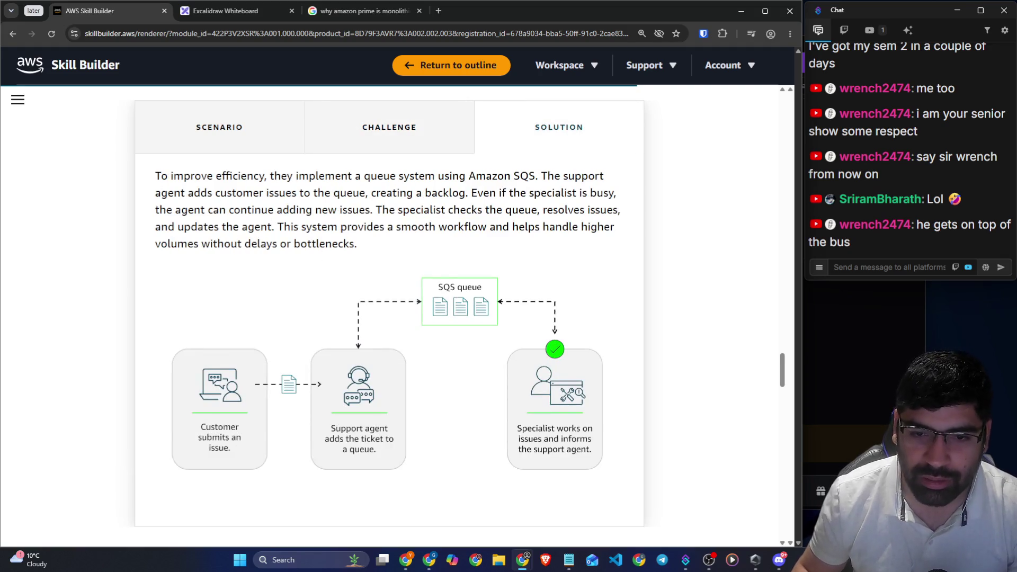
drag(155, 175, 221, 176)
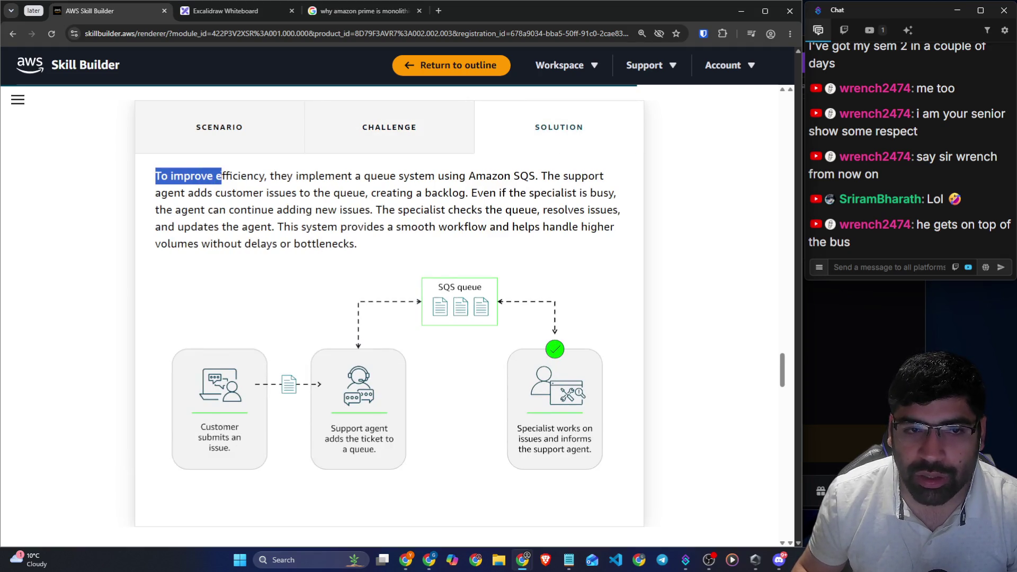
click(350, 141)
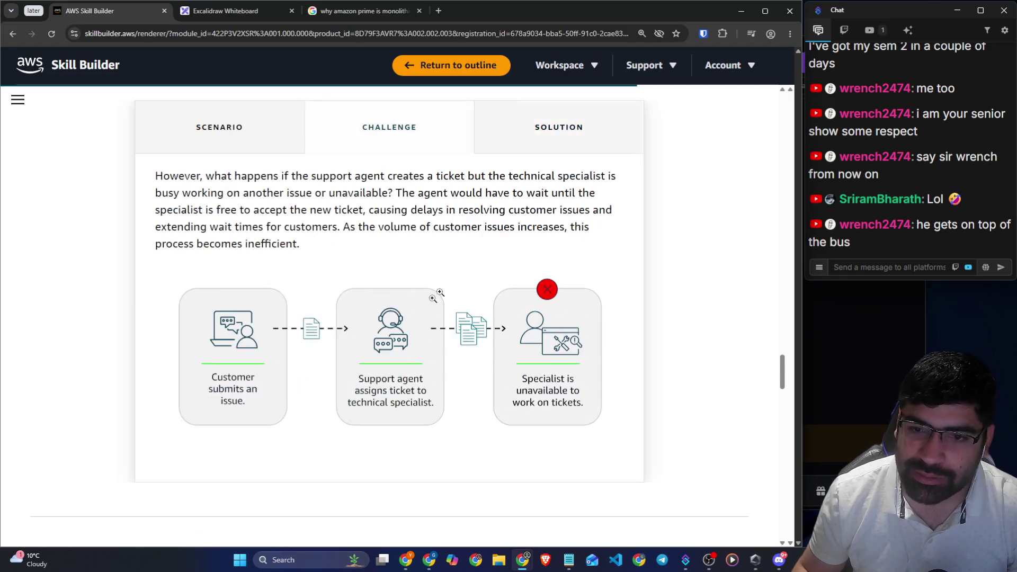
click(532, 157)
click(182, 189)
Highlight the sentence introducing the queue system and the full solution paragraph, then scroll onward
drag(155, 176, 396, 193)
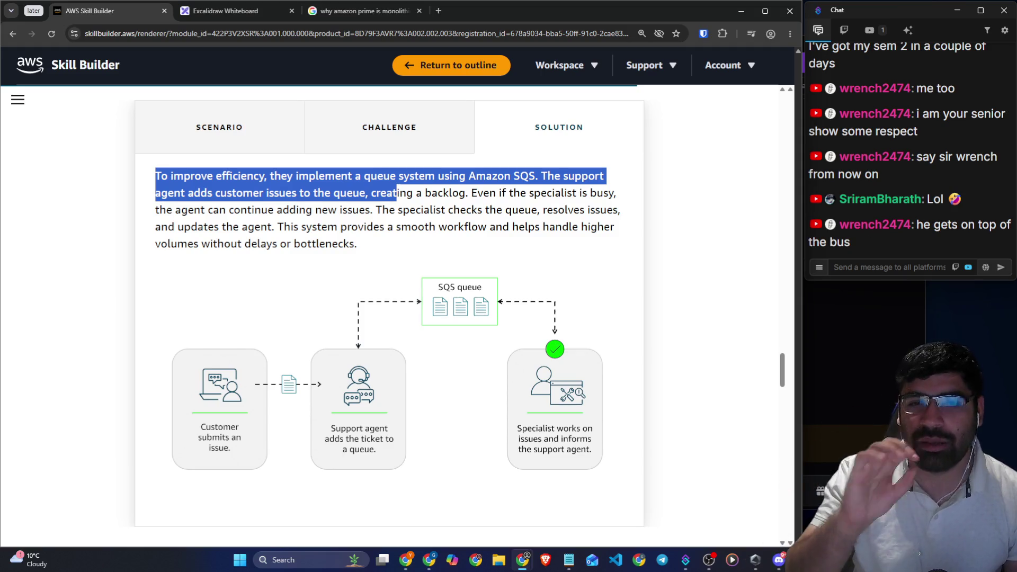
click(413, 195)
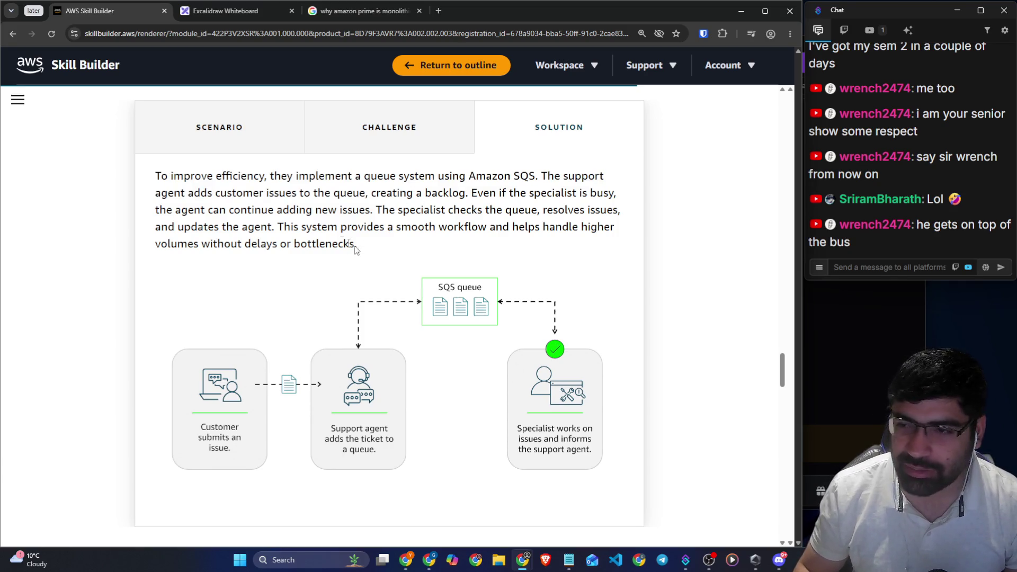
drag(354, 249, 103, 170)
click(289, 217)
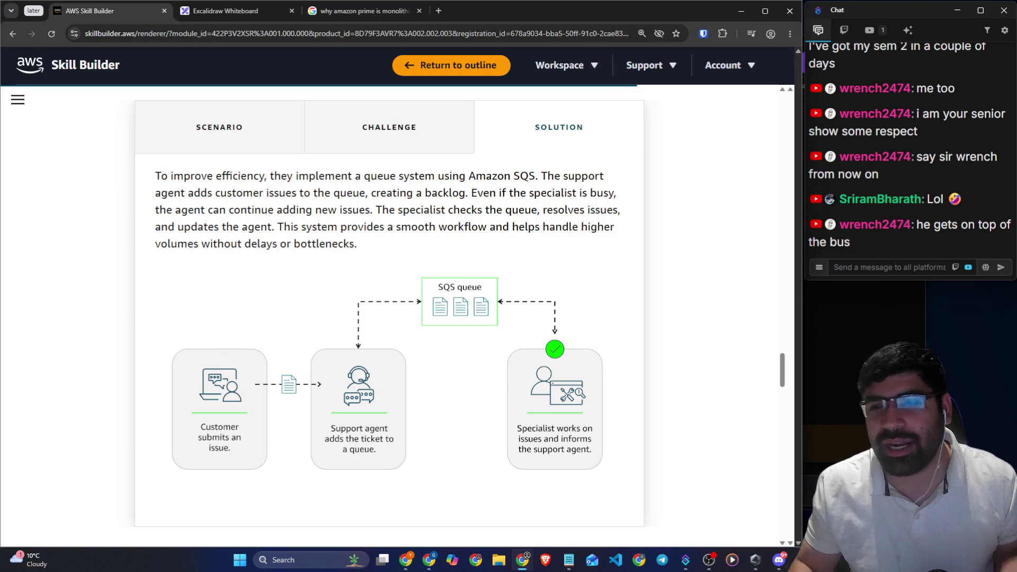
scroll(312, 223, down, 7)
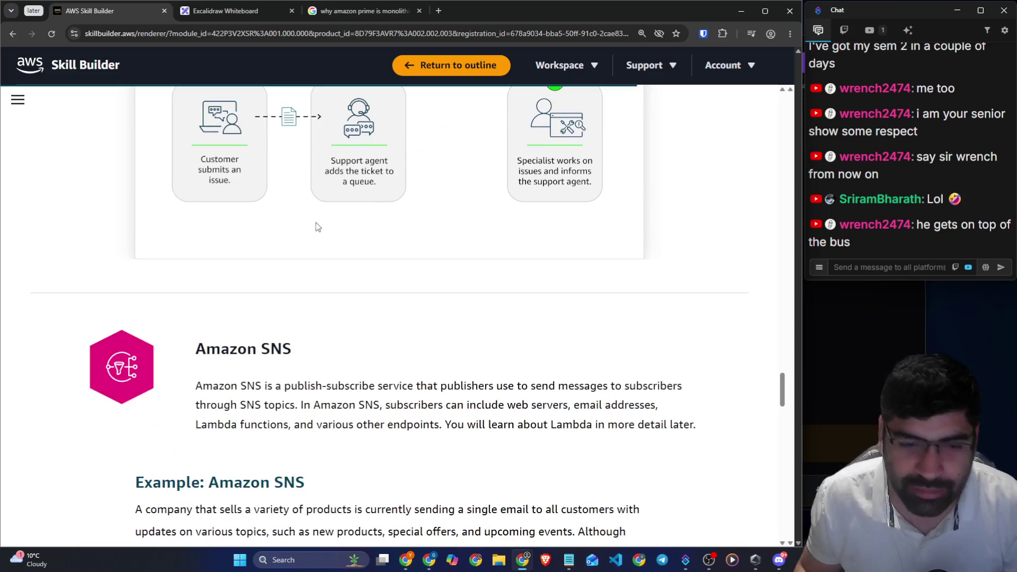
Highlight the Amazon SNS heading
drag(195, 242, 310, 236)
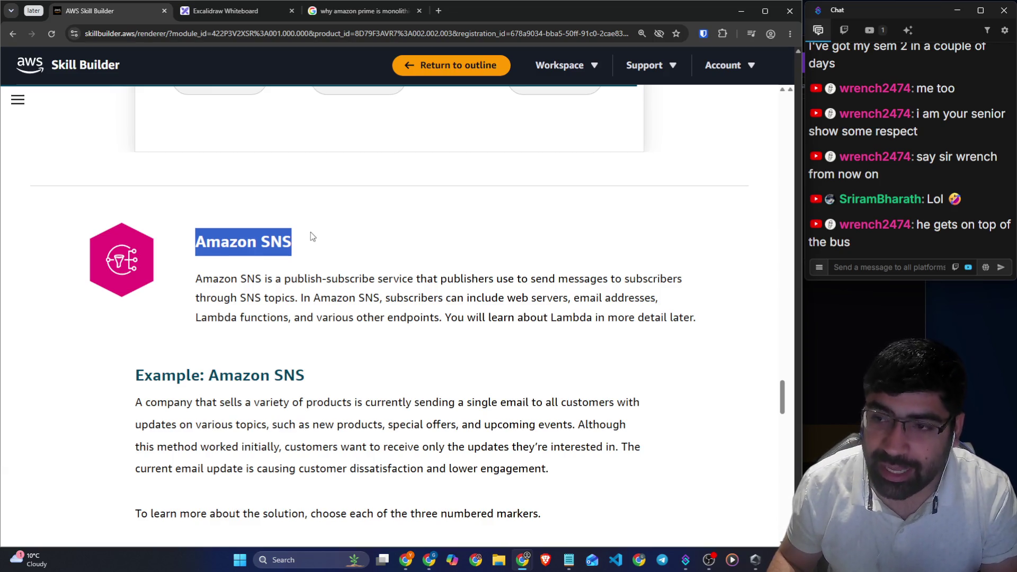
scroll(310, 232, up, 9)
scroll(268, 220, down, 9)
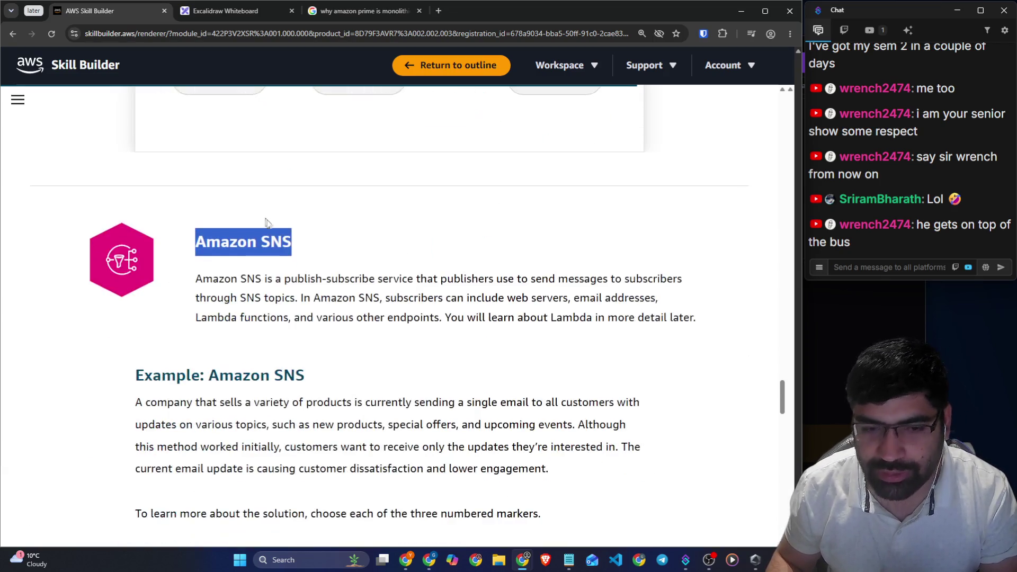
click(302, 276)
Highlight SNS's publish-subscribe definition, publishers sending messages, subscriber kinds and other endpoints
drag(195, 278, 375, 280)
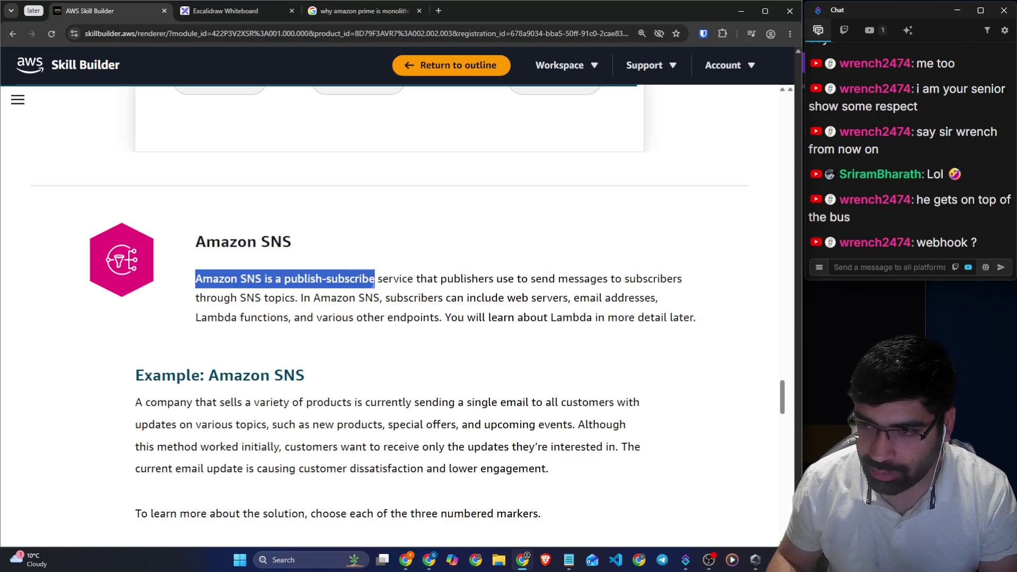
click(385, 282)
drag(378, 278, 460, 279)
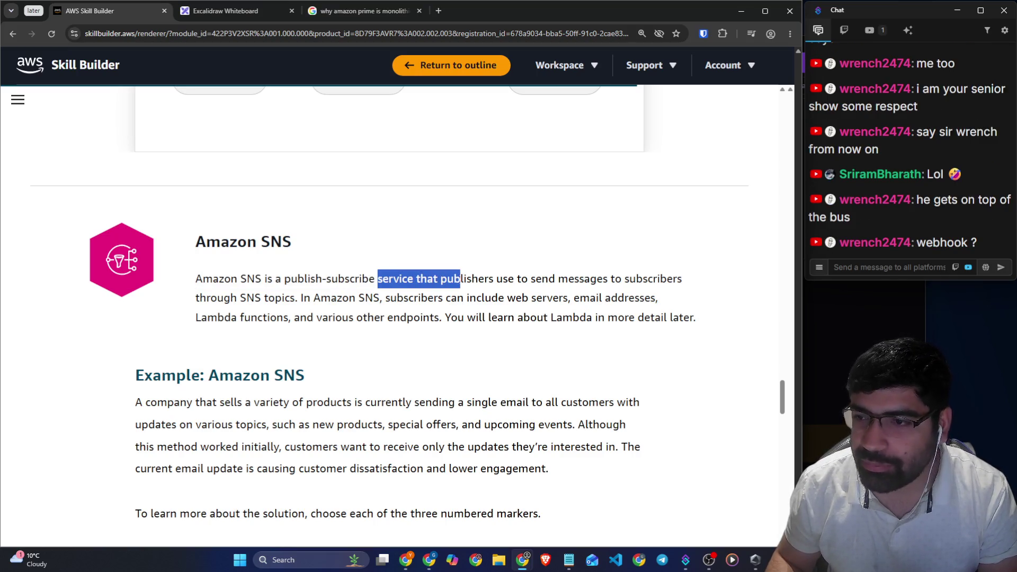
click(460, 279)
mouse_move(203, 279)
mouse_down()
mouse_move(522, 279)
mouse_move(647, 298)
mouse_move(687, 282)
mouse_up()
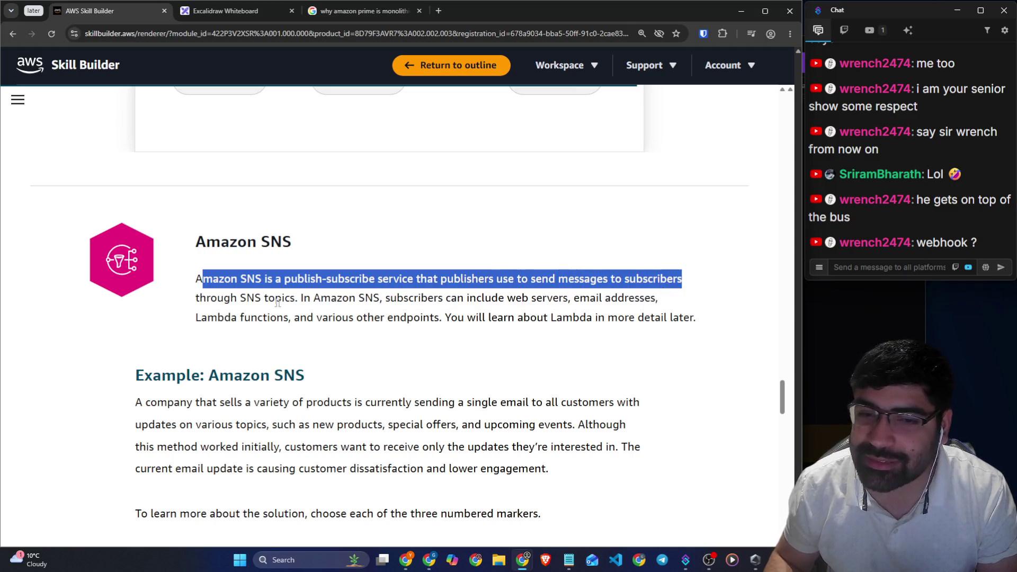
mouse_move(301, 298)
mouse_down()
mouse_move(490, 311)
mouse_move(657, 301)
mouse_up()
drag(315, 317, 695, 318)
click(696, 317)
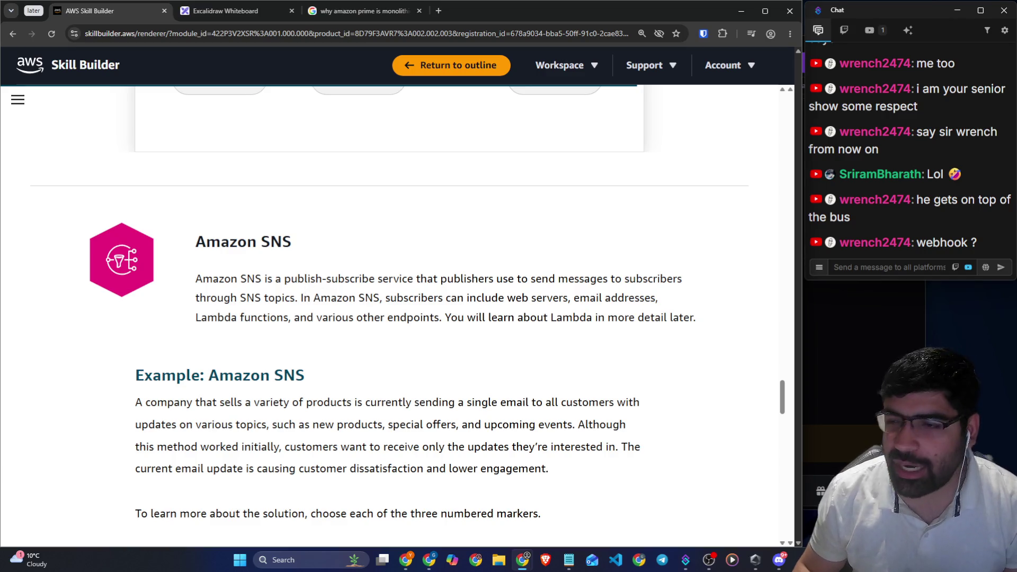
On the whiteboard, handwrite YT and draw a box around it
click(224, 11)
scroll(331, 297, down, 5)
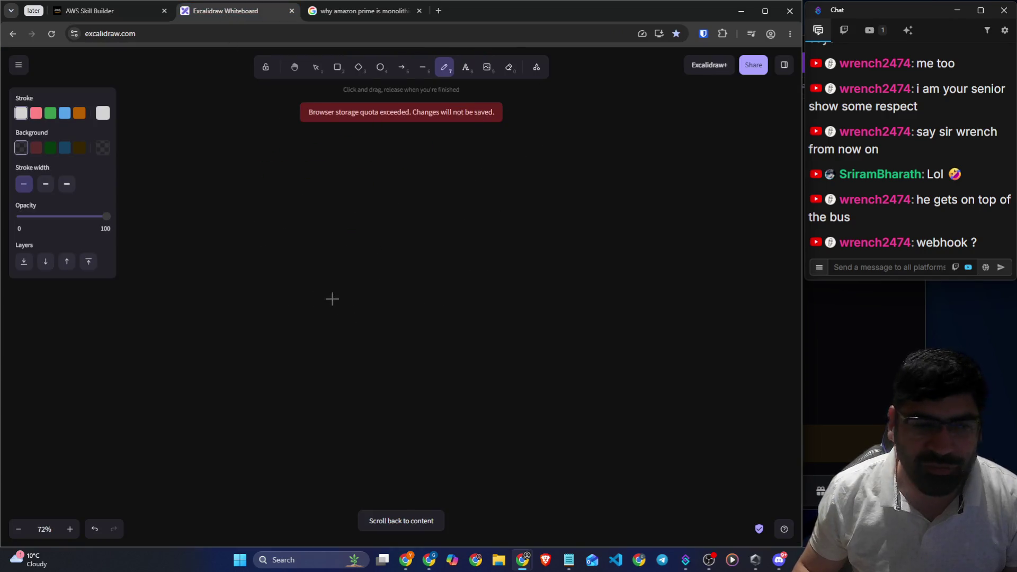
drag(353, 164, 373, 214)
mouse_move(401, 179)
mouse_down()
mouse_move(411, 175)
mouse_move(416, 203)
mouse_move(415, 158)
mouse_move(365, 225)
mouse_up()
mouse_move(411, 262)
mouse_down()
mouse_move(406, 281)
mouse_move(450, 305)
mouse_move(462, 373)
mouse_up()
Add an arrow from Sub to a notification note and a long vertical divider, then pan right
mouse_move(442, 381)
mouse_down()
mouse_move(481, 363)
mouse_move(490, 347)
mouse_move(511, 359)
mouse_up()
mouse_move(505, 350)
mouse_down()
mouse_move(518, 346)
mouse_move(524, 371)
mouse_move(540, 338)
mouse_move(567, 344)
mouse_move(573, 331)
mouse_up()
drag(335, 101, 334, 465)
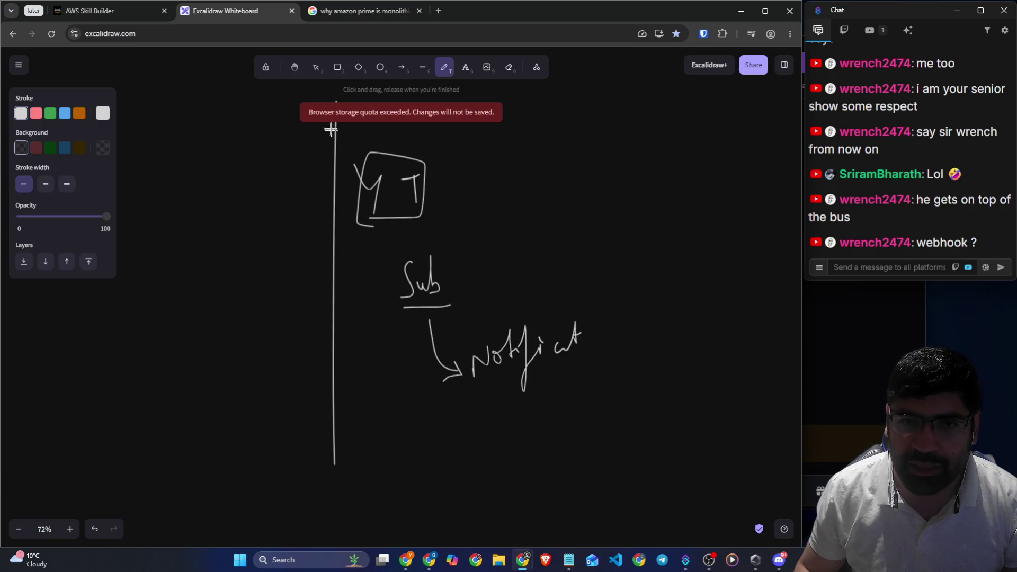
click(295, 74)
drag(381, 157, 525, 171)
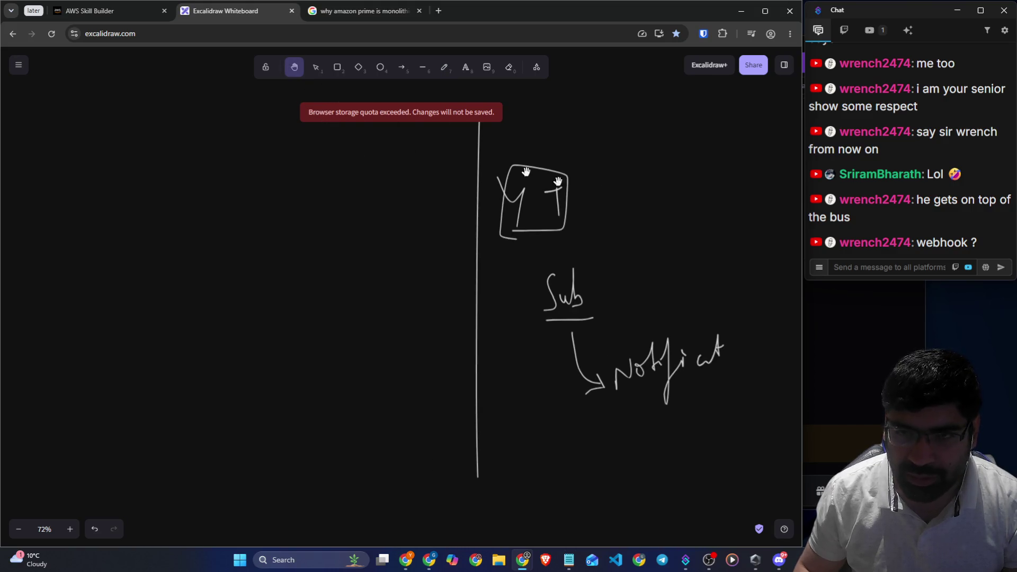
Left of the divider, handwrite a boxed SNS with an arrow down to Trump Tweet
click(444, 67)
mouse_move(308, 162)
mouse_down()
mouse_move(275, 195)
mouse_move(320, 189)
mouse_move(342, 159)
mouse_move(343, 189)
mouse_up()
mouse_move(279, 214)
mouse_down()
mouse_move(372, 136)
mouse_move(257, 209)
mouse_move(295, 217)
mouse_up()
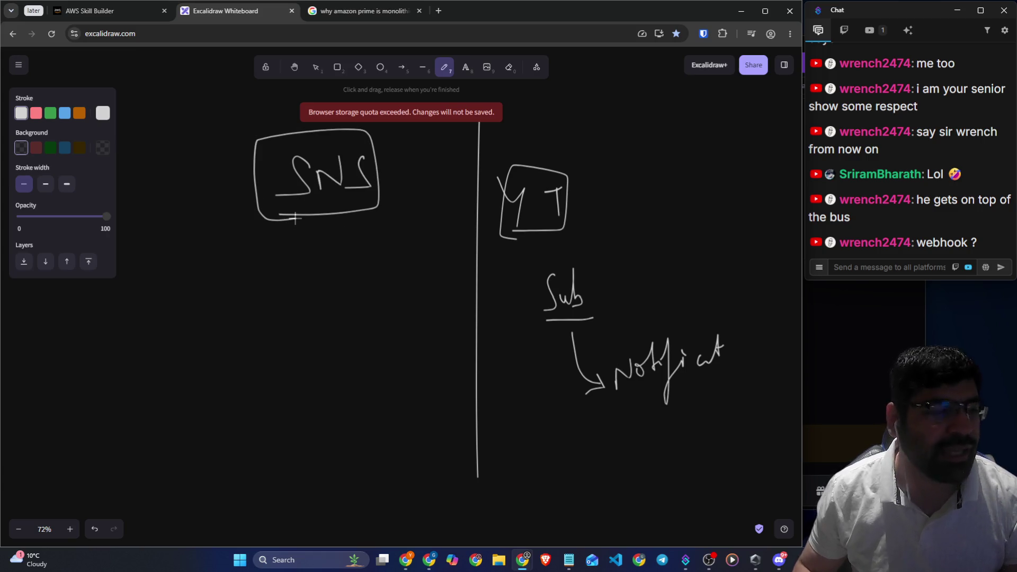
drag(305, 213, 306, 259)
mouse_move(293, 249)
mouse_down()
mouse_move(303, 260)
mouse_move(315, 250)
mouse_up()
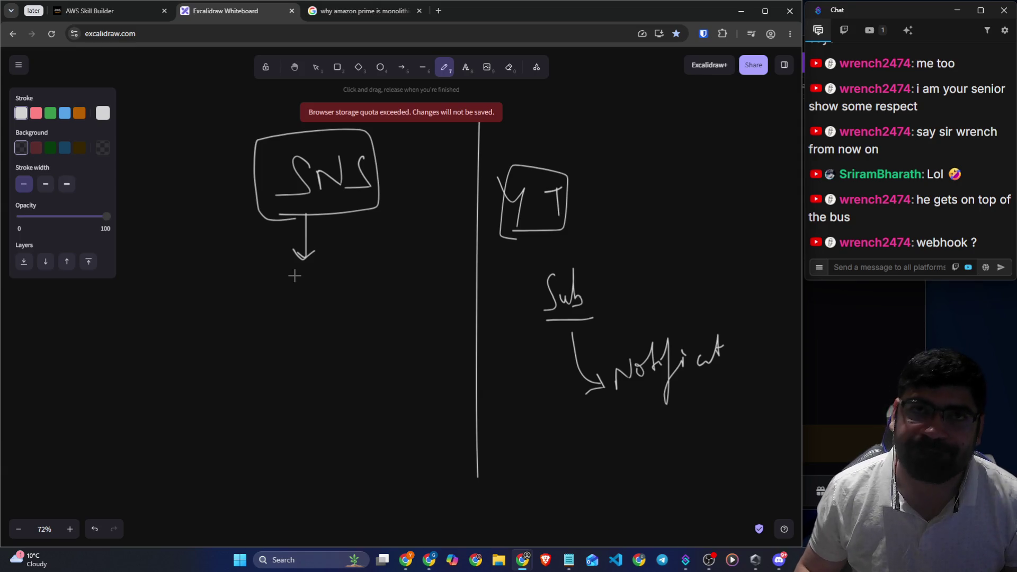
mouse_move(266, 266)
mouse_down()
mouse_move(291, 264)
mouse_move(284, 290)
mouse_move(305, 273)
mouse_move(331, 294)
mouse_move(351, 267)
mouse_move(359, 276)
mouse_move(415, 264)
mouse_move(383, 269)
mouse_up()
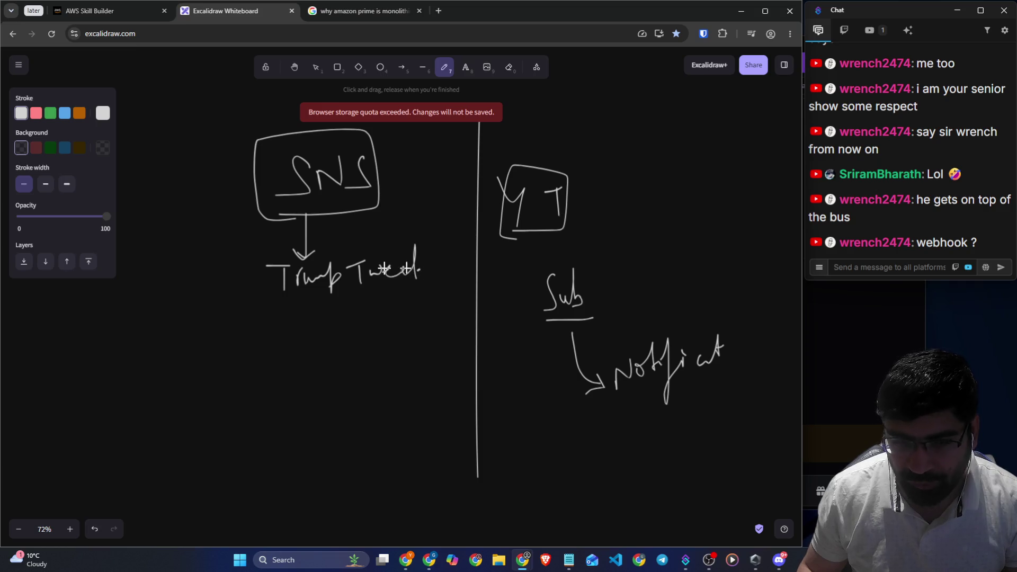
Add a side note with +20, underline Trump Tweet, and draw arrows down to Trigger
drag(241, 305, 266, 255)
mouse_move(132, 256)
mouse_down()
mouse_move(143, 267)
mouse_move(178, 258)
mouse_move(200, 234)
mouse_move(210, 252)
mouse_up()
click(148, 281)
mouse_move(147, 302)
mouse_down()
mouse_move(197, 272)
mouse_move(200, 300)
mouse_up()
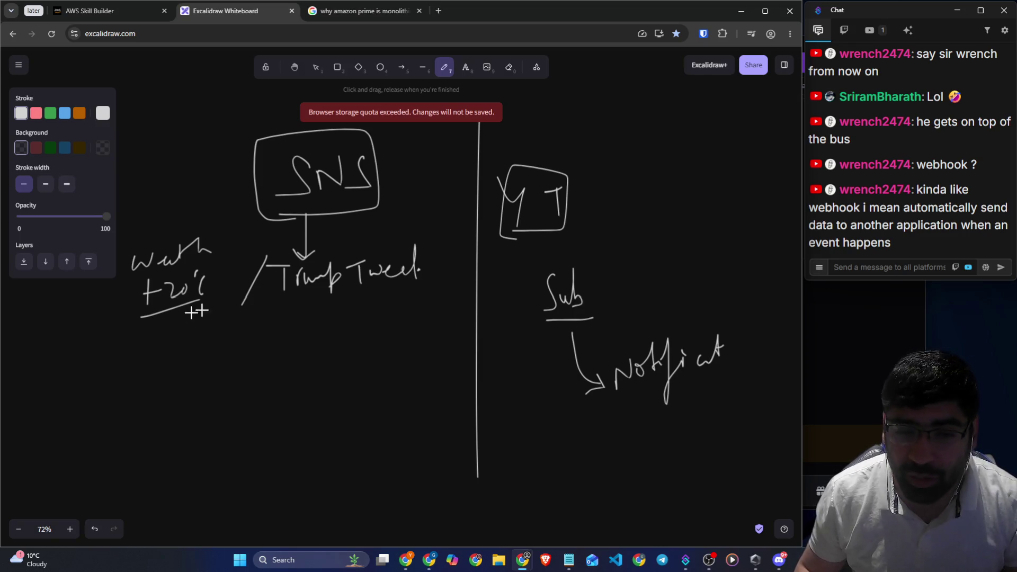
mouse_move(286, 306)
mouse_down()
mouse_move(407, 290)
mouse_move(374, 379)
mouse_move(334, 359)
mouse_up()
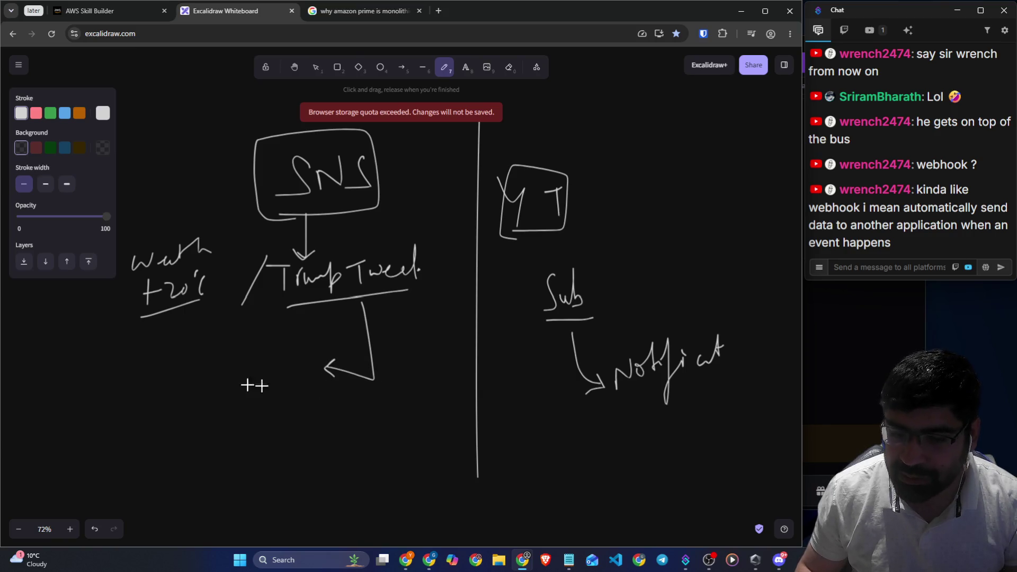
mouse_move(177, 364)
mouse_down()
mouse_move(189, 340)
mouse_move(303, 345)
mouse_up()
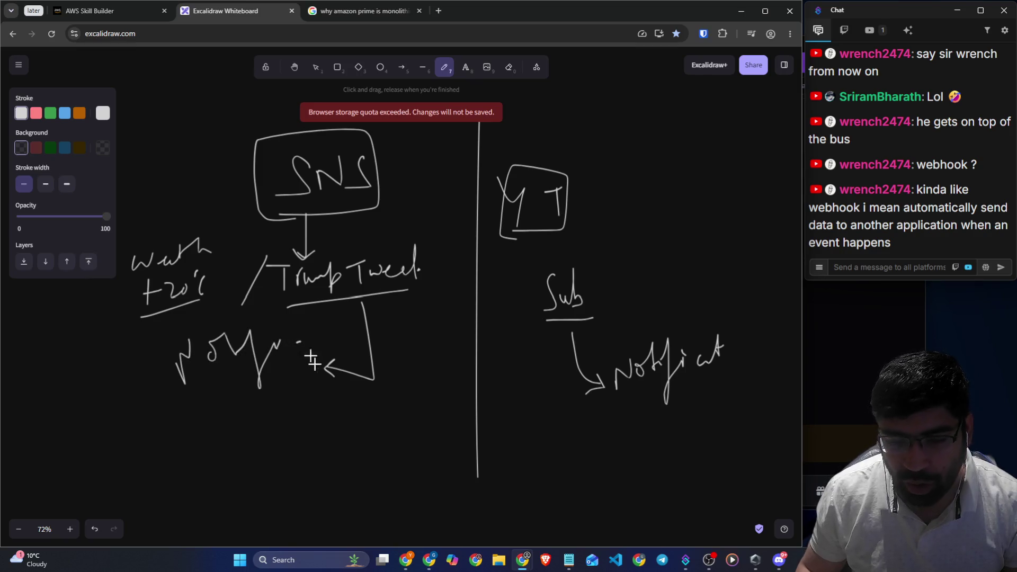
mouse_move(370, 382)
mouse_down()
mouse_move(294, 422)
mouse_move(300, 434)
mouse_up()
mouse_move(103, 431)
mouse_down()
mouse_move(119, 456)
mouse_move(136, 437)
mouse_move(165, 430)
mouse_move(216, 441)
mouse_up()
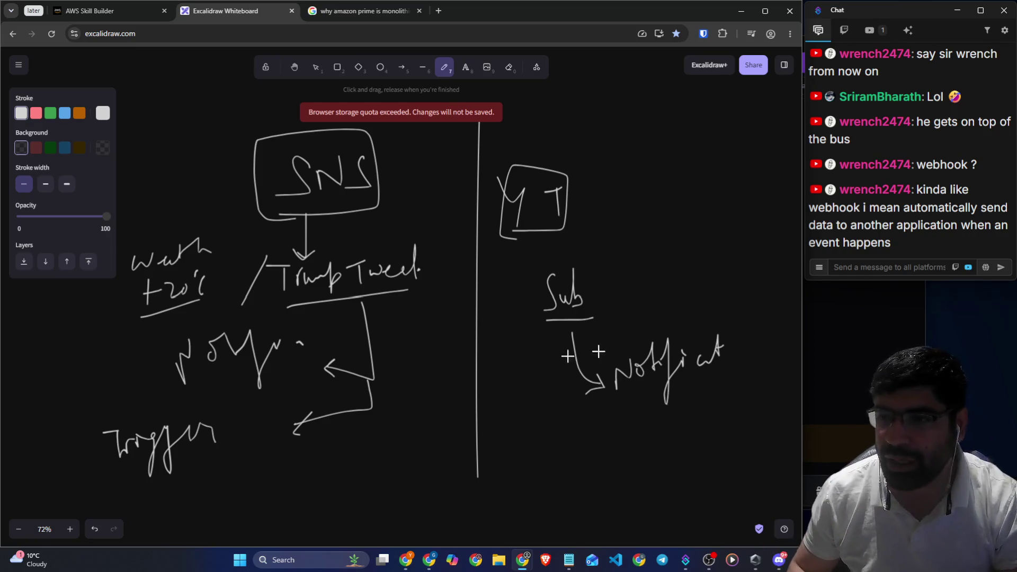
Highlight parts of the webhook chat message, then return to the Skill Builder lesson
drag(866, 207, 1007, 209)
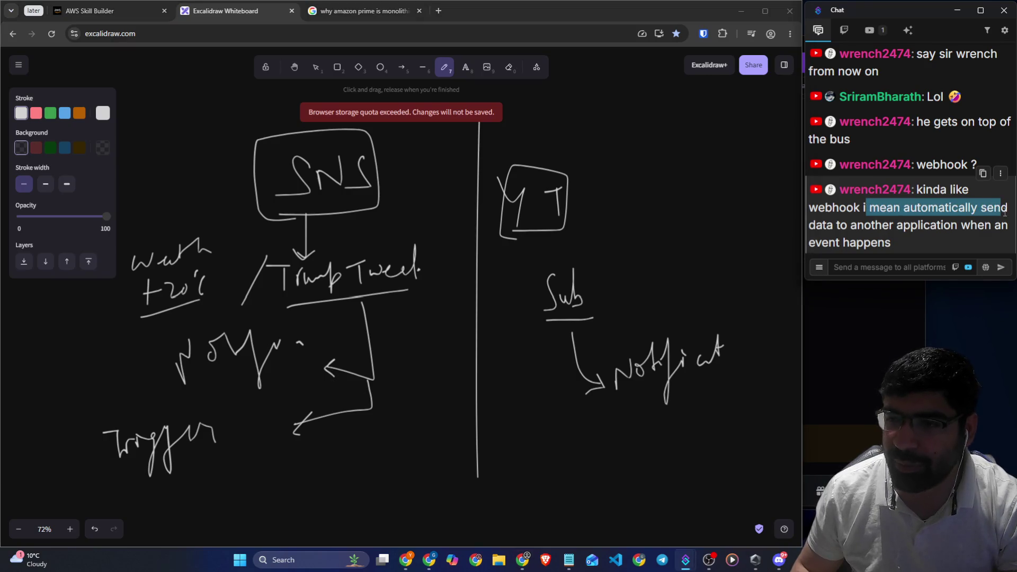
drag(885, 227, 984, 227)
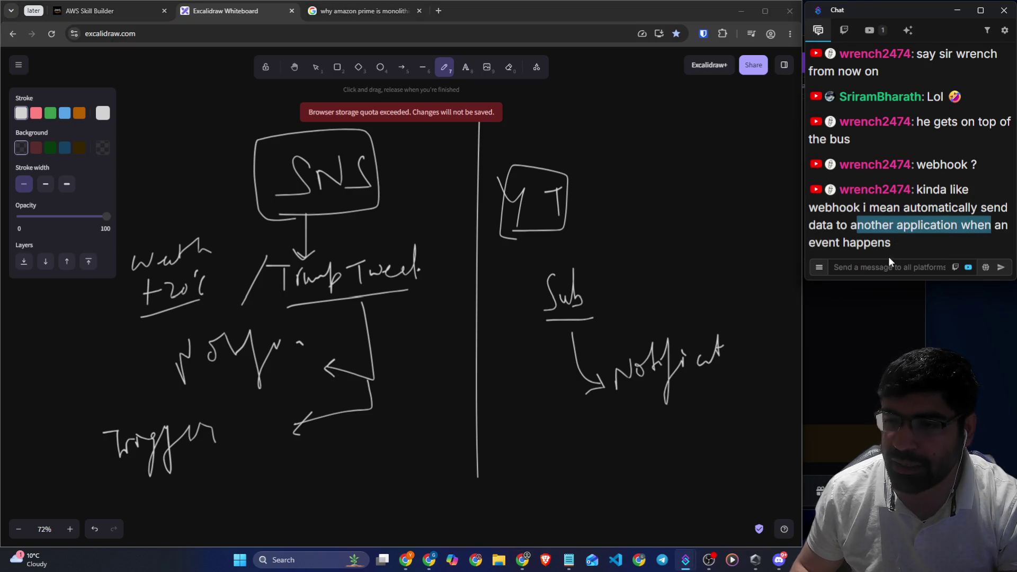
click(883, 267)
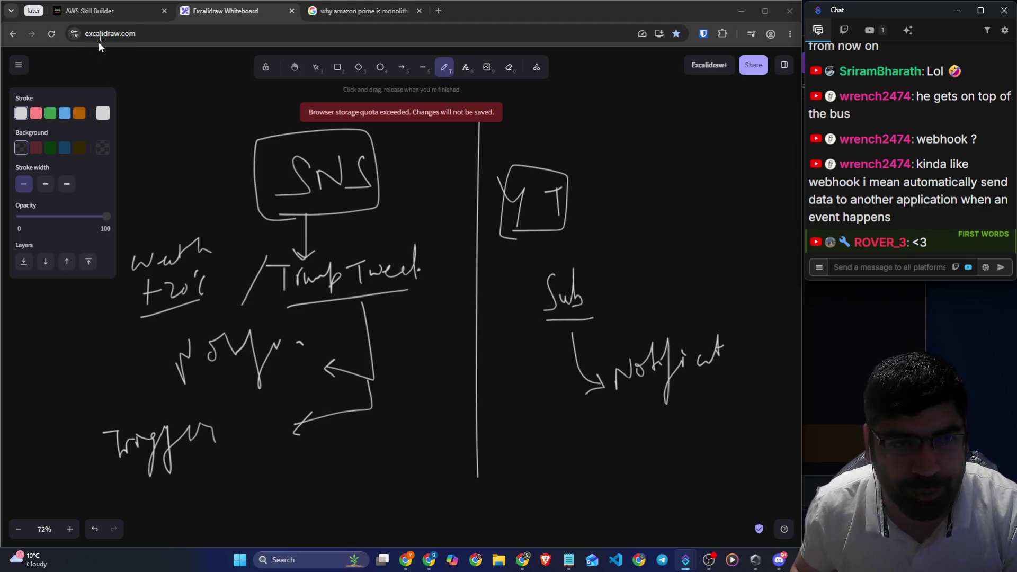
click(101, 15)
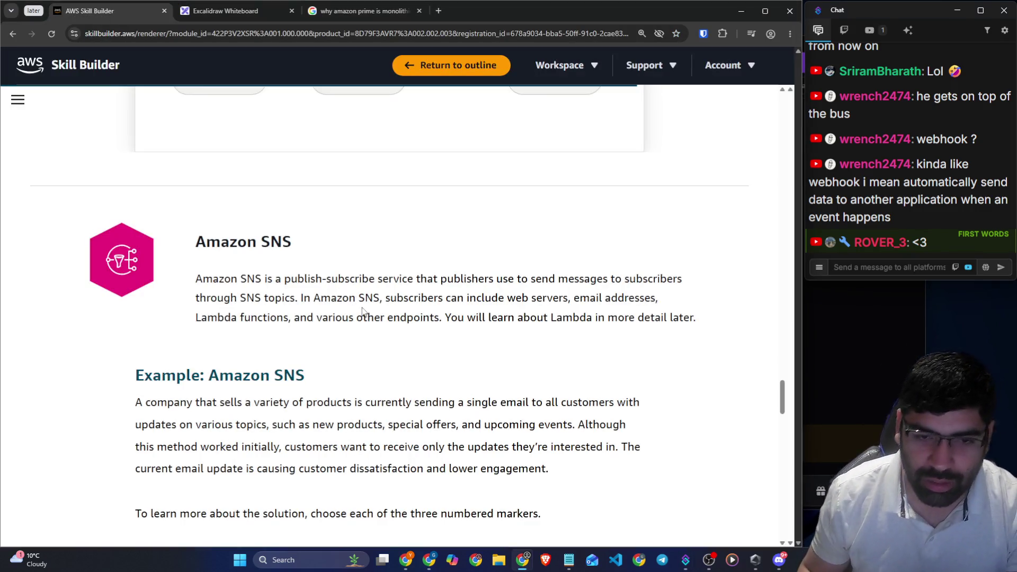
Scroll the Amazon SNS lesson and highlight its Lambda functions mention while reading
scroll(364, 310, down, 3)
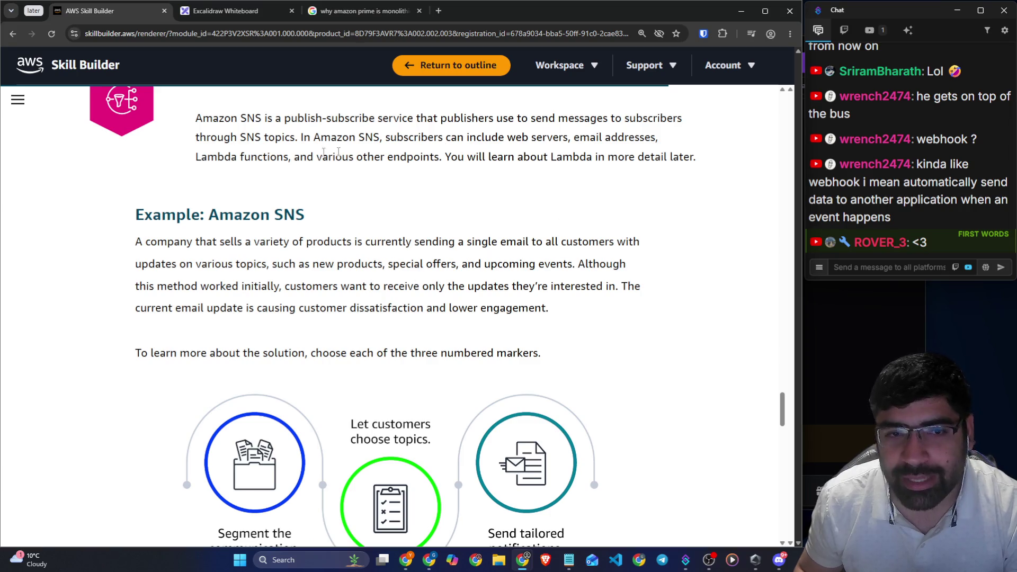
drag(196, 157, 283, 158)
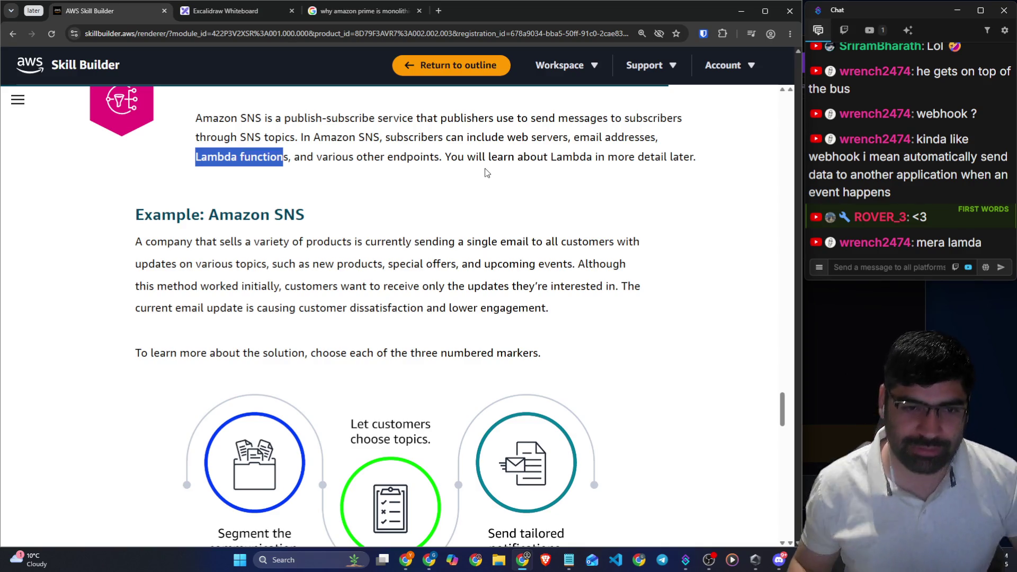
click(204, 238)
Read the Example: Amazon SNS paragraph, highlighting lines on preferred updates and lower engagement
drag(123, 212, 314, 217)
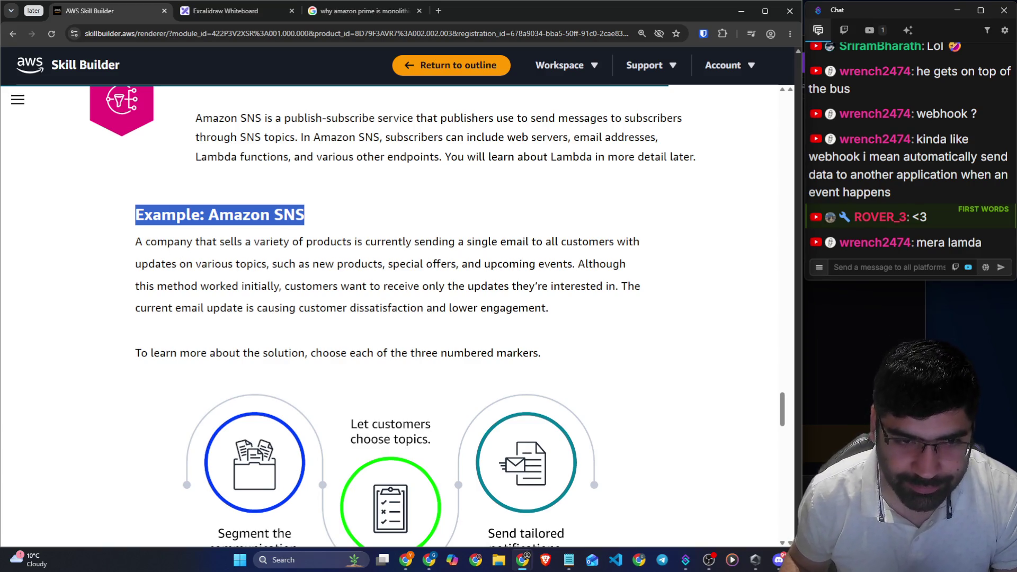
click(127, 243)
mouse_move(123, 244)
mouse_down()
mouse_move(543, 242)
mouse_move(647, 253)
mouse_up()
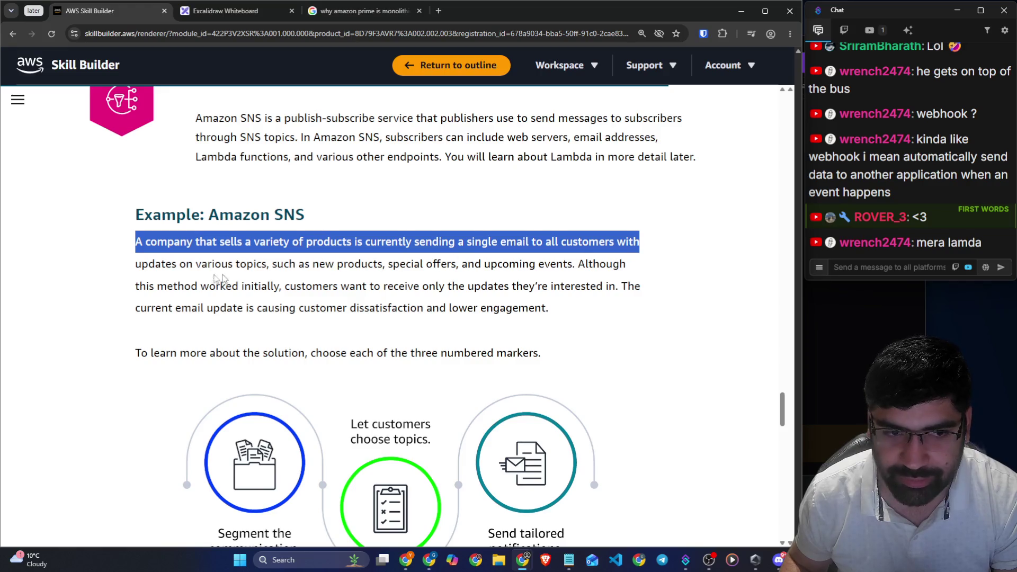
drag(179, 265, 626, 264)
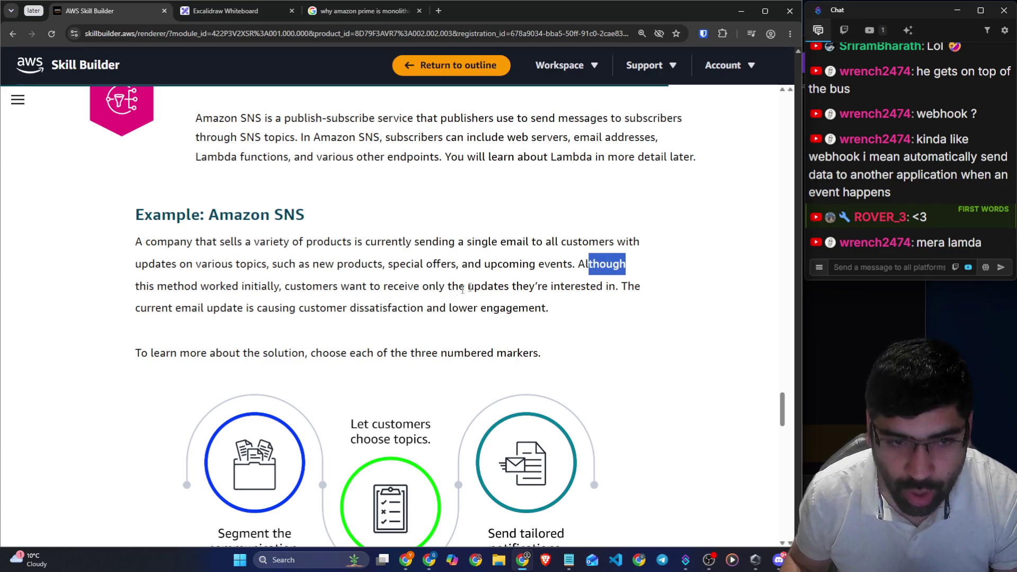
drag(178, 286, 282, 286)
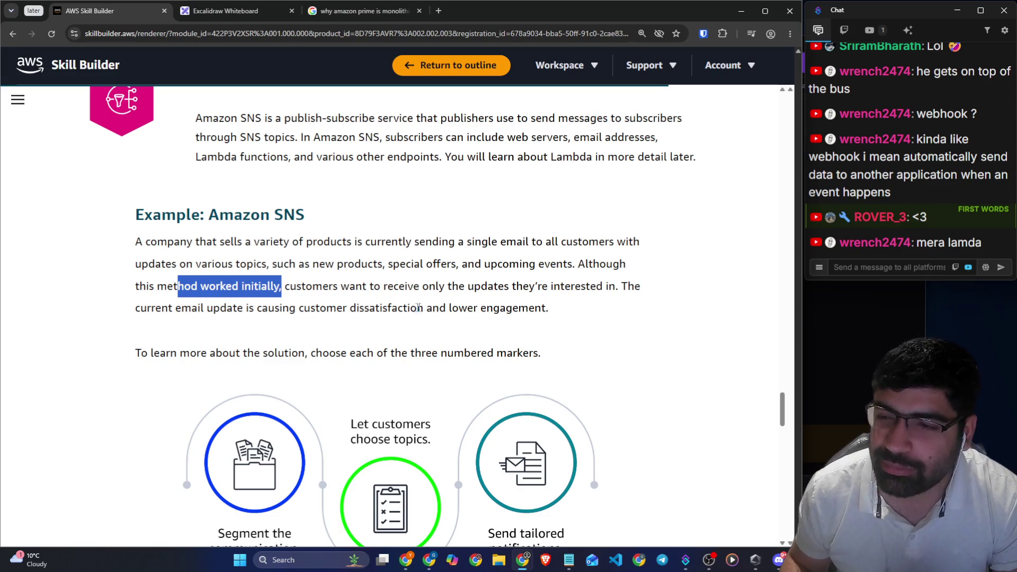
click(357, 292)
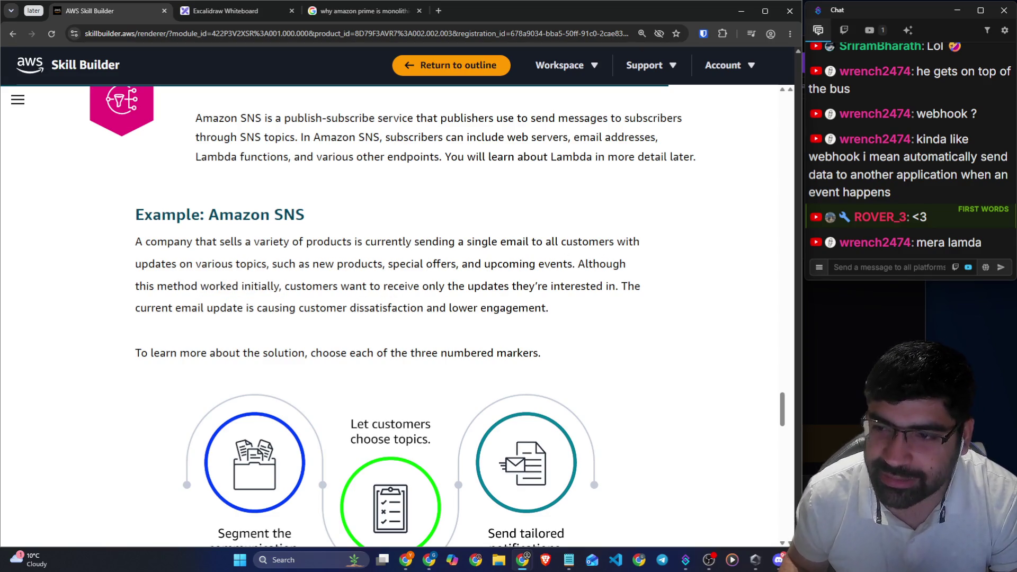
double_click(601, 264)
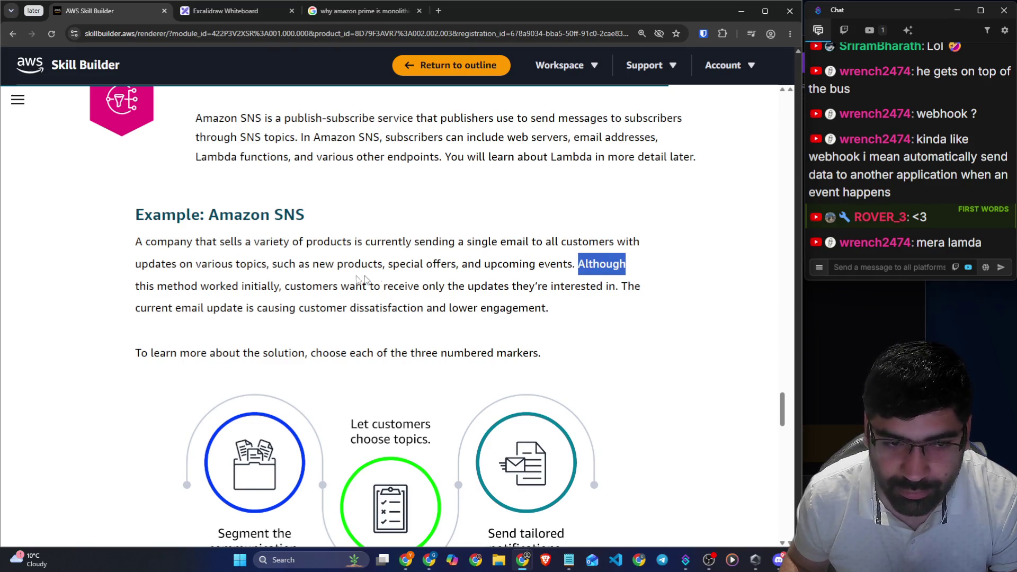
drag(154, 285, 654, 295)
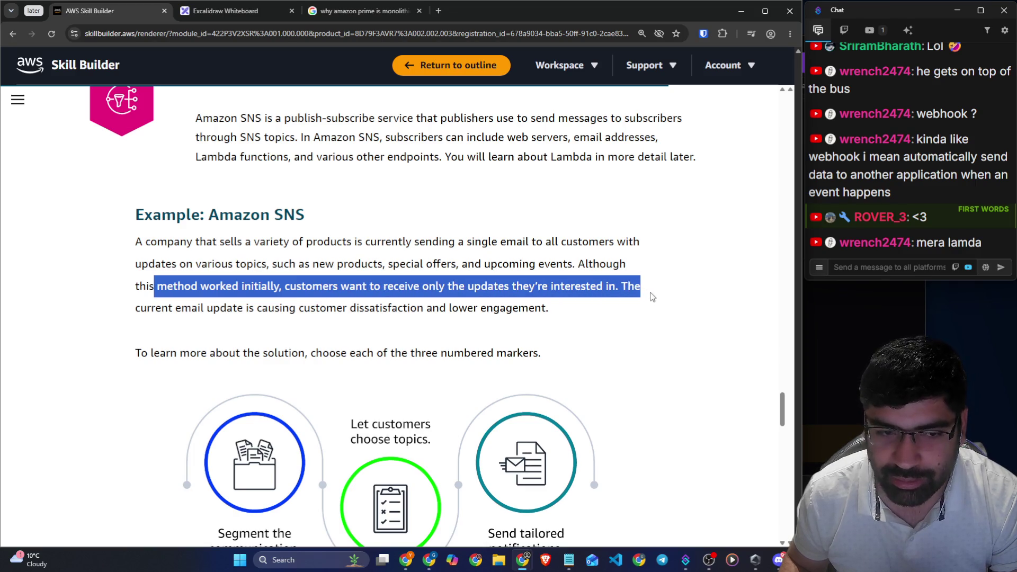
drag(221, 309, 573, 321)
click(574, 321)
Read the customer dissatisfaction line, scroll to the markers, and open Segment the communication
scroll(663, 321, down, 3)
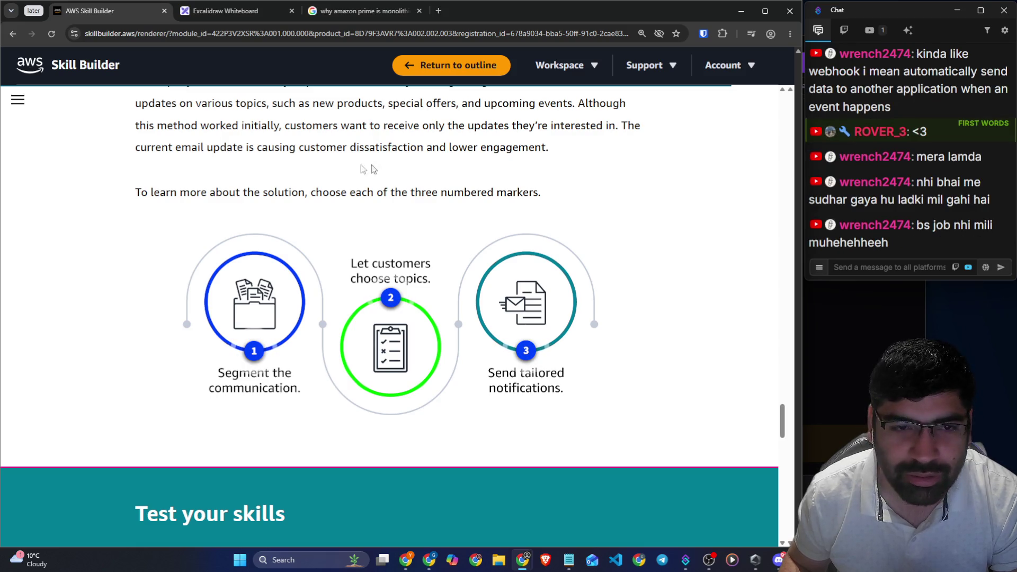
mouse_move(125, 152)
mouse_down()
mouse_move(550, 149)
mouse_move(122, 153)
mouse_move(398, 159)
mouse_up()
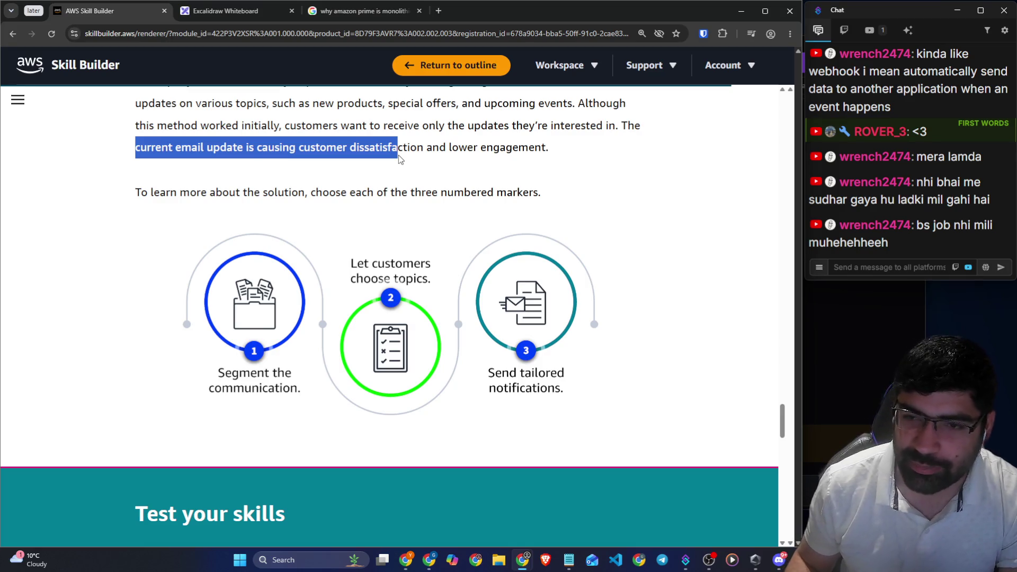
scroll(375, 285, up, 4)
scroll(375, 285, down, 2)
drag(312, 211, 543, 210)
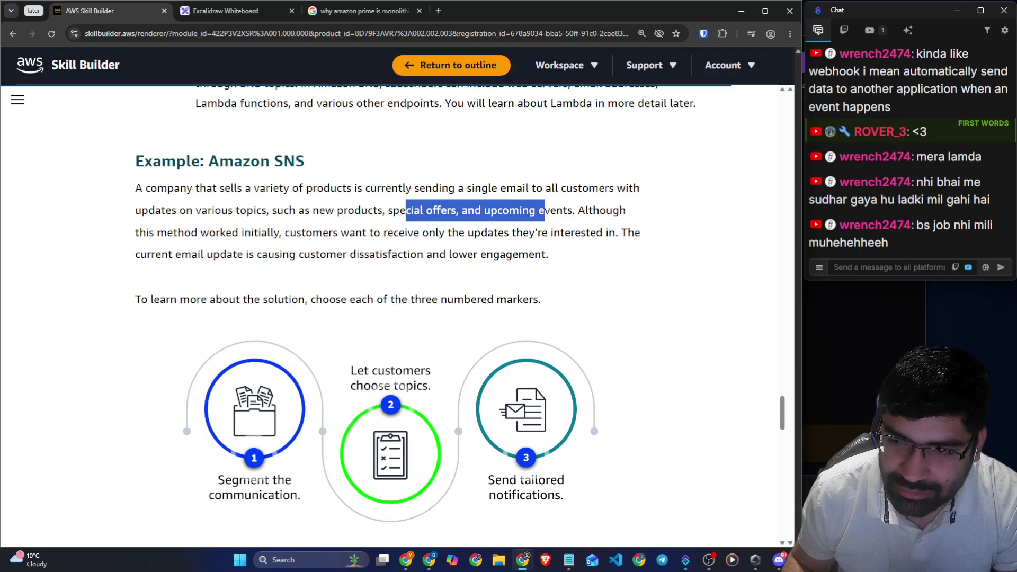
scroll(266, 258, down, 1)
mouse_move(150, 247)
mouse_down()
mouse_move(322, 259)
mouse_move(522, 246)
mouse_up()
scroll(318, 273, down, 2)
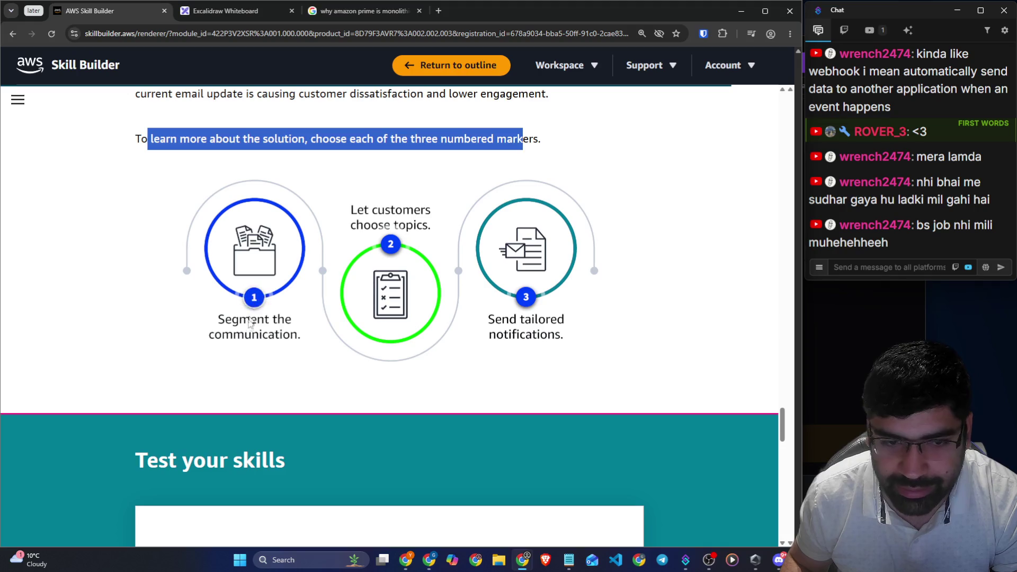
click(254, 297)
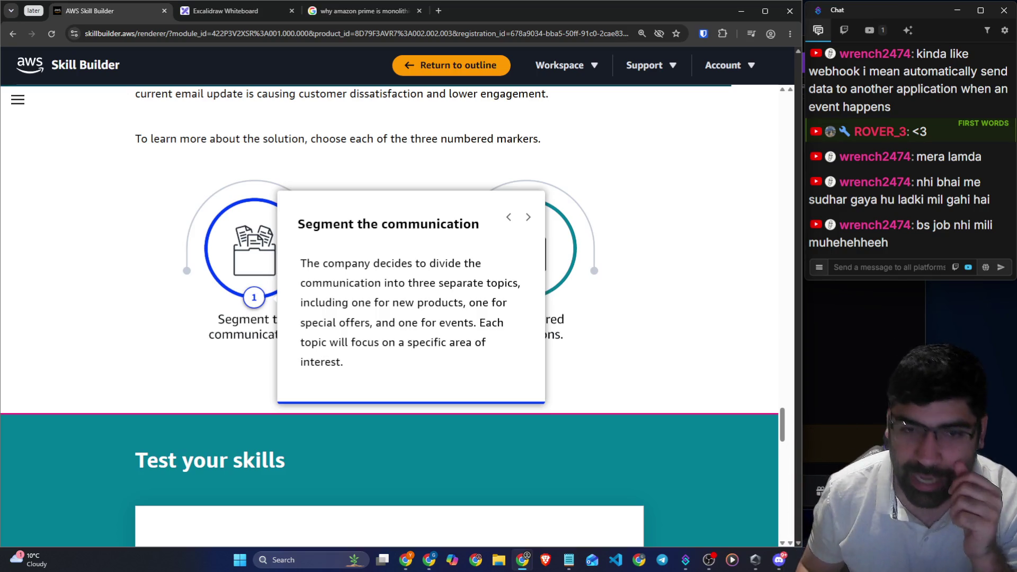
Read the Segment the communication card, highlighting the three separate topics phrase
drag(345, 263, 468, 264)
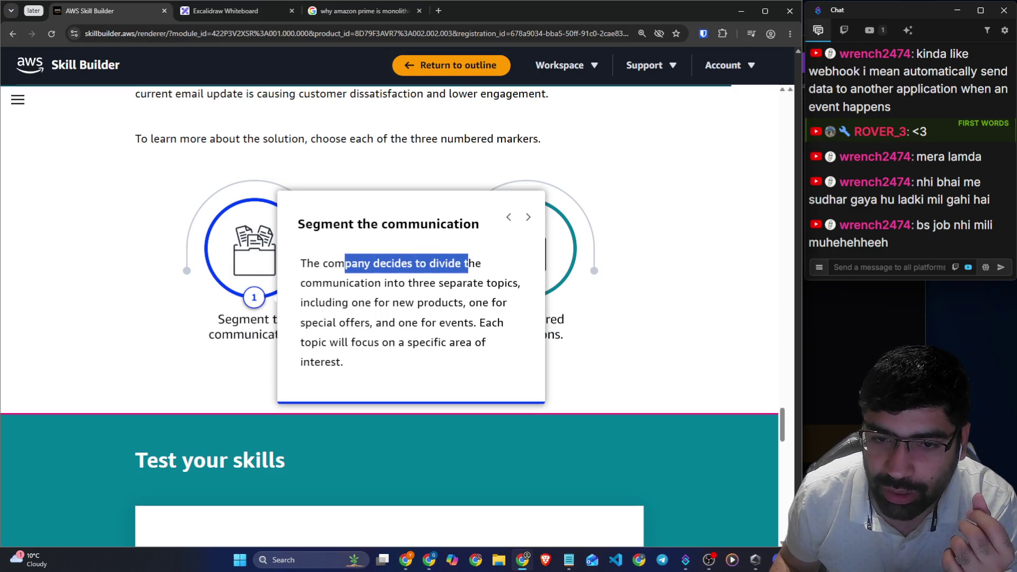
drag(300, 283, 517, 283)
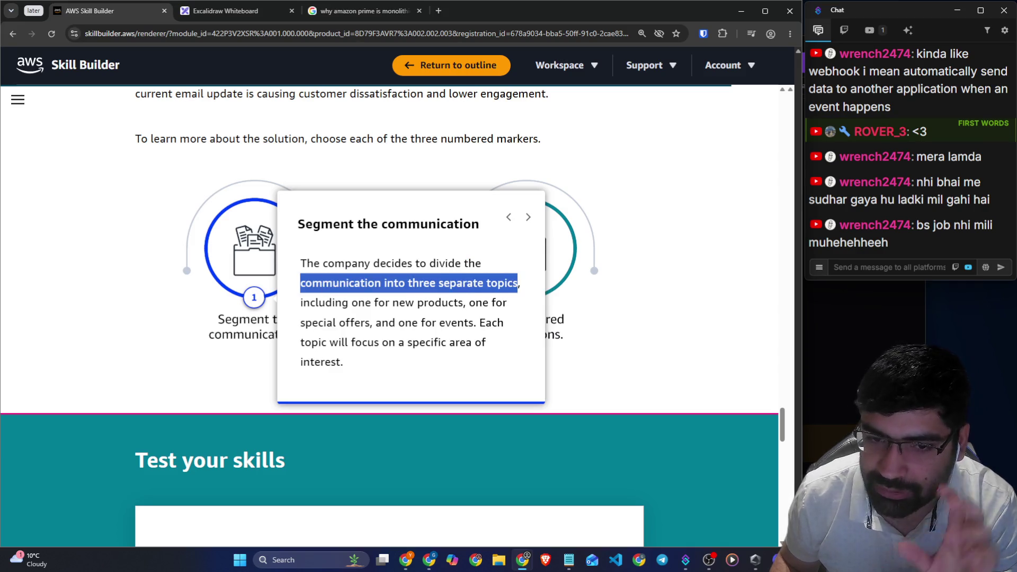
drag(317, 323, 364, 322)
drag(437, 323, 457, 322)
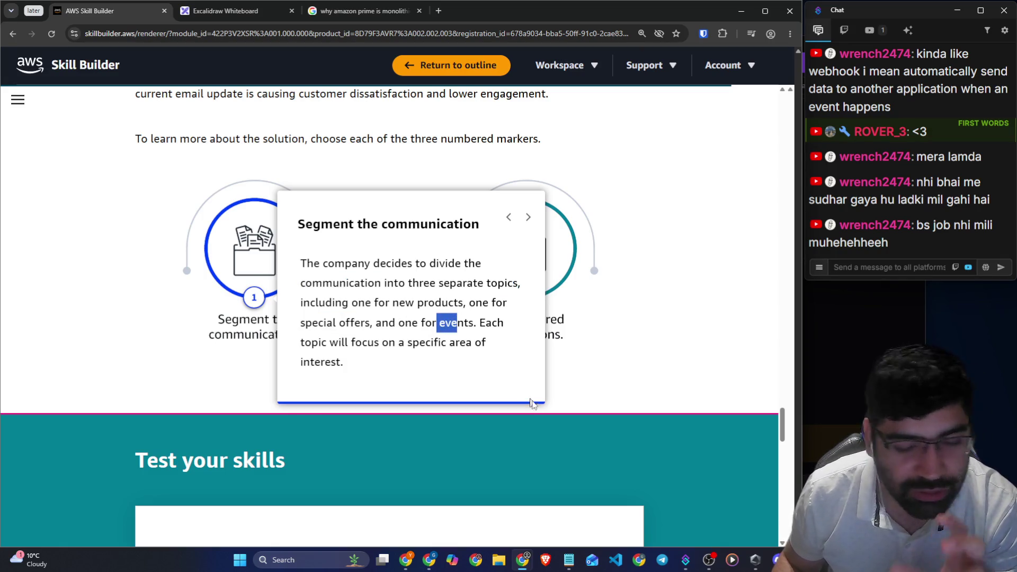
click(597, 368)
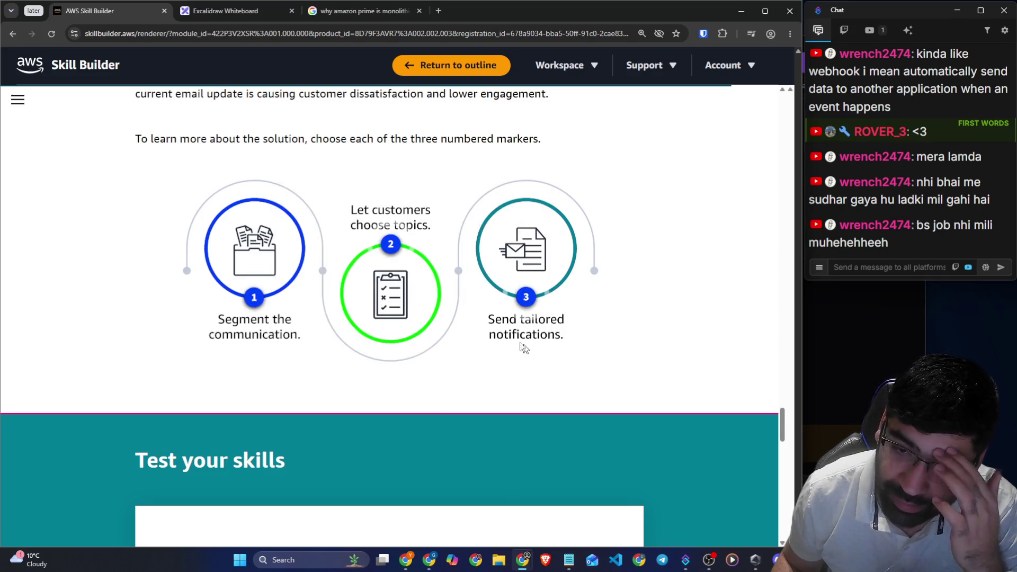
Open and read the Let customers choose topics explanation, then close it
click(391, 245)
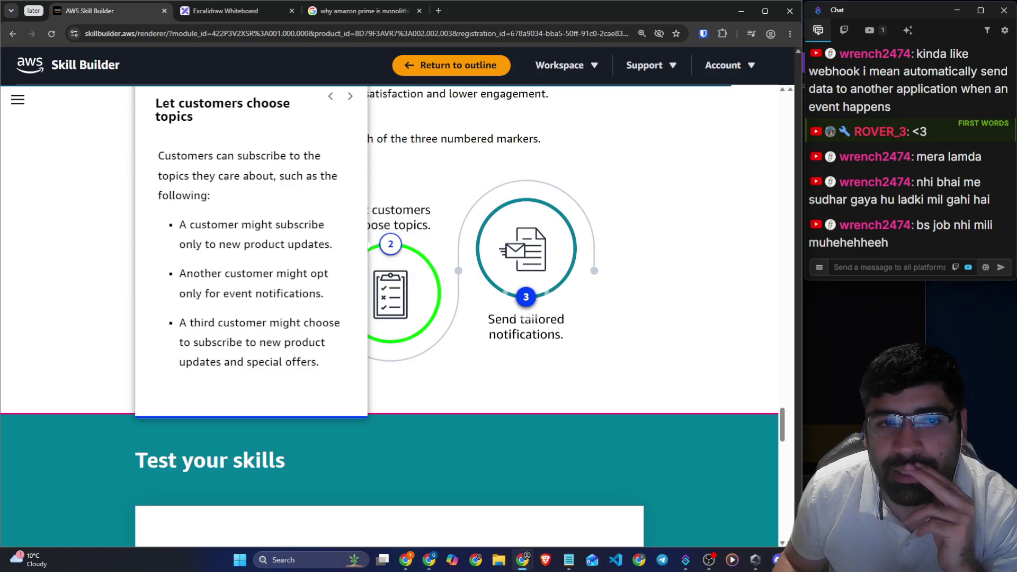
triple_click(219, 106)
click(248, 220)
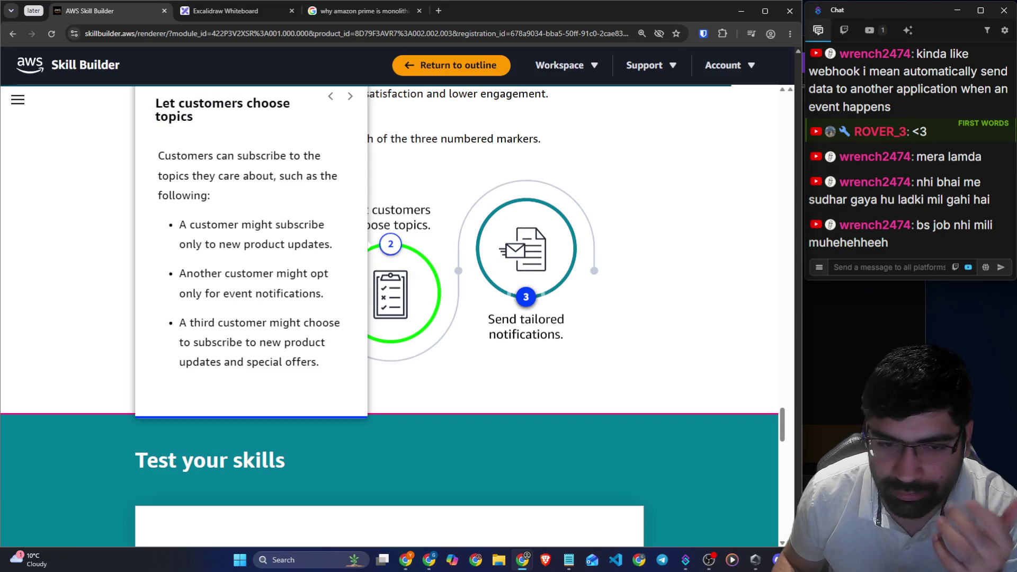
click(532, 294)
Read the Send tailored notifications card on personalized, prompt SNS delivery, then close it
click(532, 294)
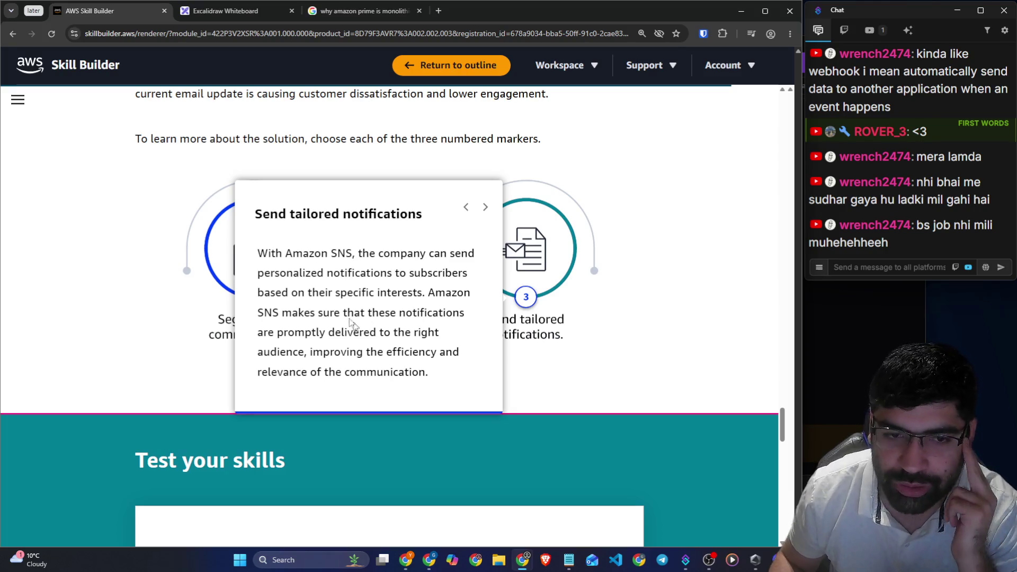
mouse_move(258, 213)
mouse_down()
mouse_move(364, 229)
mouse_move(417, 214)
mouse_up()
drag(375, 253, 469, 253)
drag(293, 273, 463, 276)
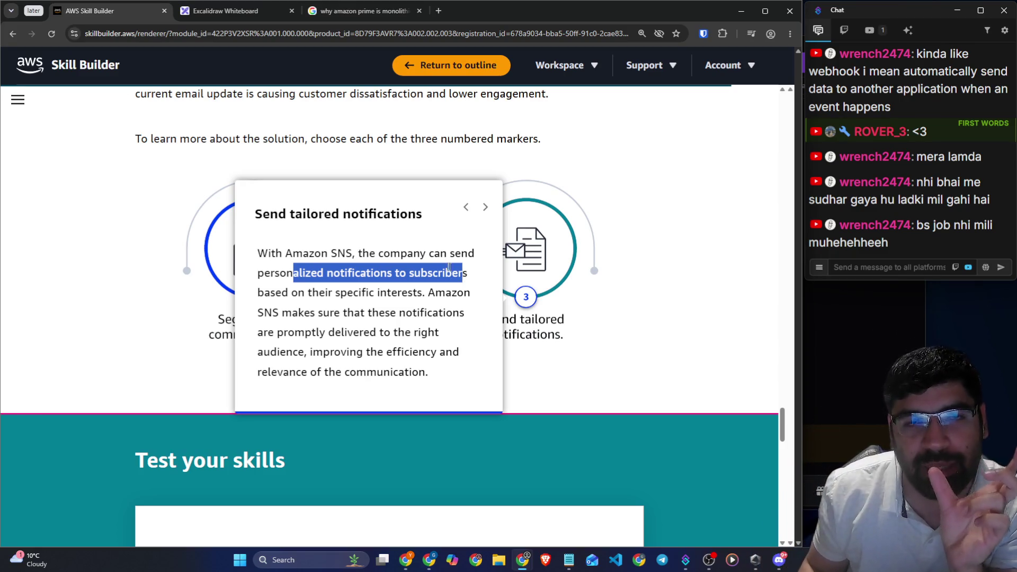
mouse_move(435, 292)
mouse_down()
mouse_move(440, 306)
mouse_move(471, 294)
mouse_up()
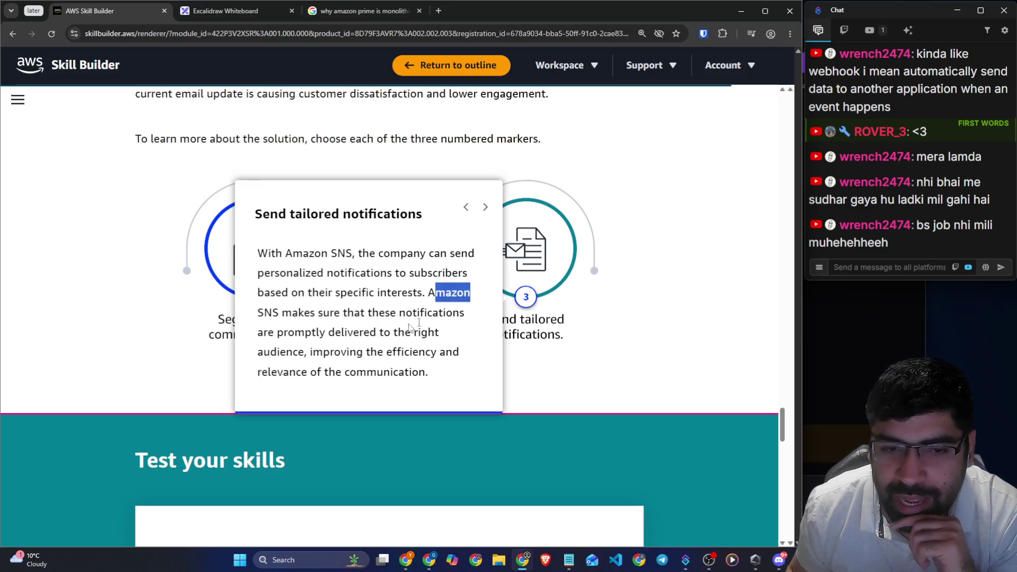
drag(263, 312, 460, 327)
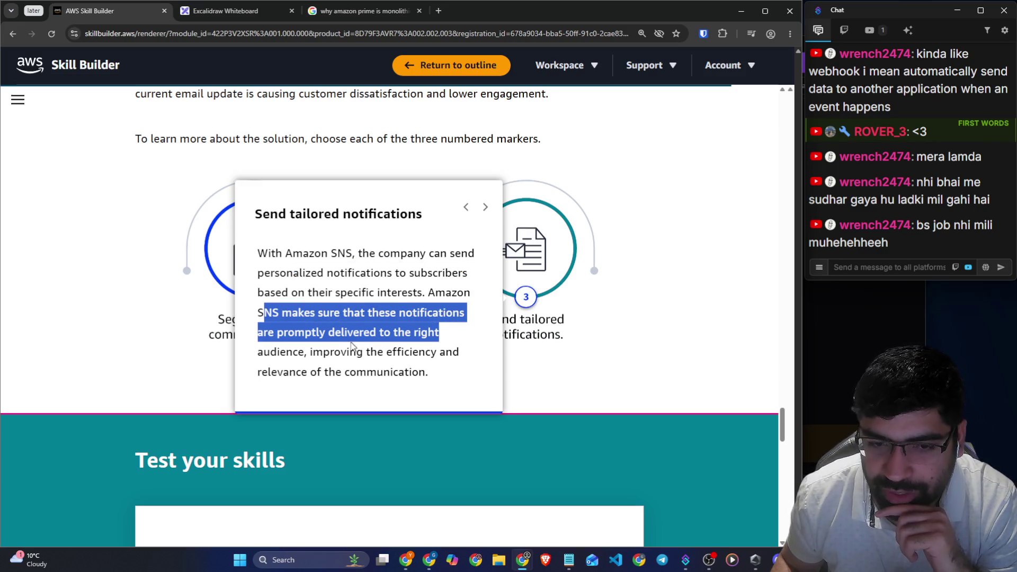
scroll(378, 353, down, 2)
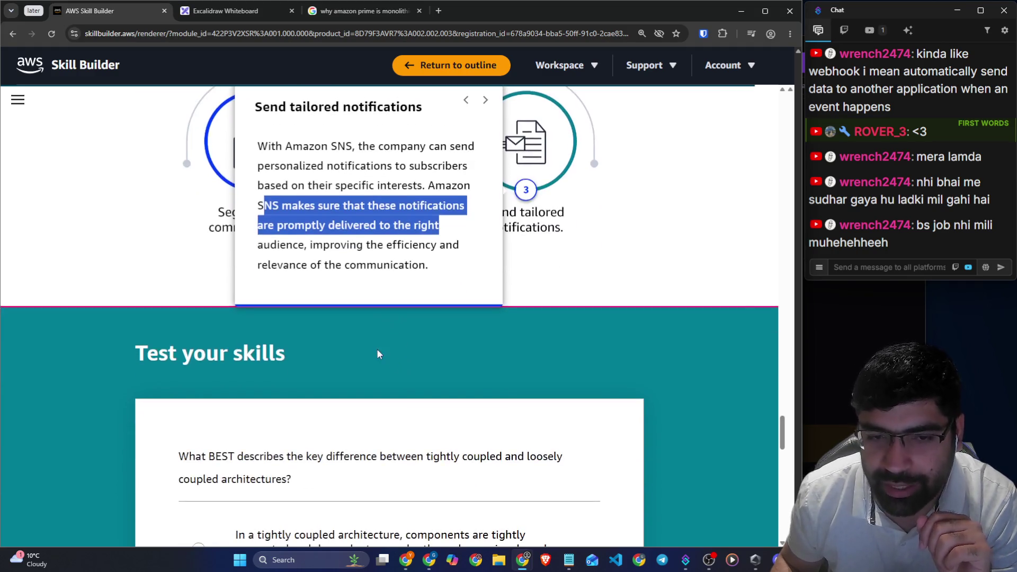
click(377, 339)
Read the coupled-architectures question and its first answer about components operating independently
scroll(379, 341, down, 2)
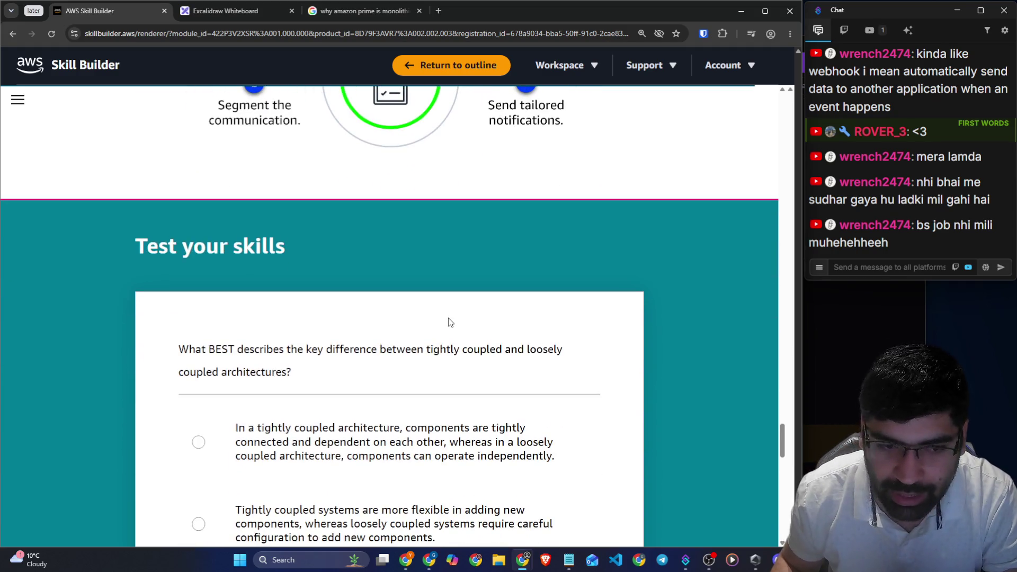
scroll(450, 322, down, 3)
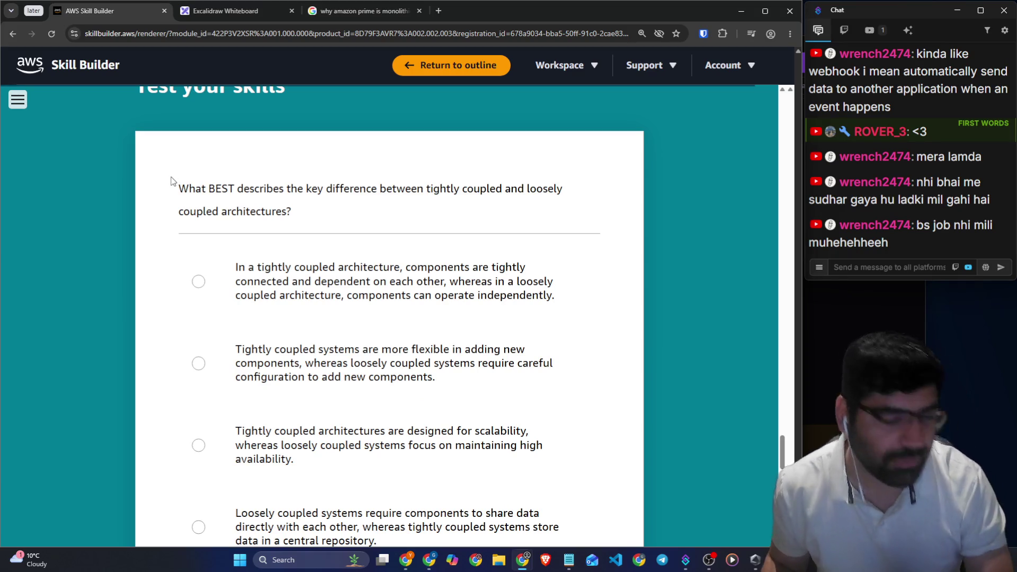
mouse_move(180, 188)
mouse_down()
mouse_move(322, 204)
mouse_move(532, 196)
mouse_move(559, 183)
mouse_up()
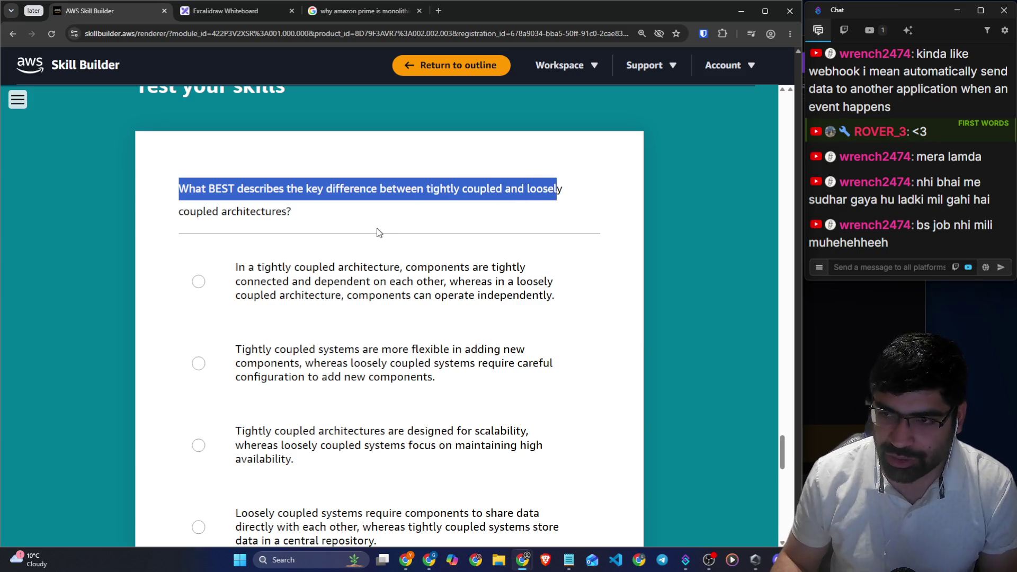
drag(238, 266, 516, 267)
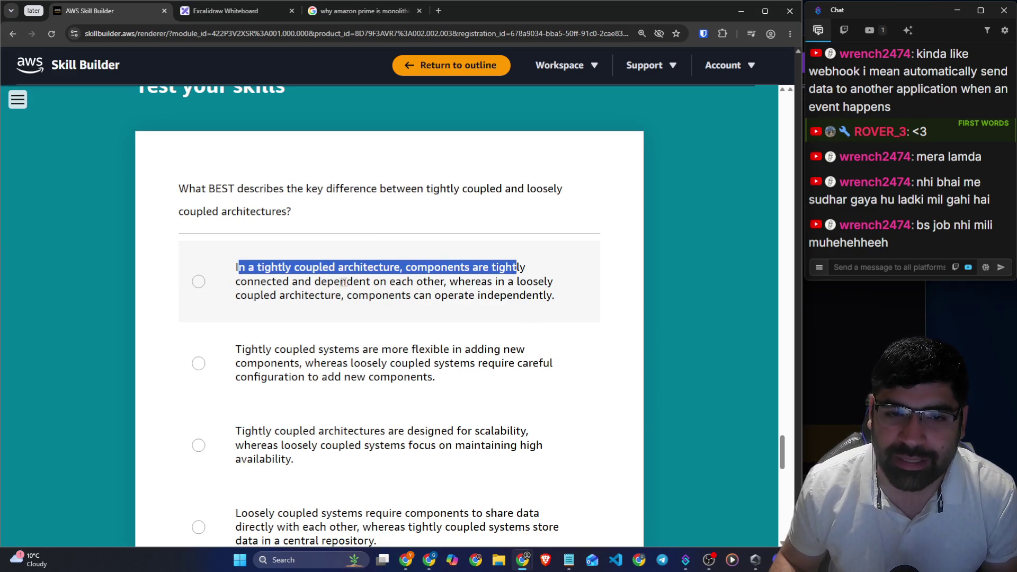
drag(322, 281, 563, 288)
drag(369, 295, 570, 303)
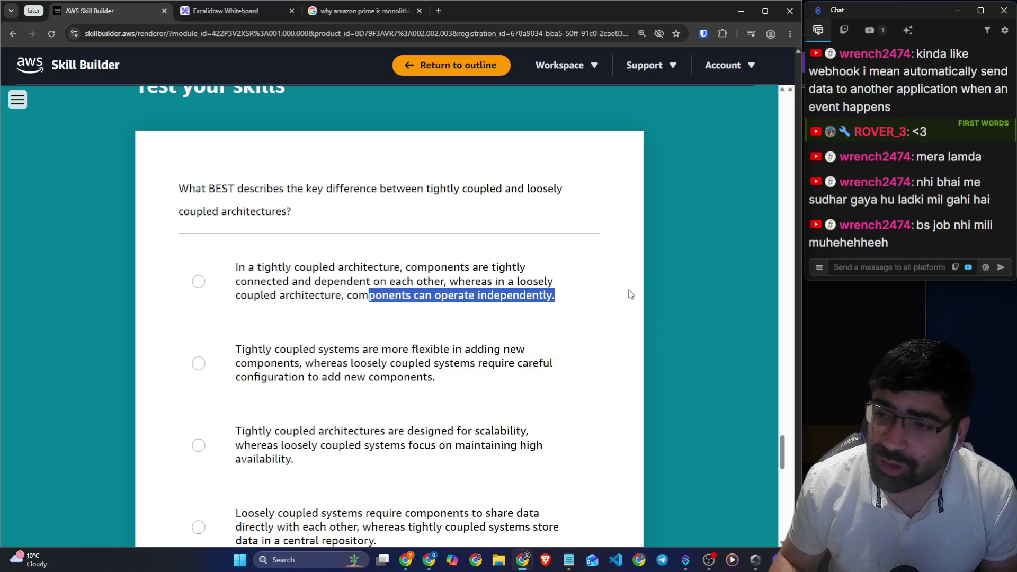
Review the second answer and the third answer's scalability and high availability claims
scroll(630, 295, down, 3)
mouse_move(263, 189)
mouse_down()
mouse_move(356, 202)
mouse_move(408, 189)
mouse_move(510, 189)
mouse_up()
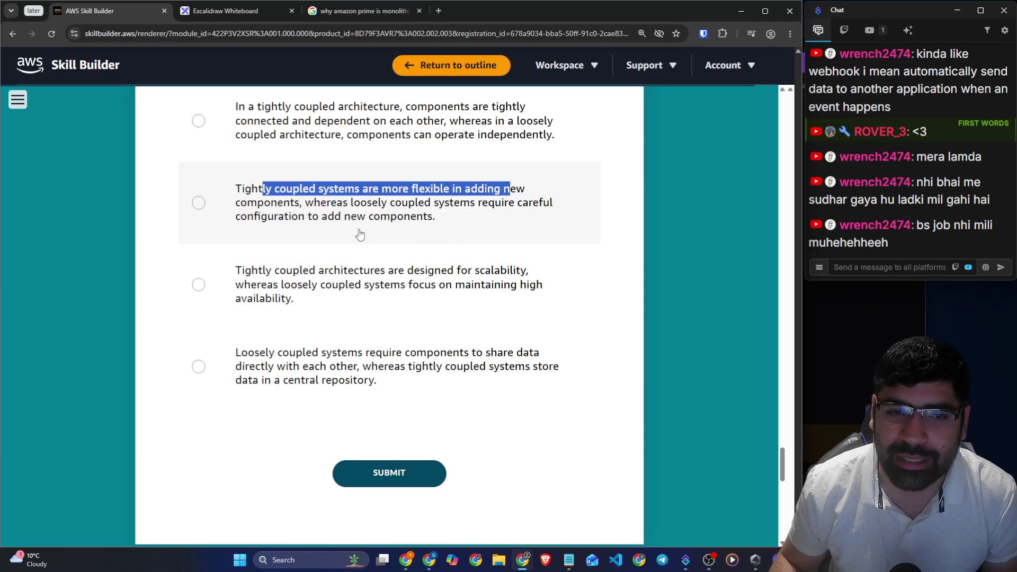
scroll(360, 234, up, 1)
drag(315, 256, 561, 258)
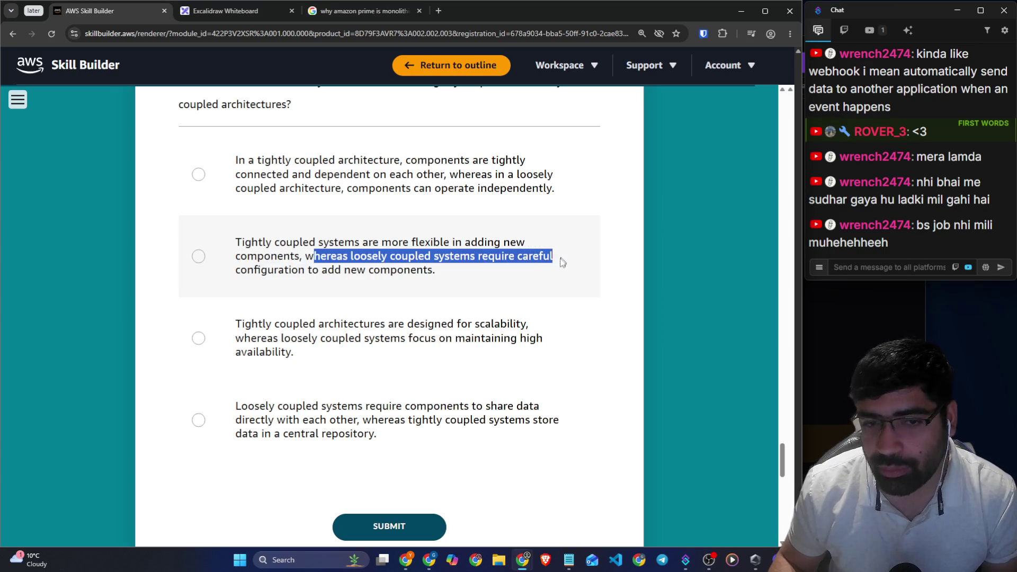
drag(275, 271, 390, 270)
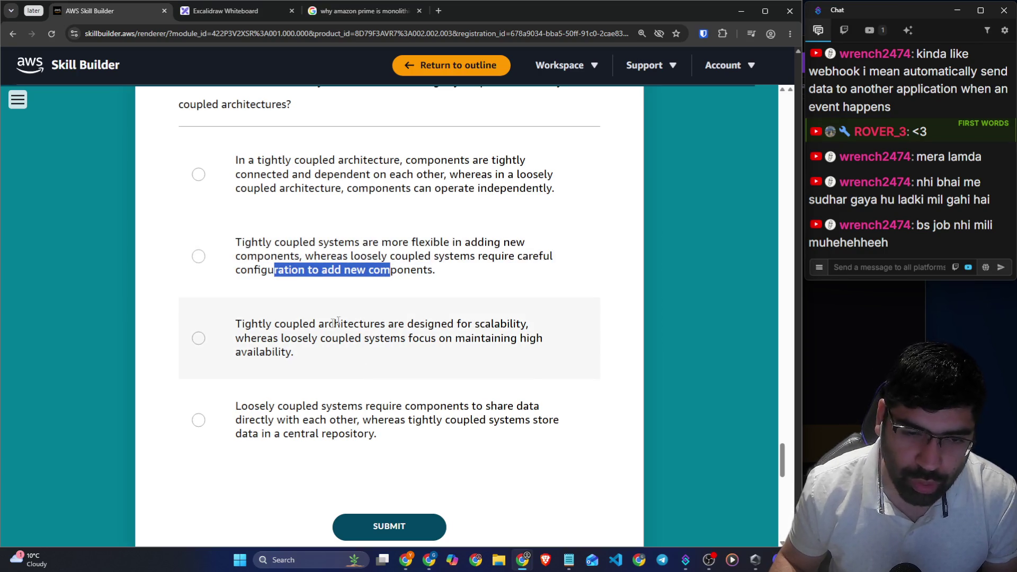
drag(235, 323, 521, 326)
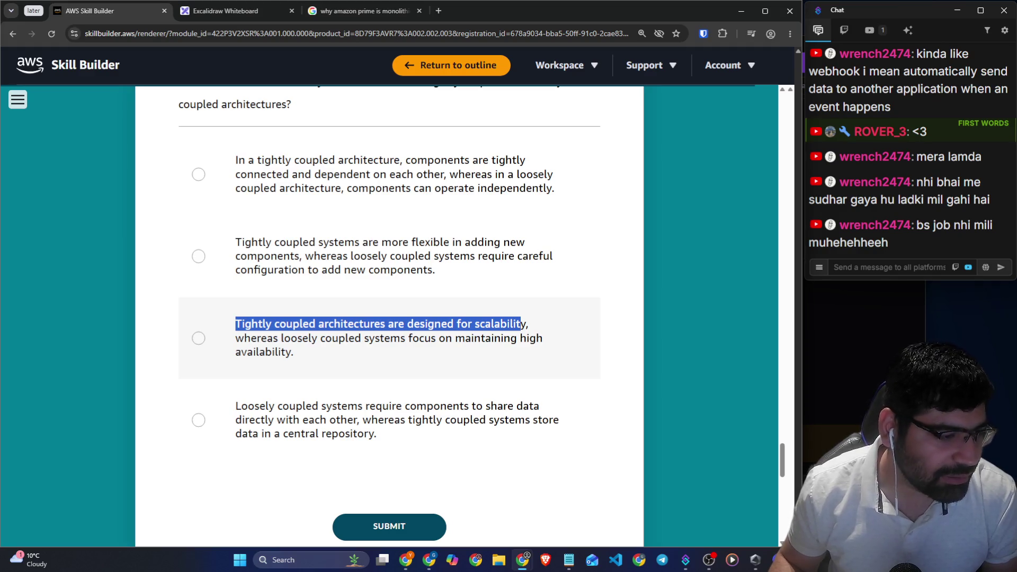
drag(251, 339, 530, 340)
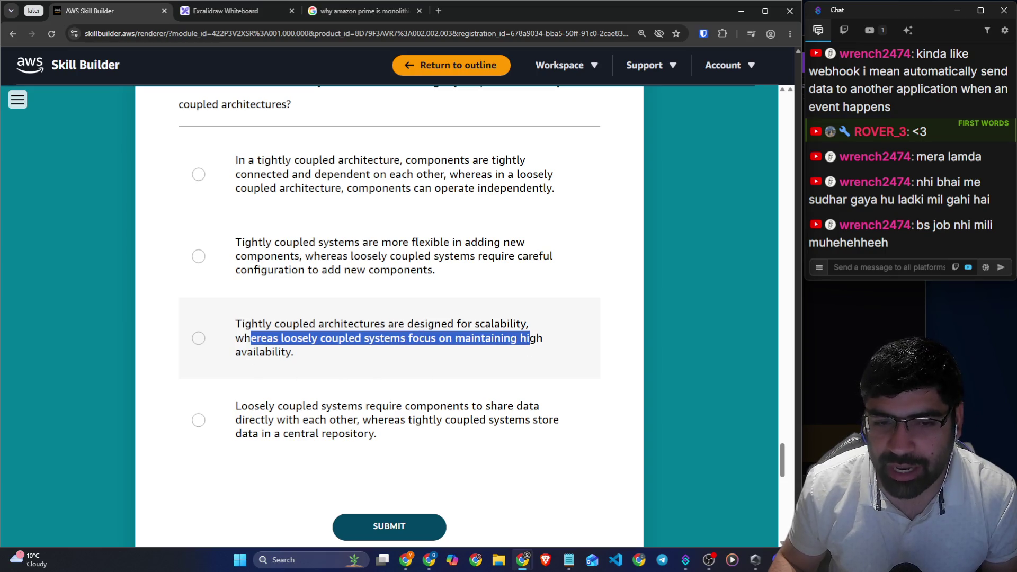
drag(247, 352, 291, 351)
Review answer three's loosely coupled part and answer four's central repository phrase
scroll(411, 409, down, 1)
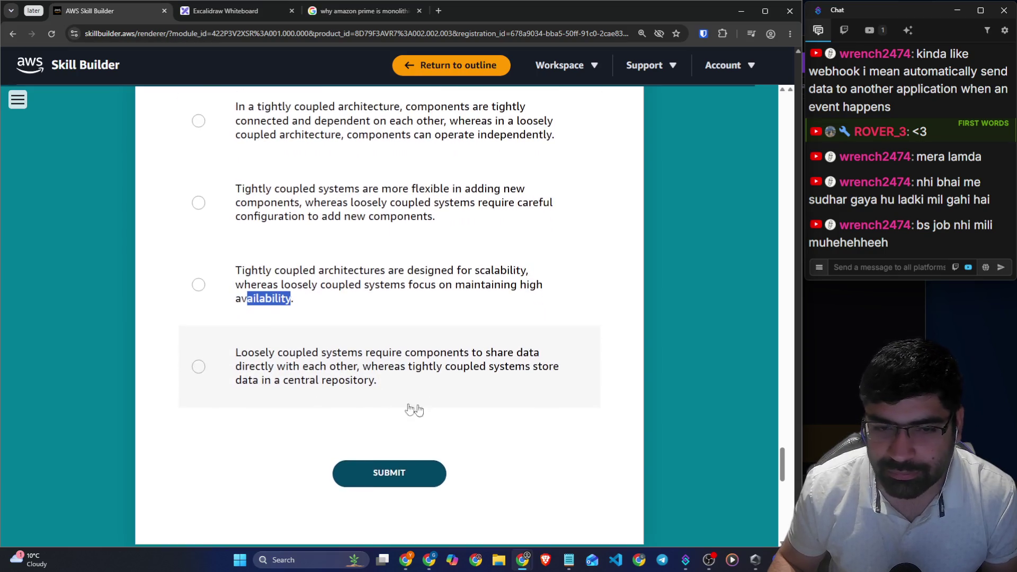
click(238, 445)
drag(237, 353, 272, 367)
drag(284, 286, 287, 291)
click(470, 433)
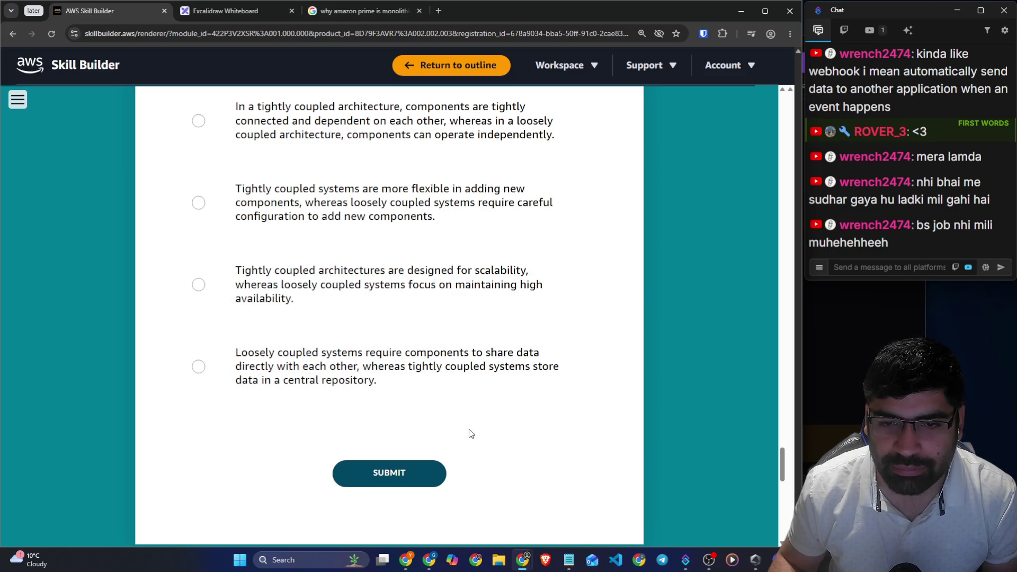
mouse_move(231, 352)
mouse_down()
mouse_move(310, 366)
mouse_move(536, 355)
mouse_up()
drag(277, 366, 550, 366)
drag(289, 380, 364, 379)
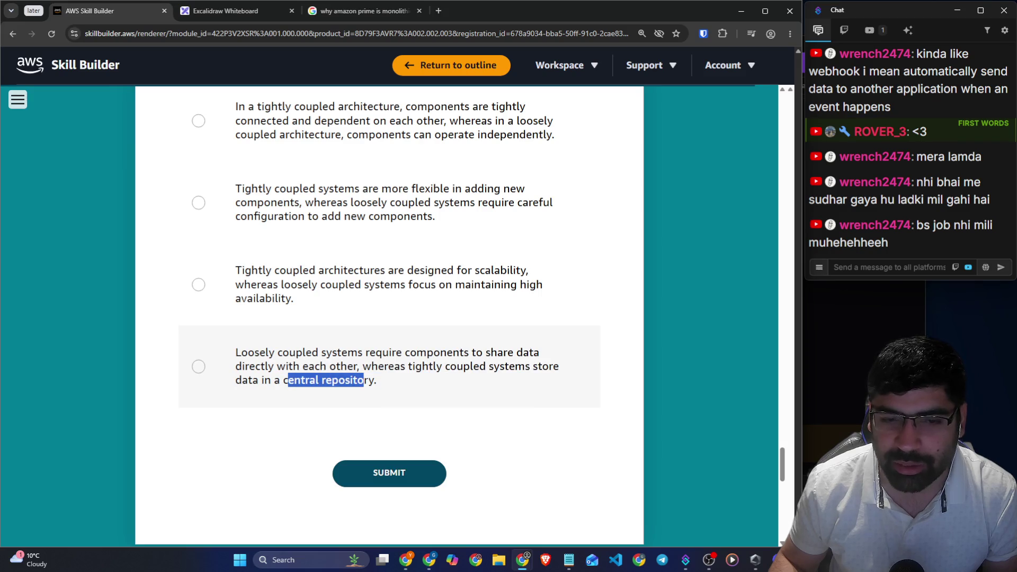
click(559, 450)
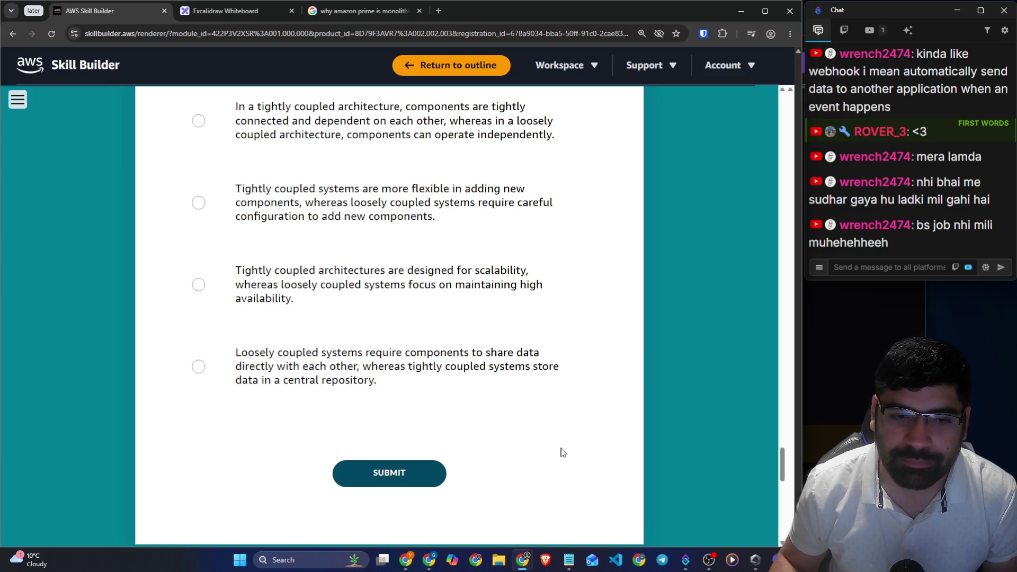
Choose the independent-components answer, submit it, and scroll to the next question
scroll(612, 315, up, 3)
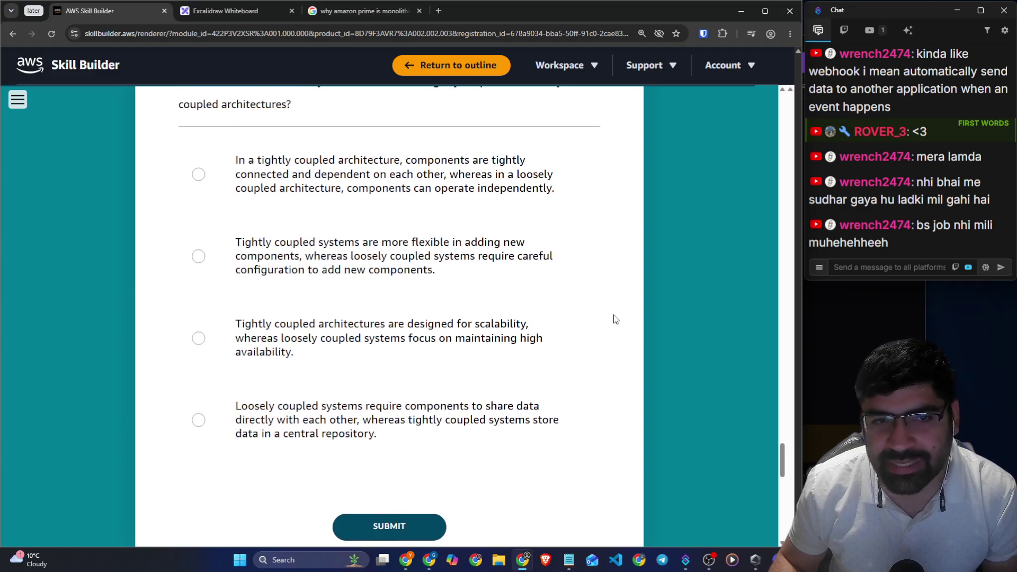
drag(238, 189, 279, 189)
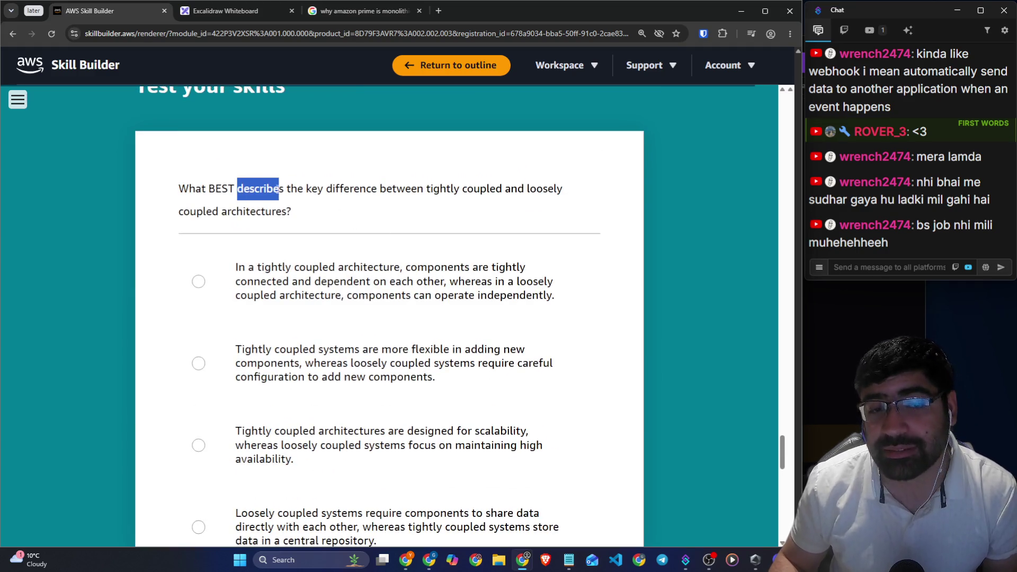
scroll(283, 190, down, 1)
click(290, 217)
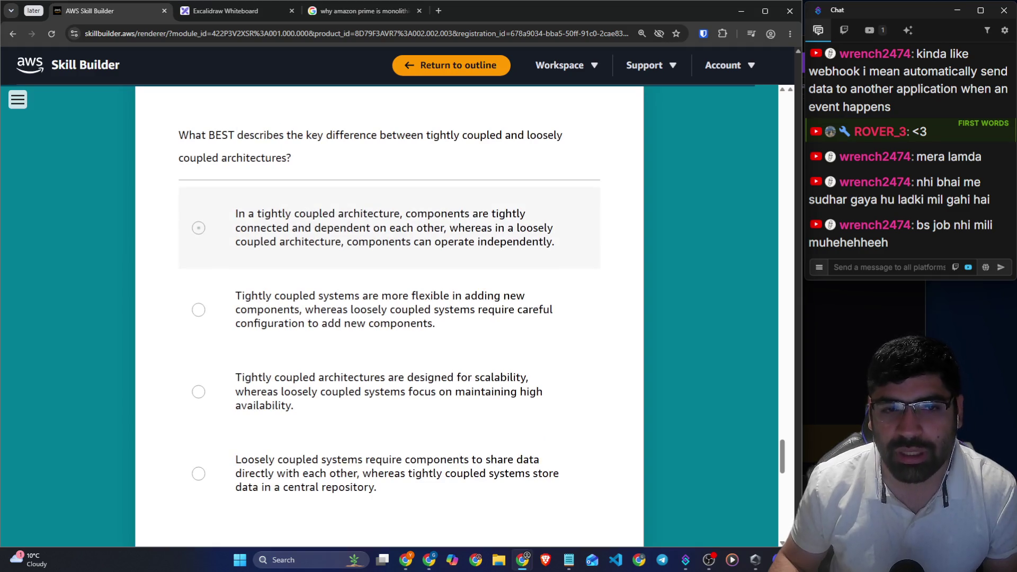
scroll(448, 355, down, 3)
scroll(447, 355, up, 2)
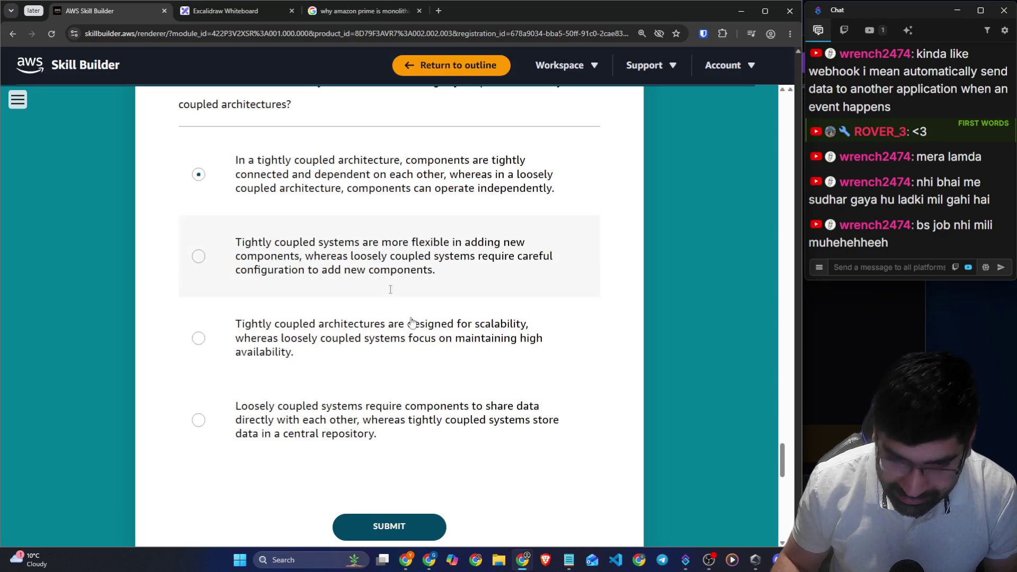
click(416, 526)
scroll(456, 358, down, 10)
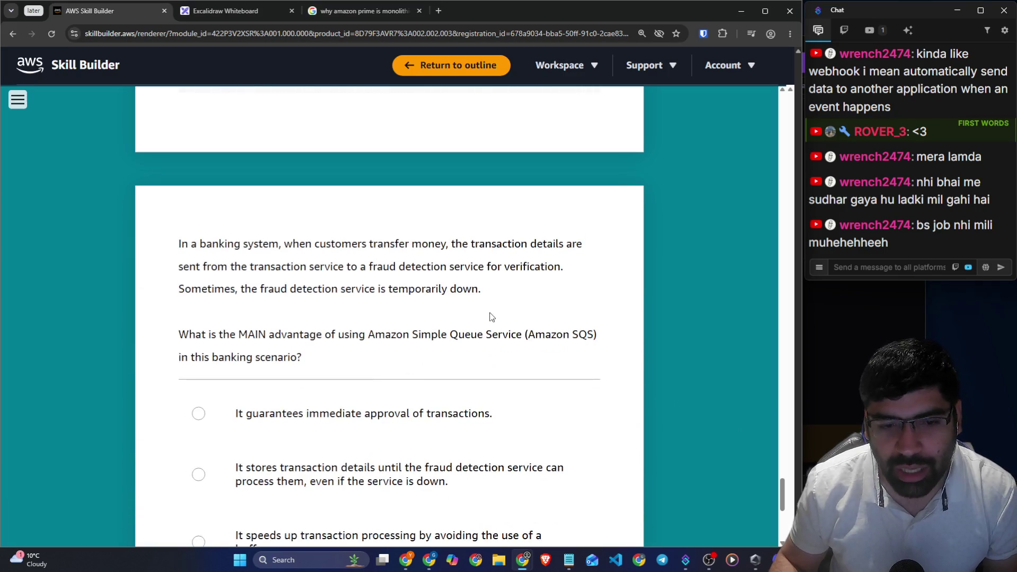
scroll(487, 317, down, 3)
scroll(481, 322, up, 3)
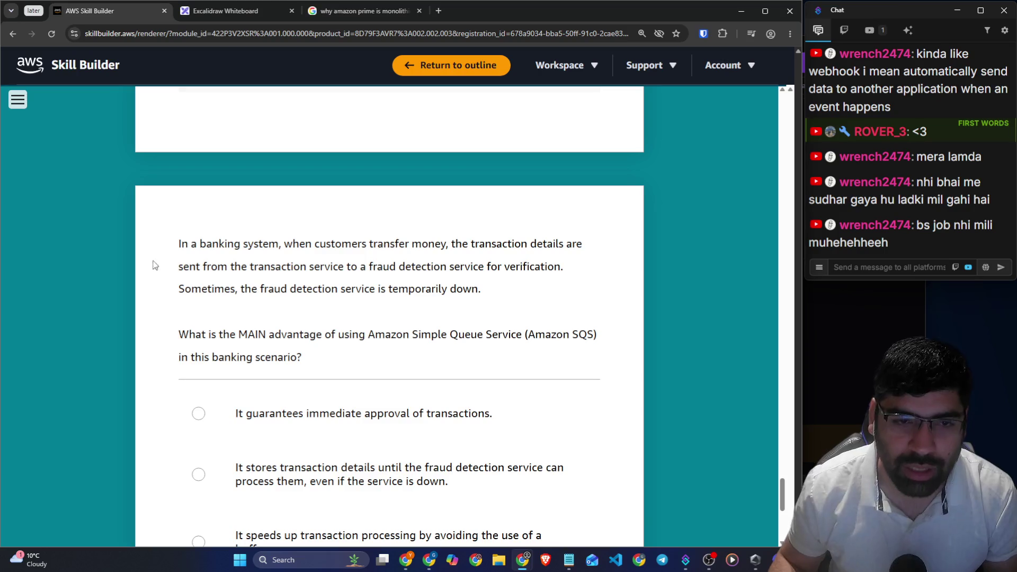
drag(279, 245, 573, 244)
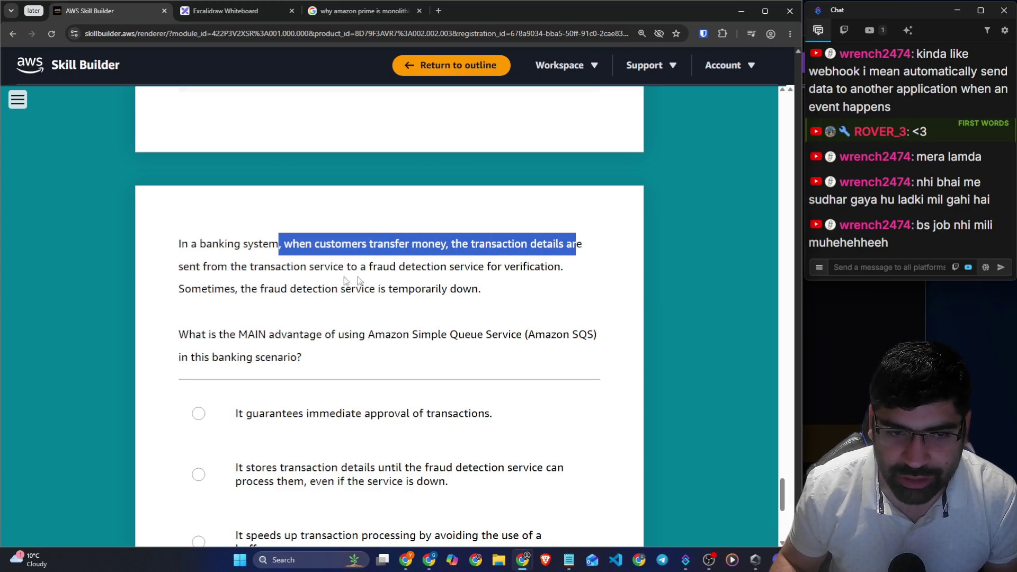
drag(218, 268, 545, 267)
drag(238, 289, 488, 294)
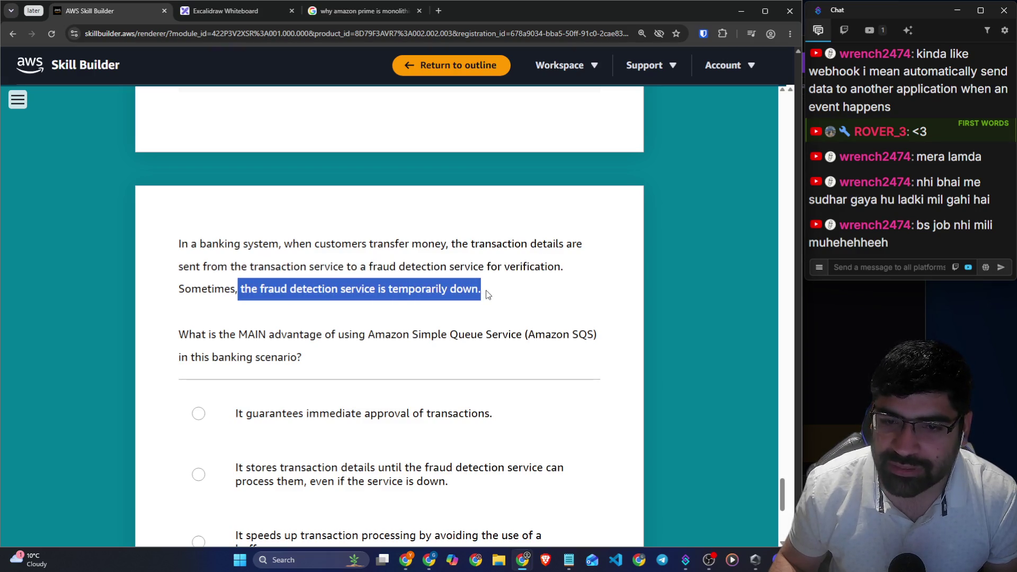
drag(196, 334, 592, 346)
drag(220, 359, 308, 363)
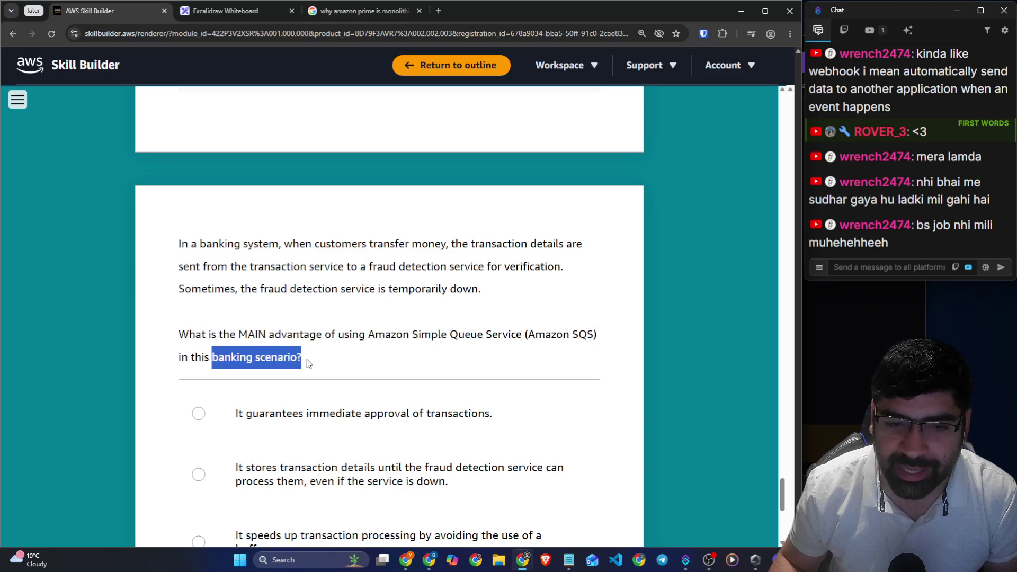
scroll(665, 357, down, 4)
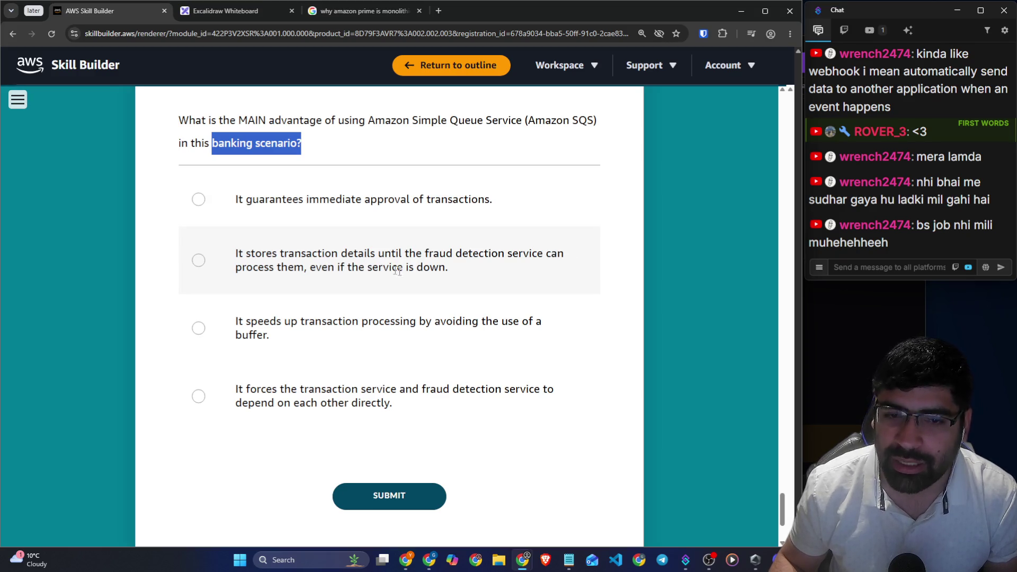
drag(290, 322, 533, 326)
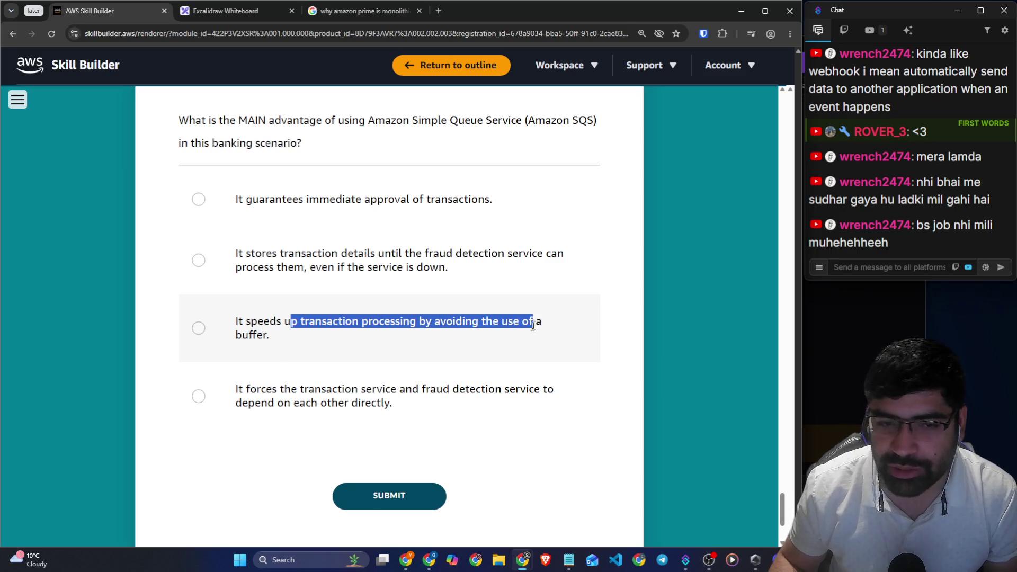
mouse_move(244, 392)
mouse_down()
mouse_move(526, 389)
mouse_move(599, 405)
mouse_up()
click(538, 477)
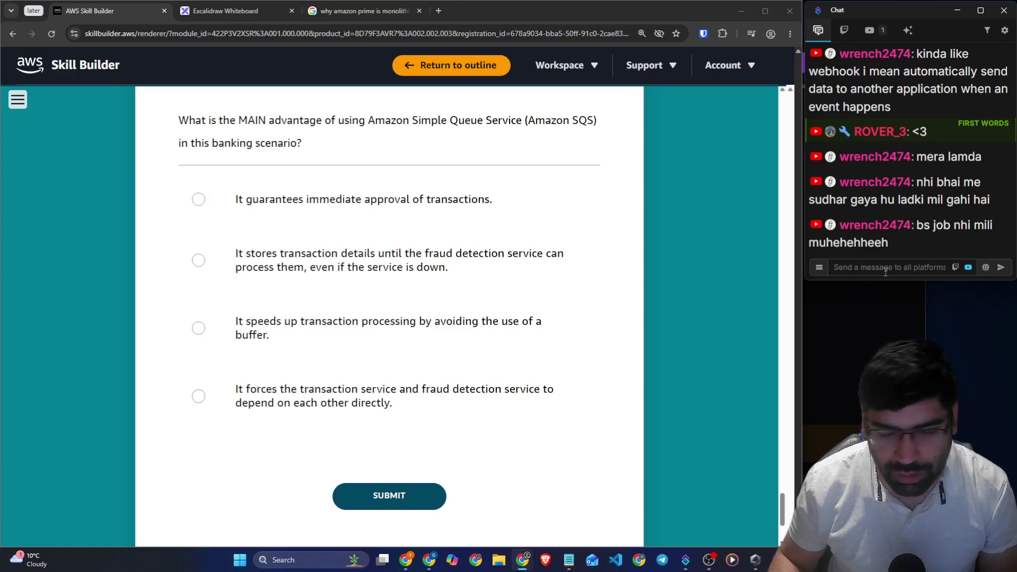
scroll(114, 453, up, 1)
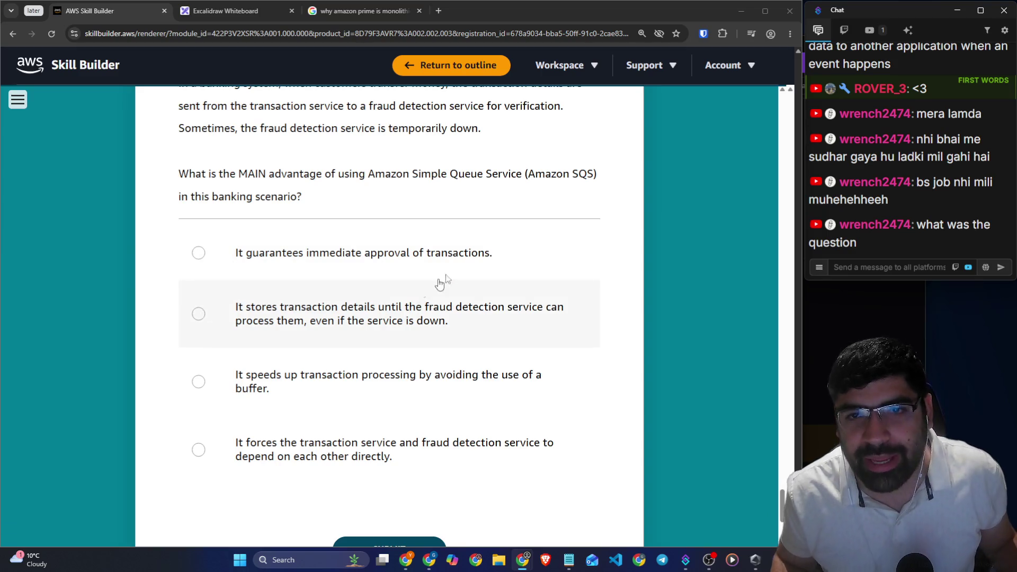
Read the banking scenario on money transfers and the temporarily down fraud detection service
scroll(443, 279, up, 2)
drag(320, 191, 434, 192)
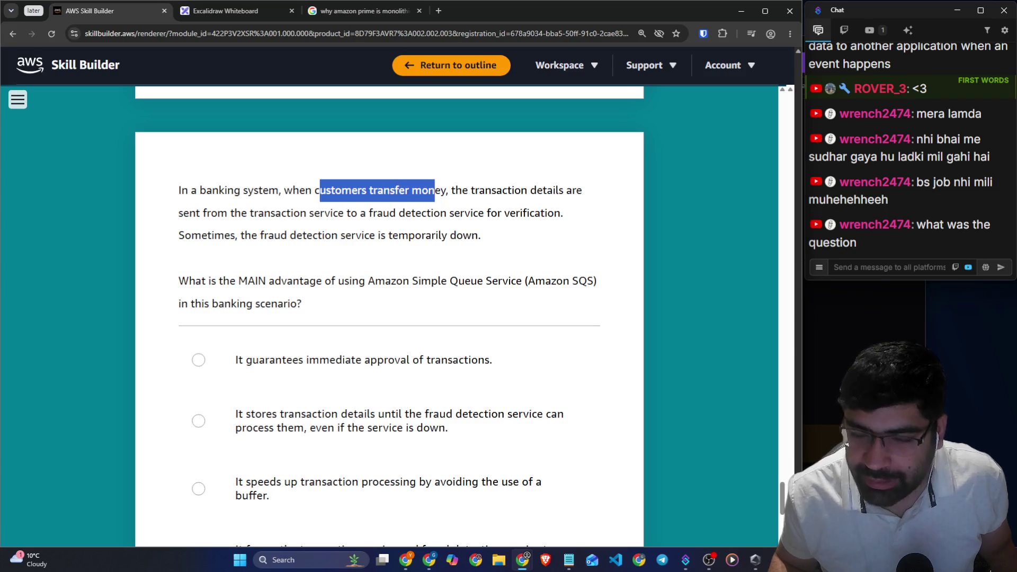
drag(468, 191, 576, 204)
drag(371, 214, 479, 214)
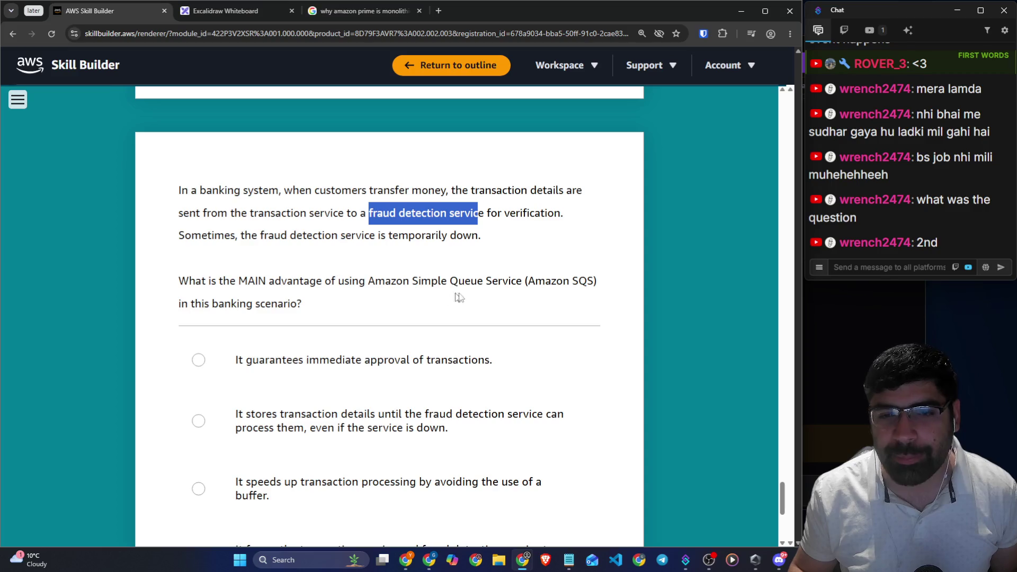
drag(418, 281, 502, 281)
drag(288, 236, 478, 236)
Choose the answer that stores transaction details until fraud detection recovers, and submit
scroll(667, 329, down, 2)
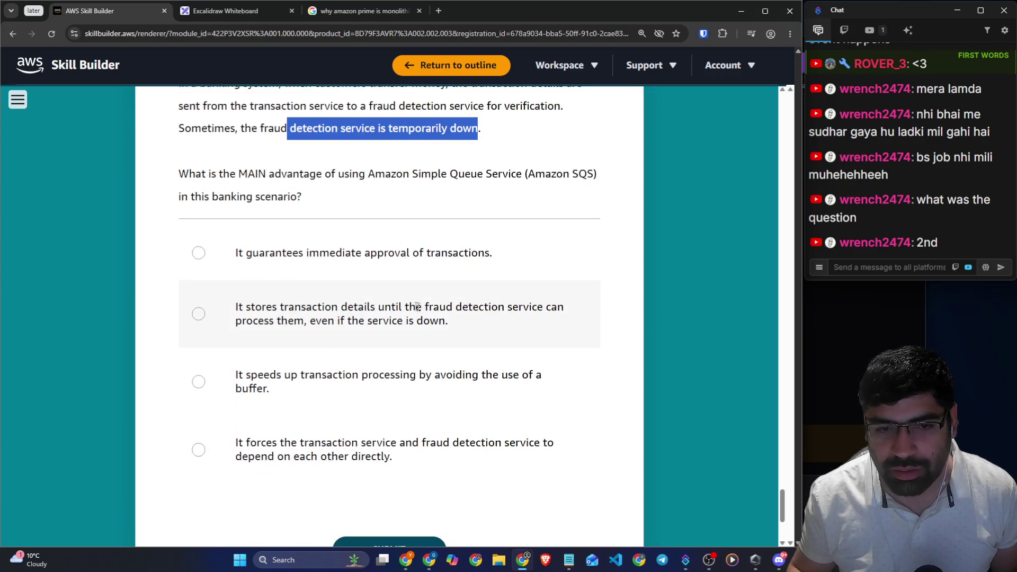
drag(272, 308, 471, 318)
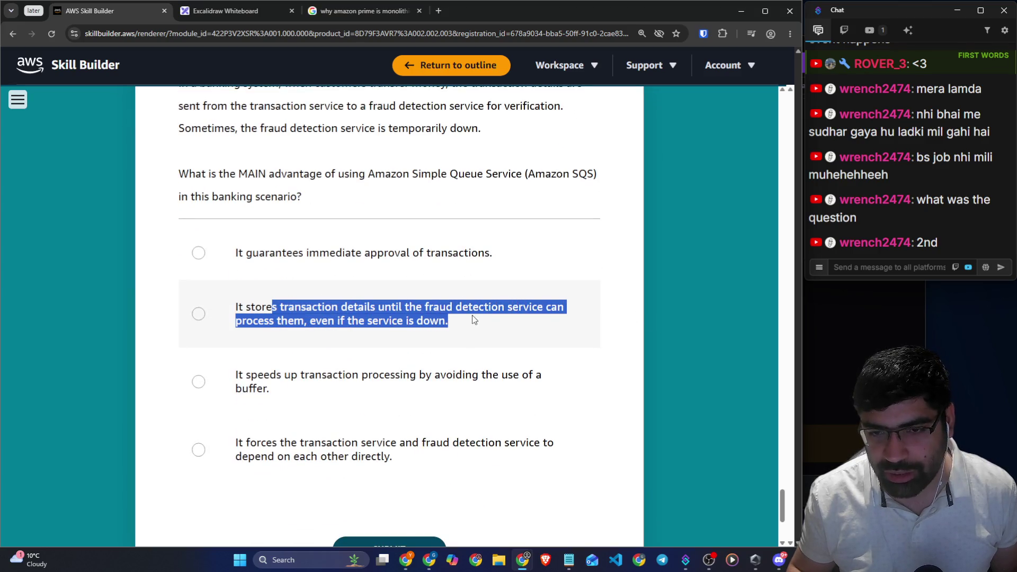
click(343, 323)
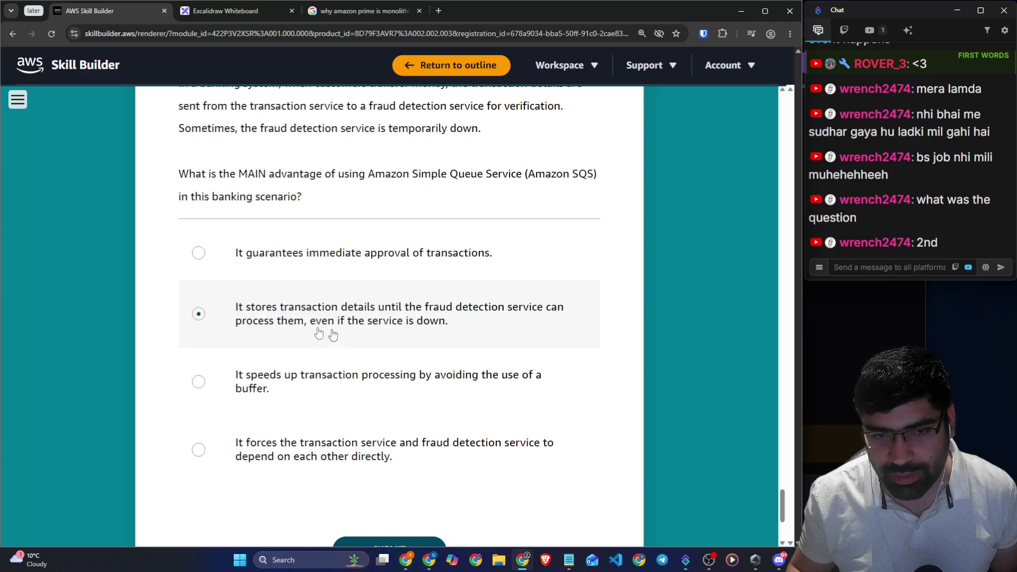
scroll(350, 329, down, 3)
click(389, 390)
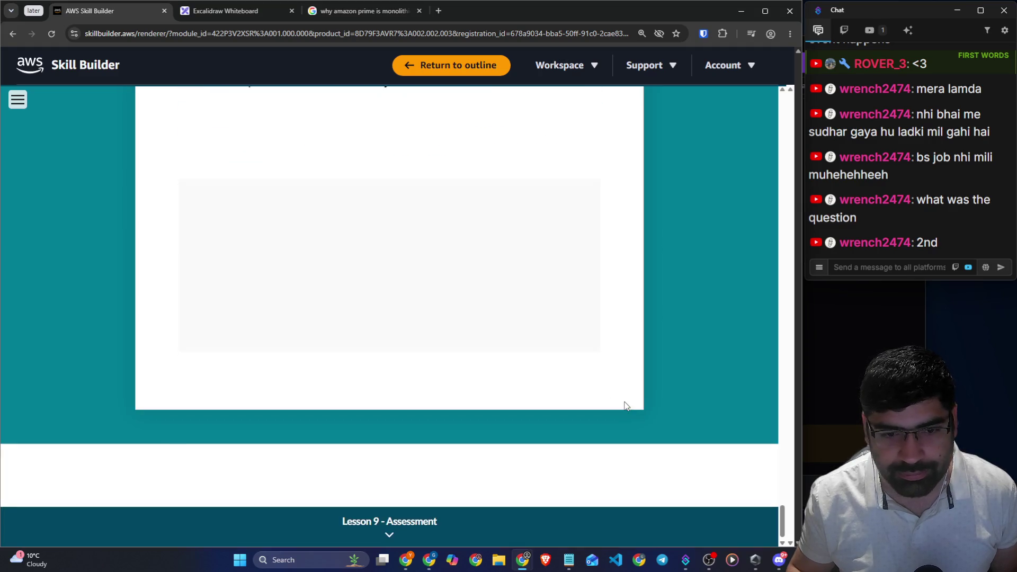
Start the Lesson 9 Assessment quiz and read Question 01/14 on EC2-hosted web applications
click(371, 535)
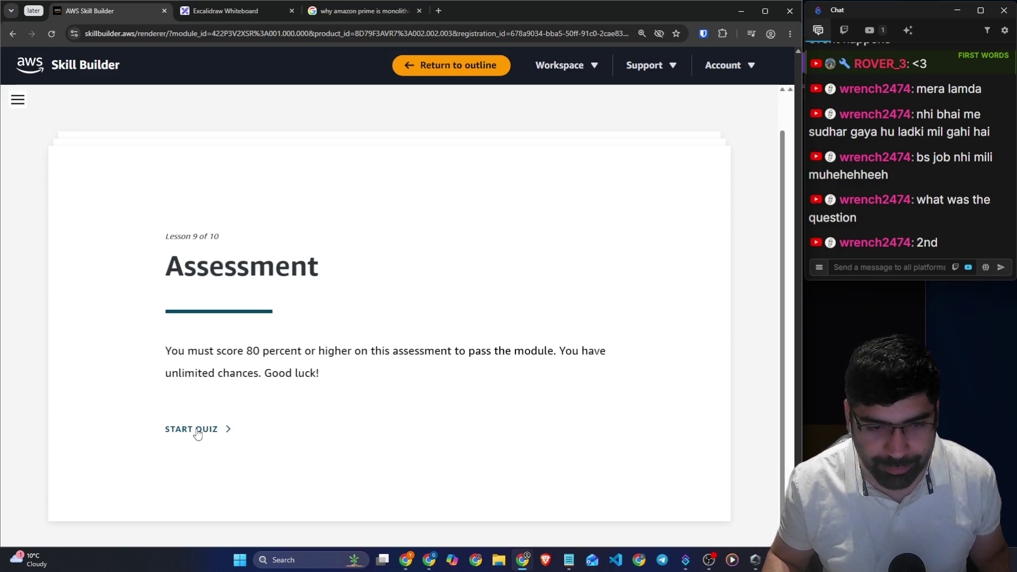
click(198, 431)
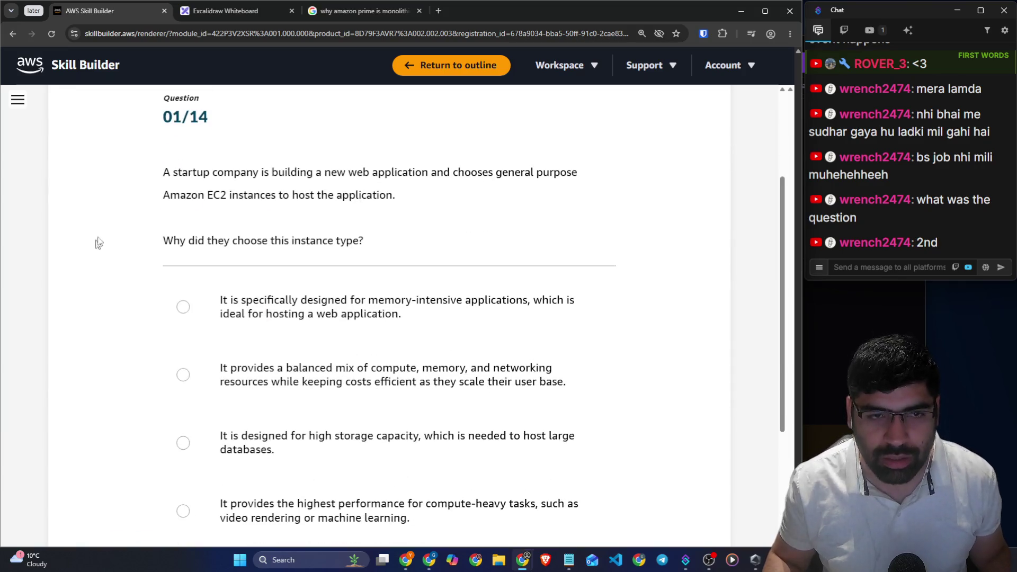
scroll(137, 182, down, 2)
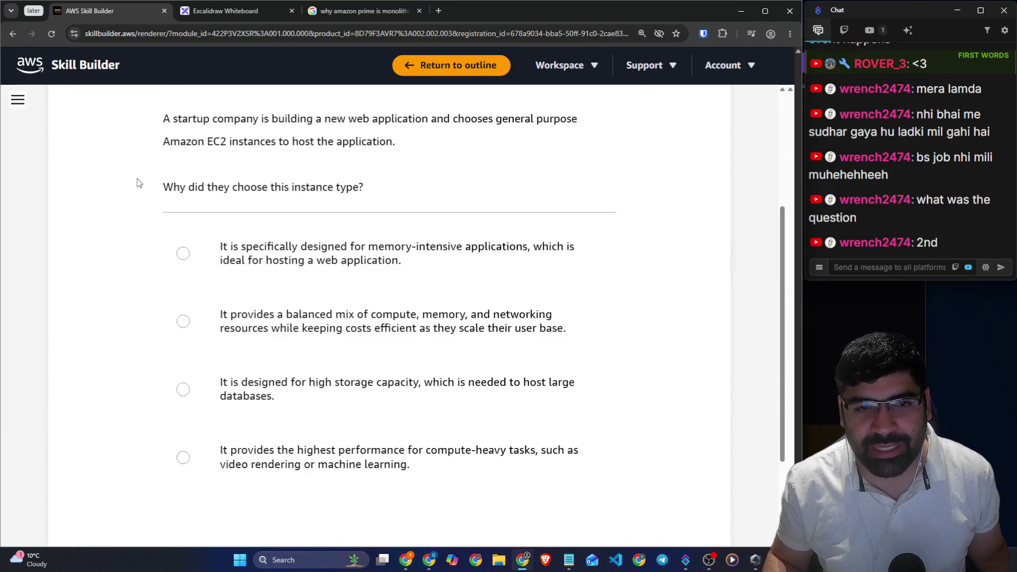
scroll(136, 184, up, 2)
drag(234, 172, 585, 177)
drag(206, 196, 387, 196)
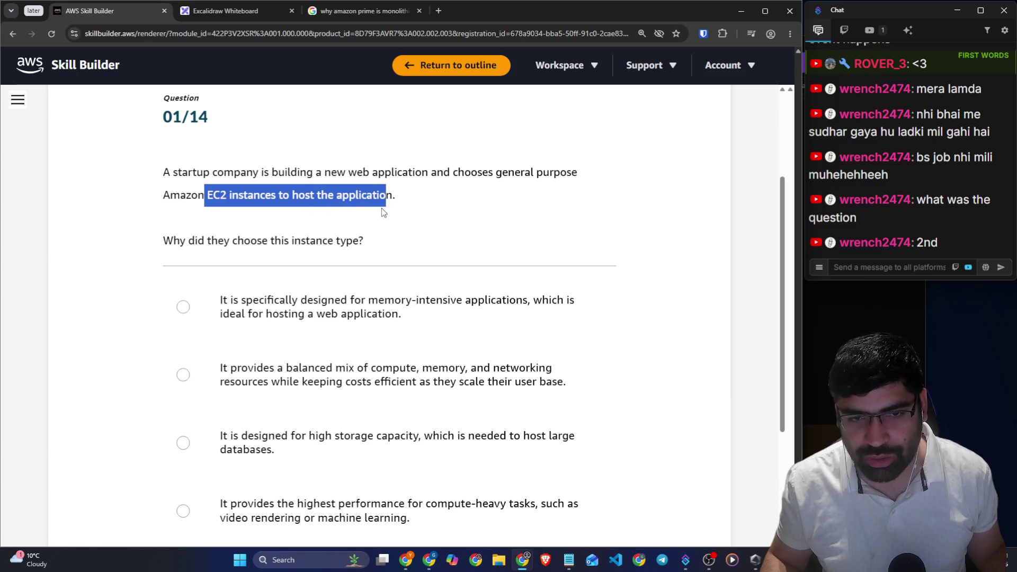
Compare the memory-intensive, balanced mix, high storage and compute-heavy answer options
scroll(384, 211, down, 1)
drag(173, 187, 364, 195)
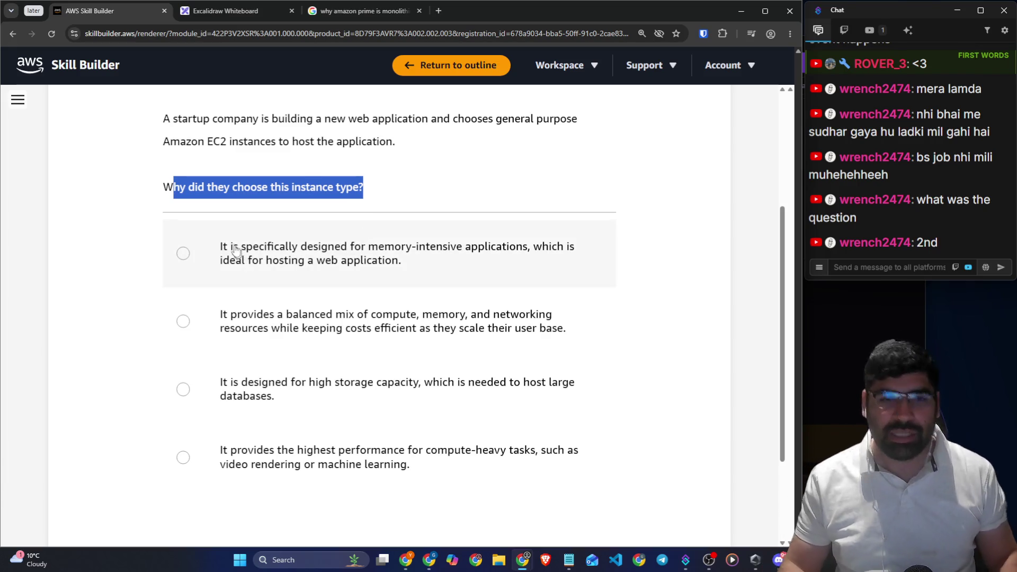
mouse_move(233, 247)
mouse_down()
mouse_move(565, 254)
mouse_move(495, 263)
mouse_up()
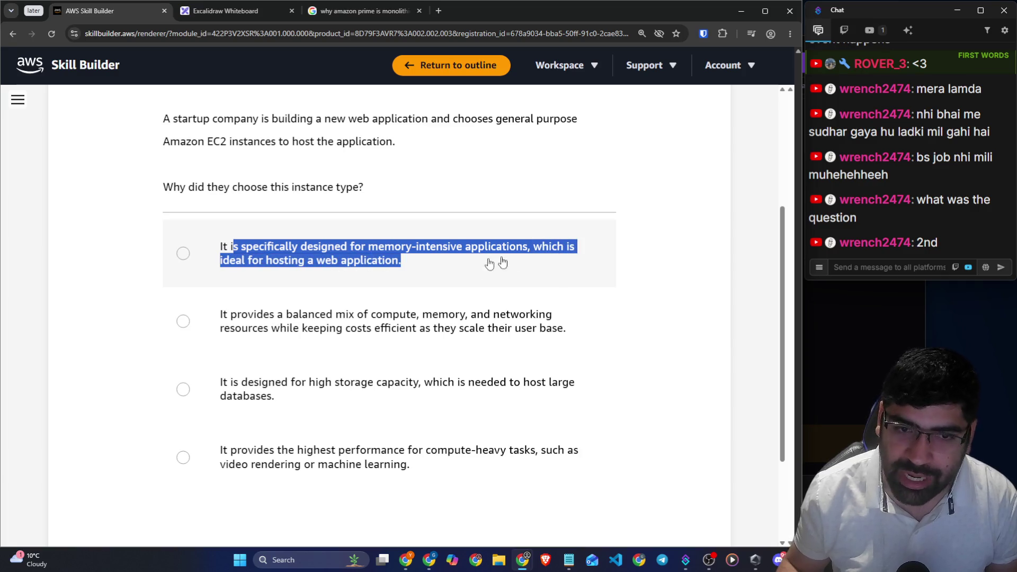
drag(221, 316, 556, 323)
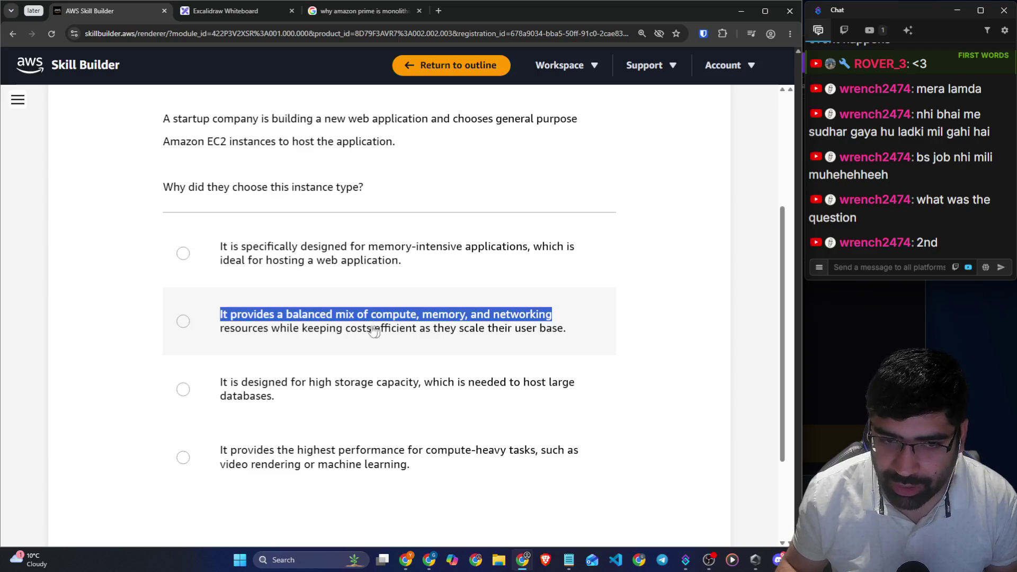
drag(290, 330, 567, 339)
drag(220, 384, 576, 390)
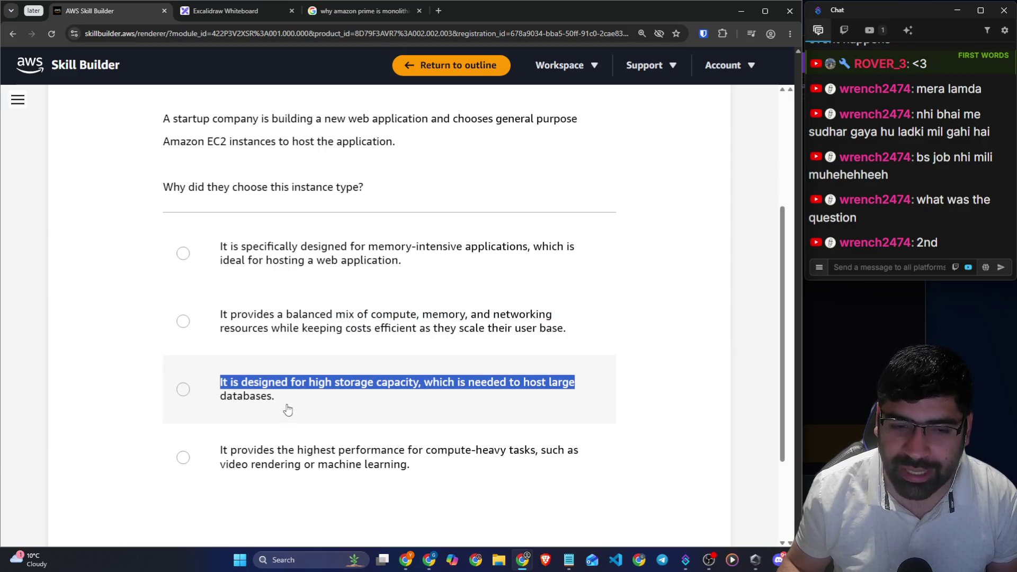
scroll(285, 407, down, 2)
drag(222, 346, 449, 354)
mouse_move(506, 354)
mouse_down()
mouse_move(570, 348)
mouse_move(570, 358)
mouse_up()
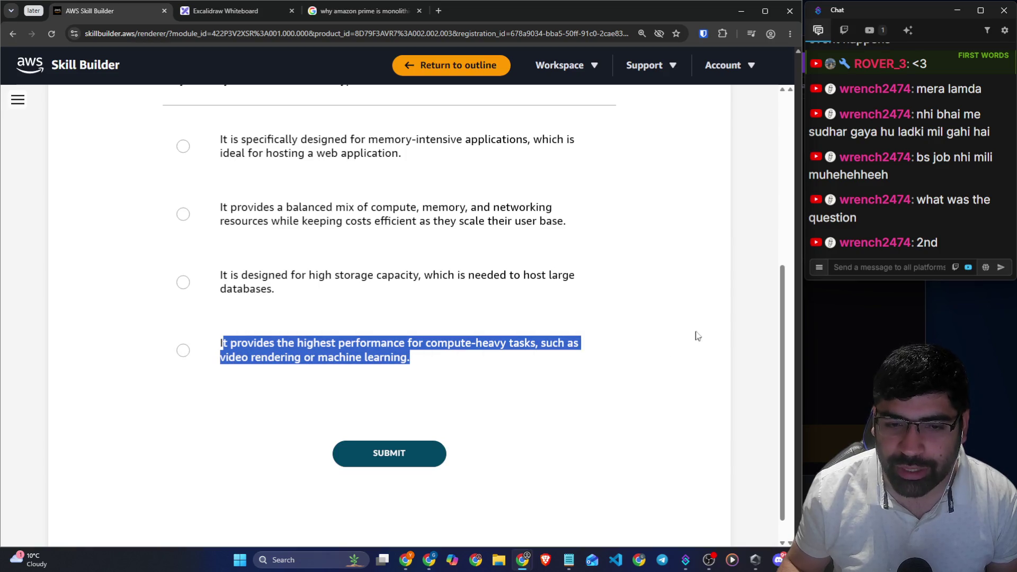
click(671, 345)
Reread the general purpose question and choose the balanced compute, memory and networking answer
scroll(671, 346, up, 3)
scroll(658, 341, down, 1)
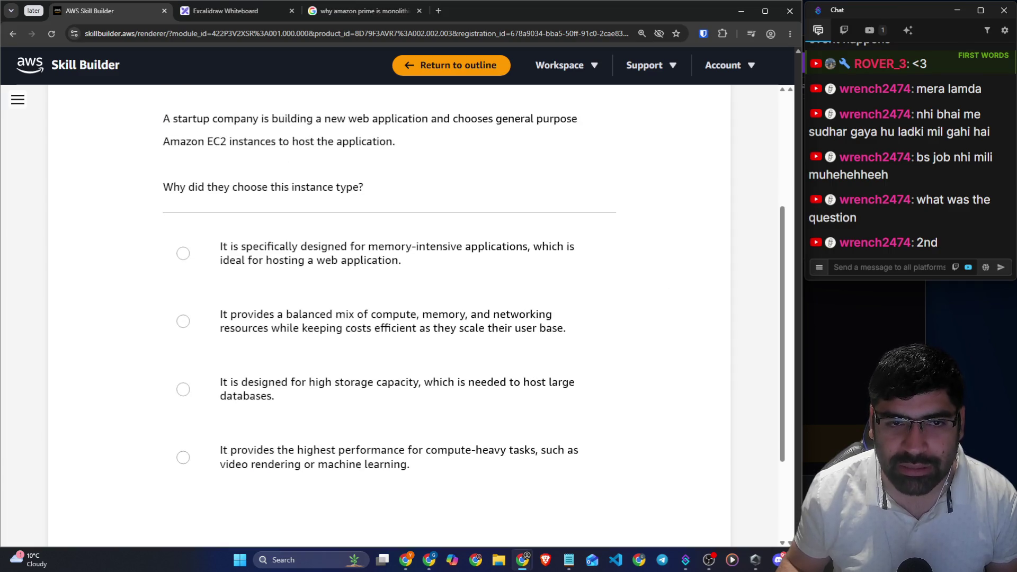
drag(329, 119, 412, 122)
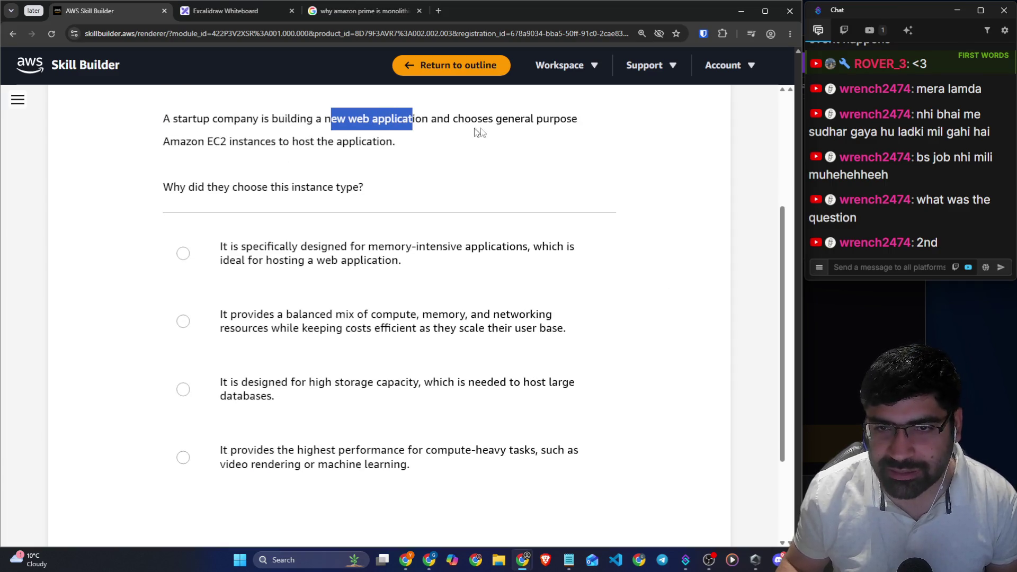
drag(495, 120, 608, 121)
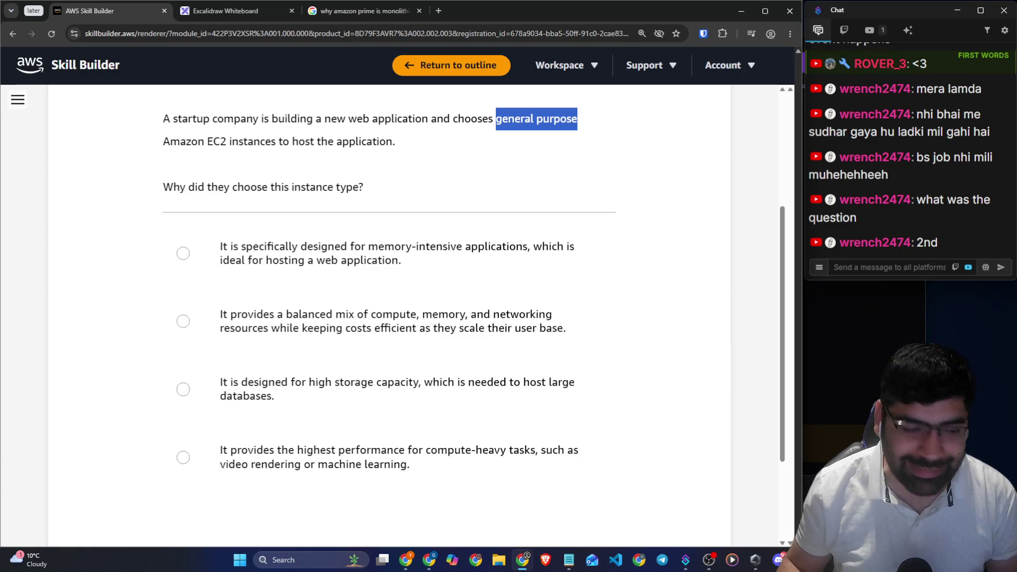
key(alt+Tab)
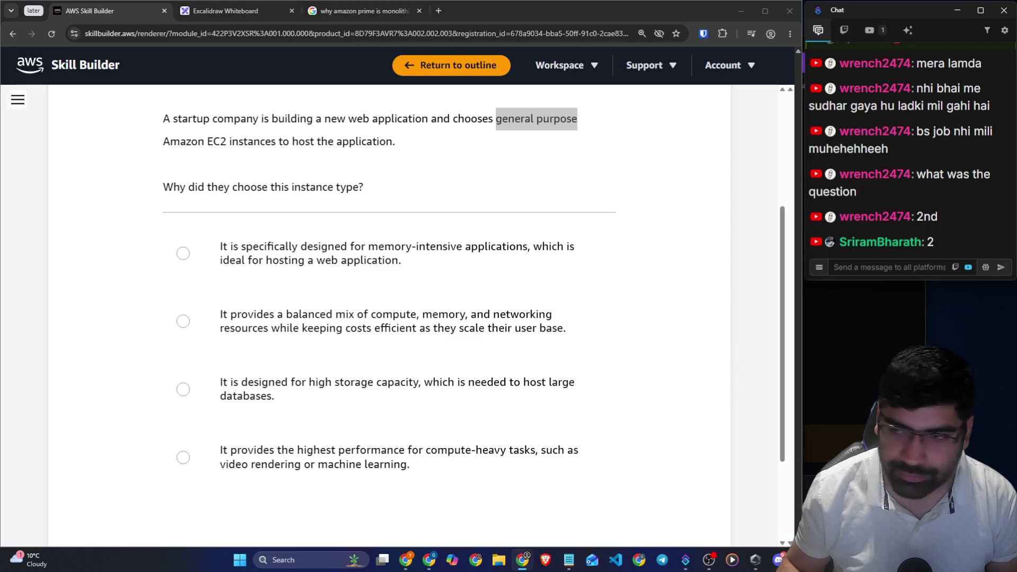
click(310, 312)
scroll(620, 392, down, 1)
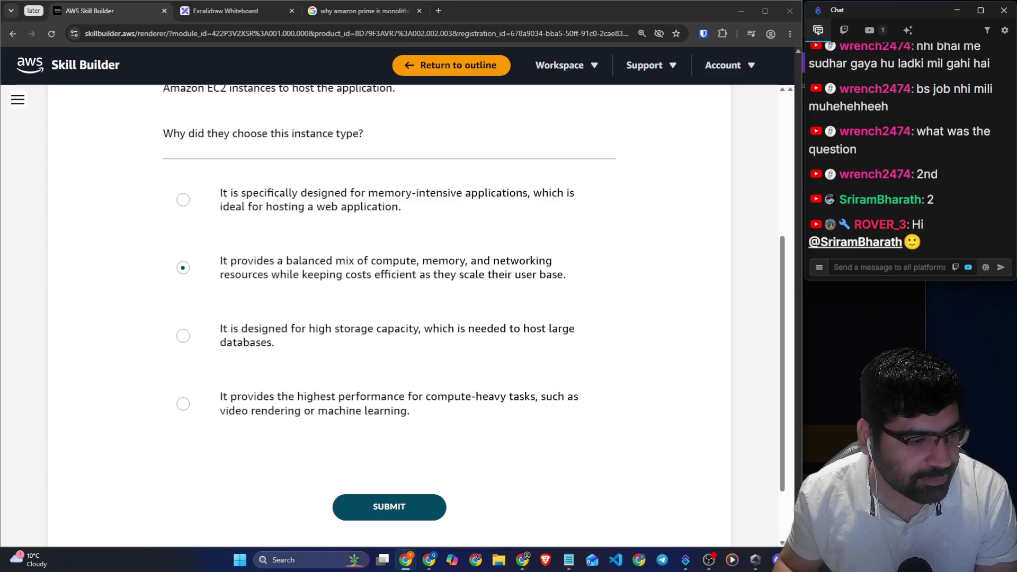
click(745, 271)
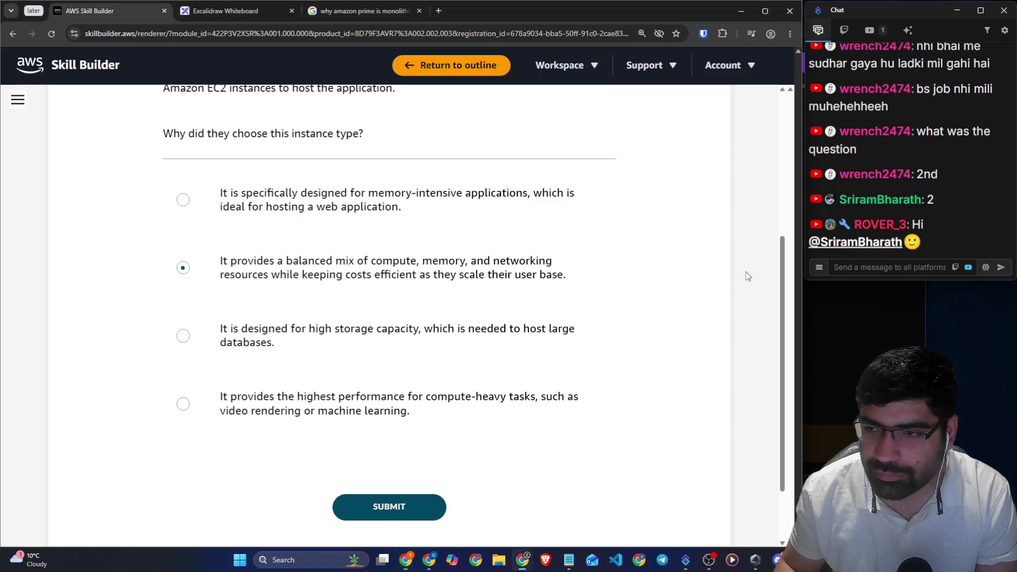
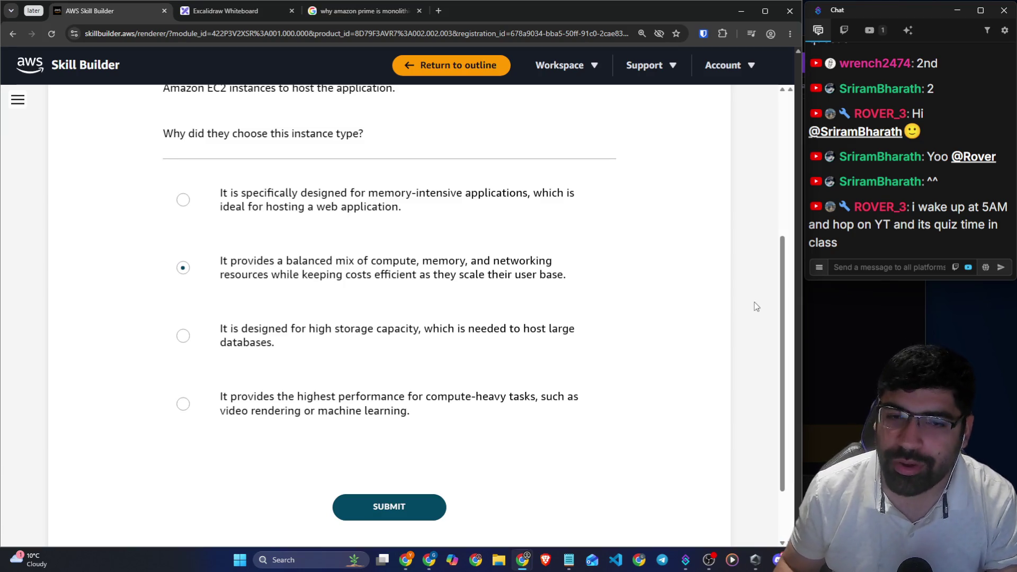
Submit question 1's balanced compute, memory and networking answer, confirm it's correct, and advance to 02/14
scroll(754, 302, up, 3)
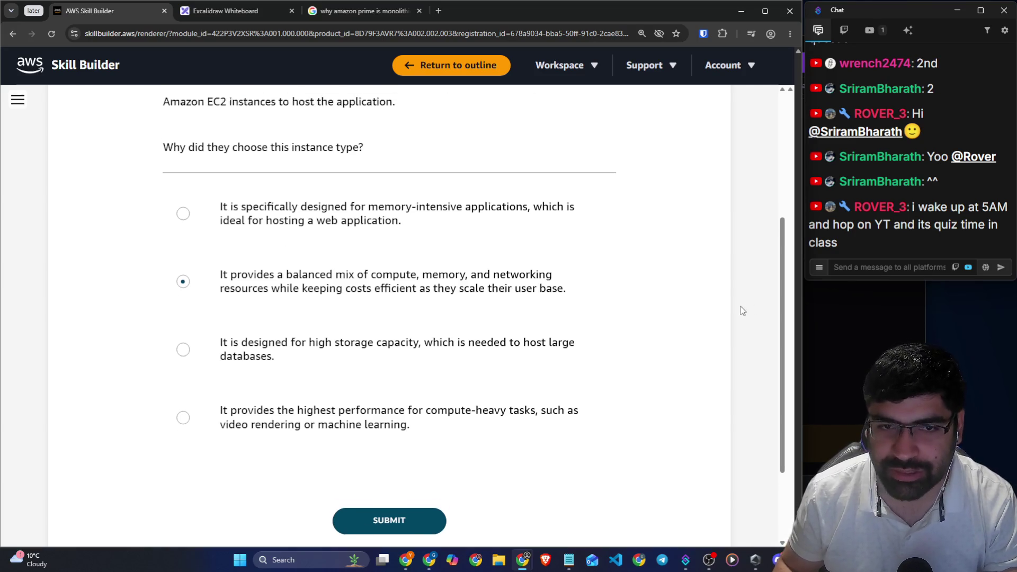
drag(285, 227, 422, 228)
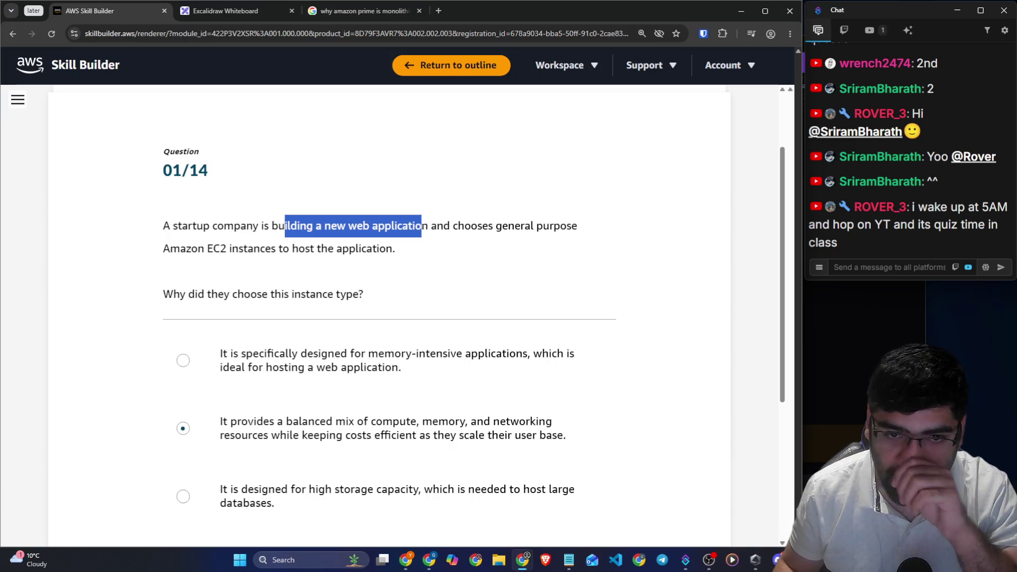
drag(431, 226, 164, 225)
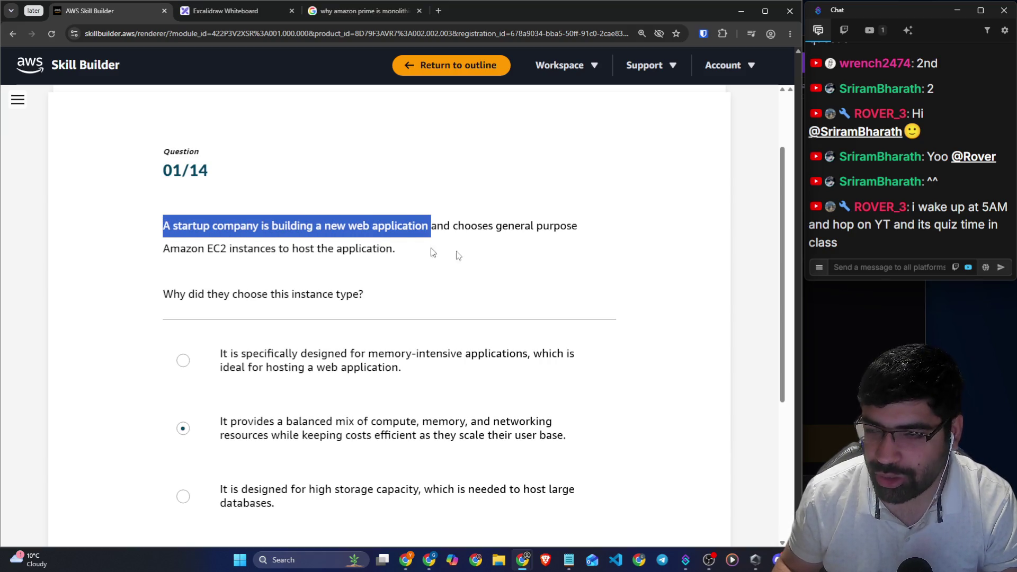
scroll(431, 249, down, 3)
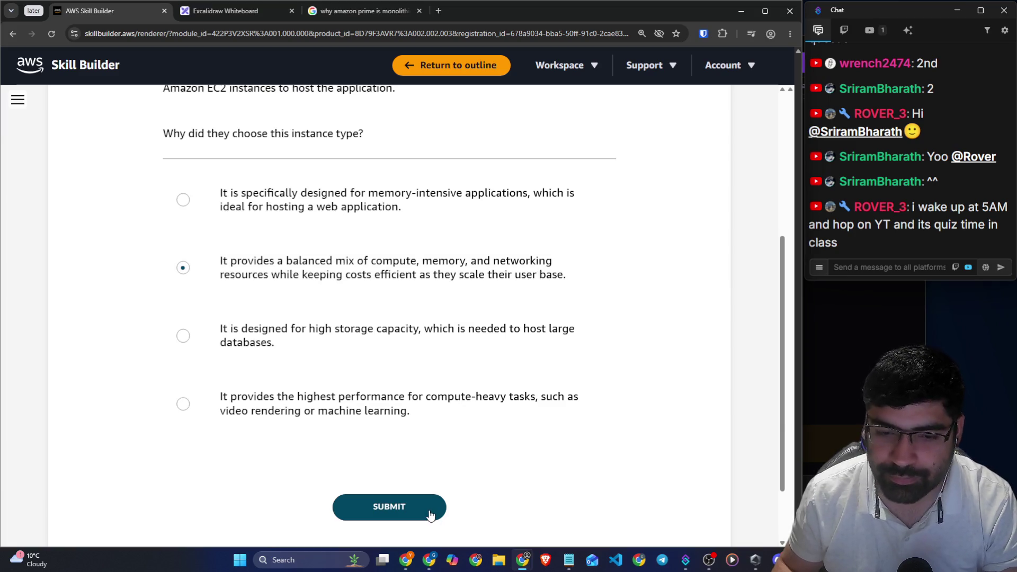
click(431, 513)
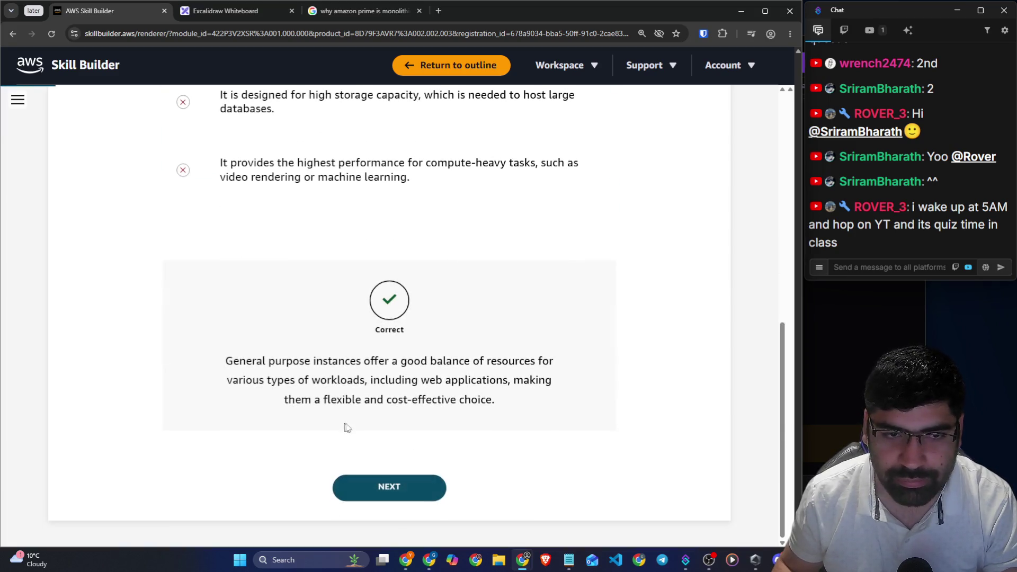
drag(392, 360, 525, 362)
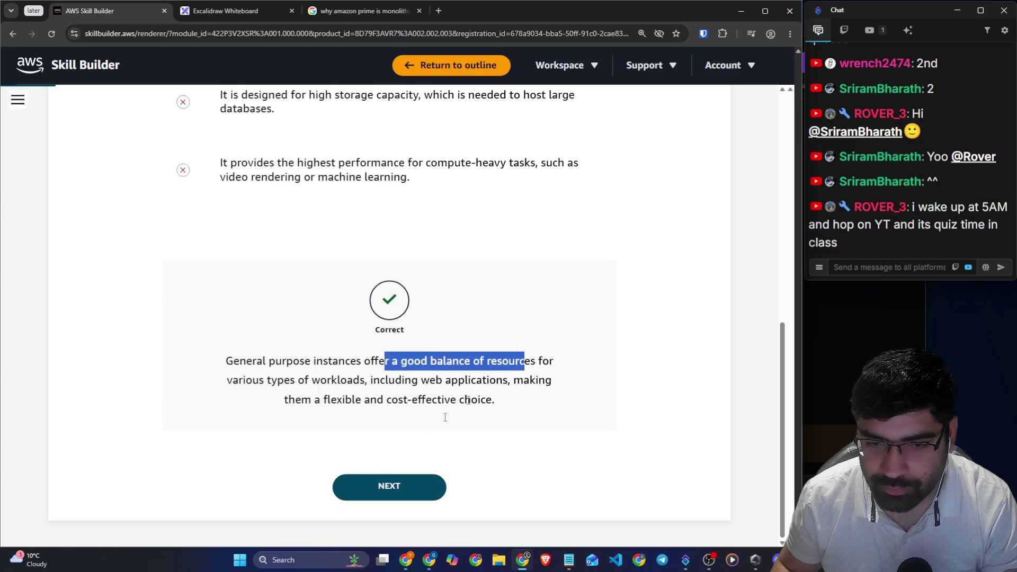
click(371, 489)
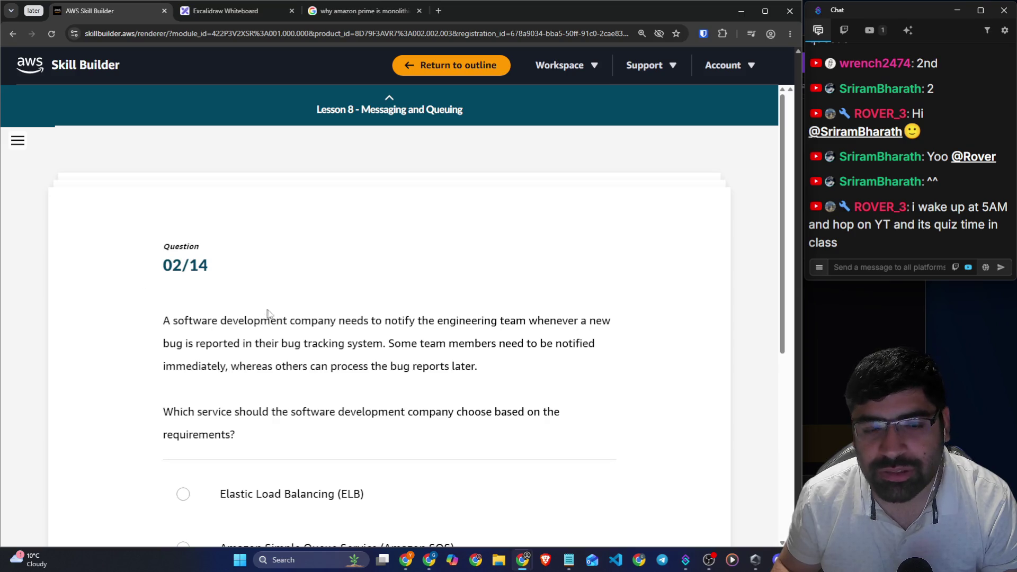
drag(290, 321, 610, 331)
drag(233, 345, 581, 343)
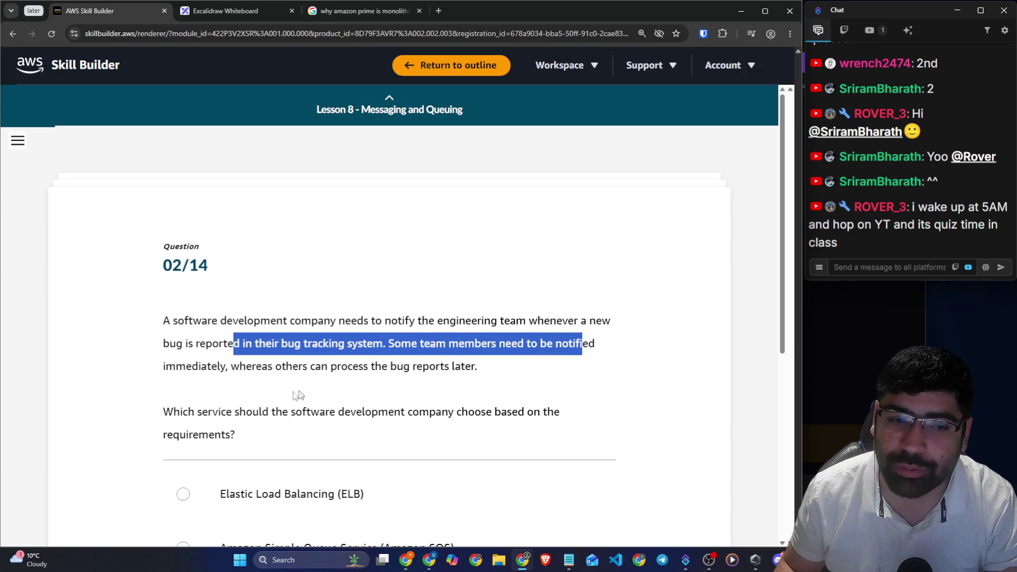
drag(231, 366, 485, 373)
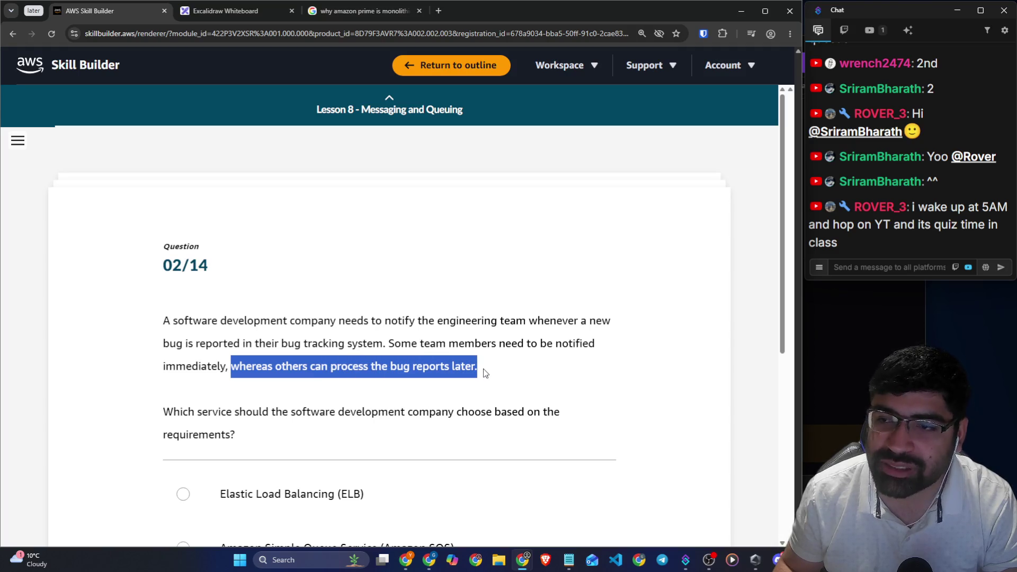
scroll(485, 374, down, 1)
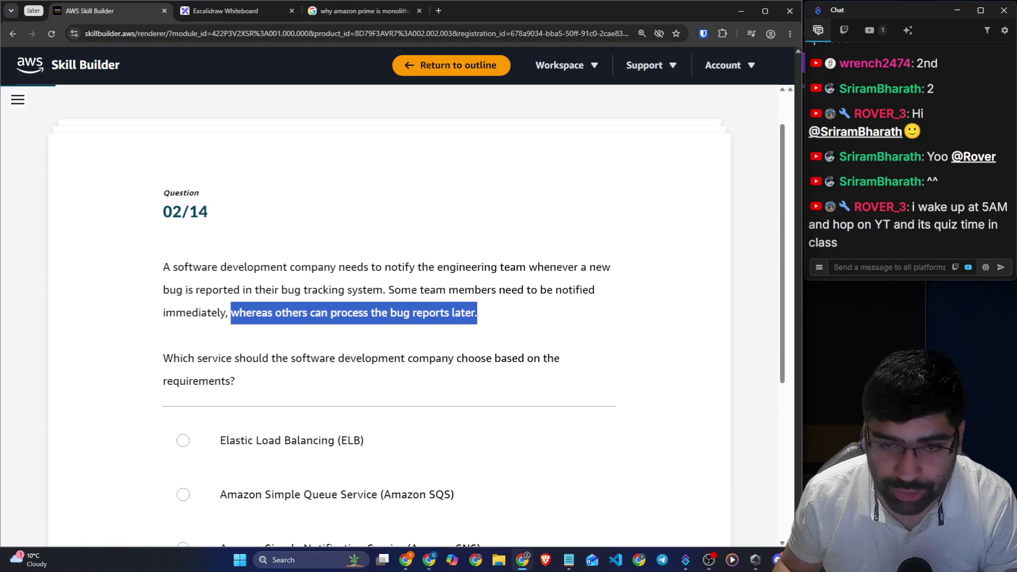
drag(411, 290, 547, 290)
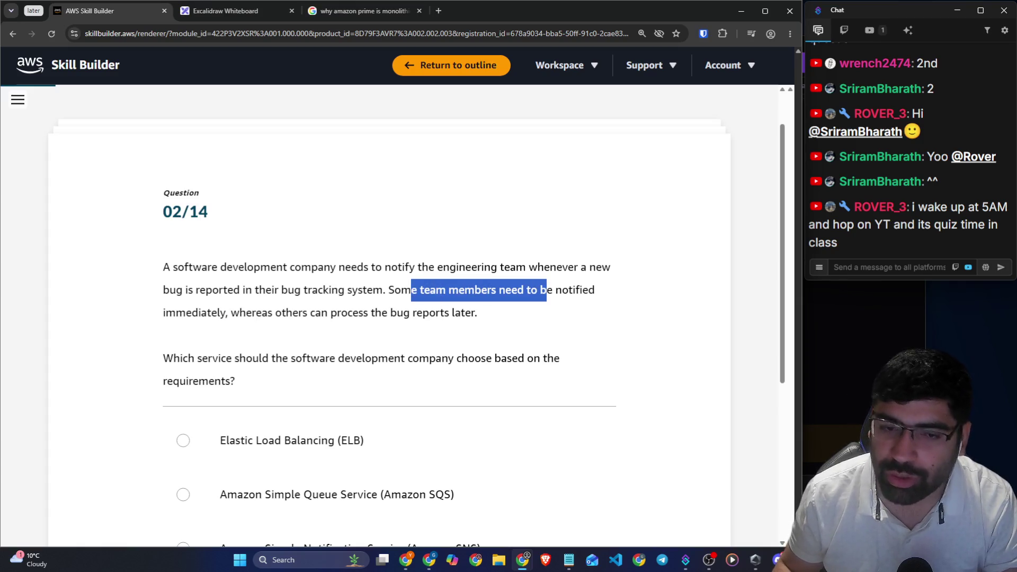
drag(390, 313, 465, 312)
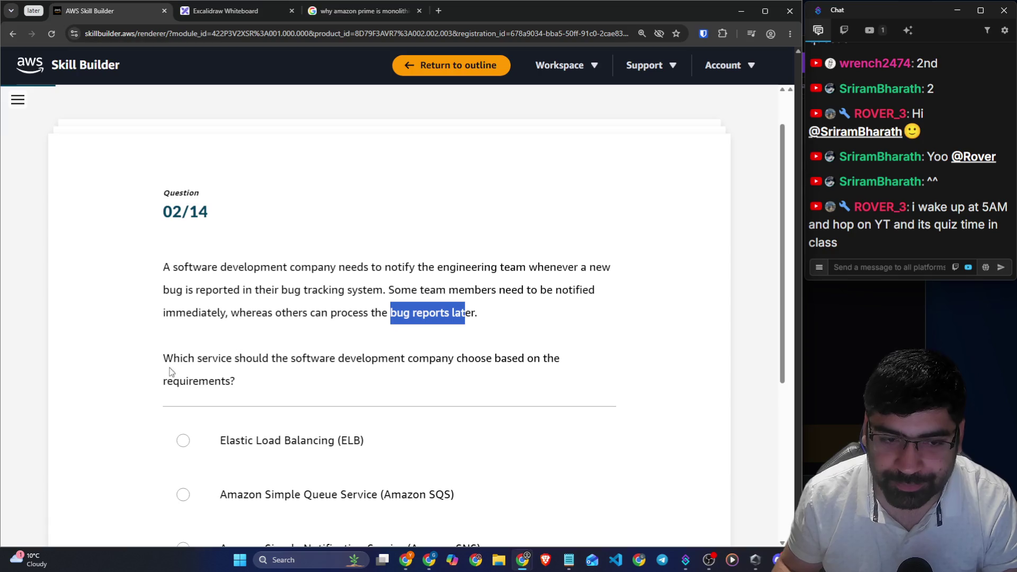
drag(163, 358, 578, 365)
scroll(561, 360, down, 2)
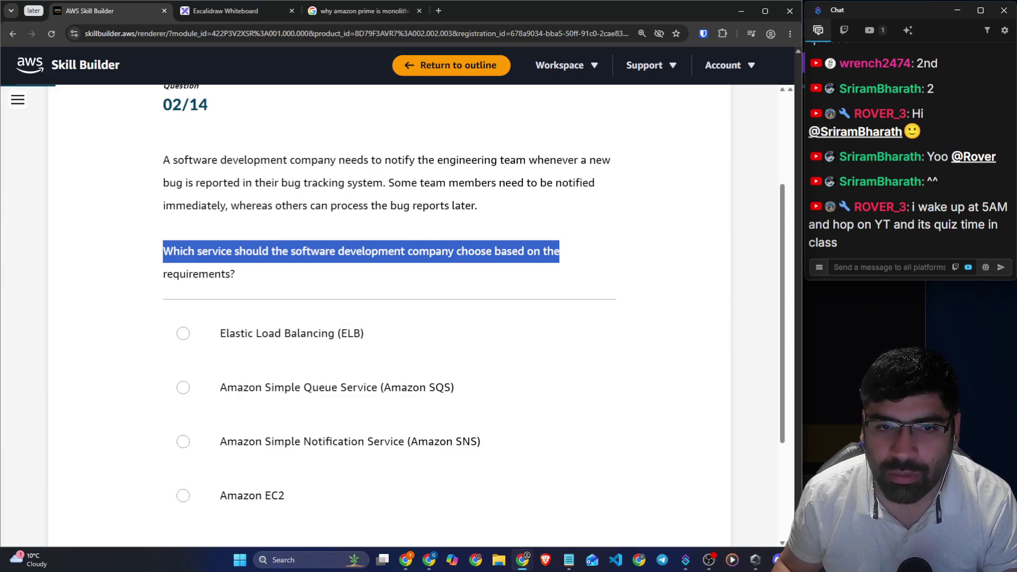
click(320, 214)
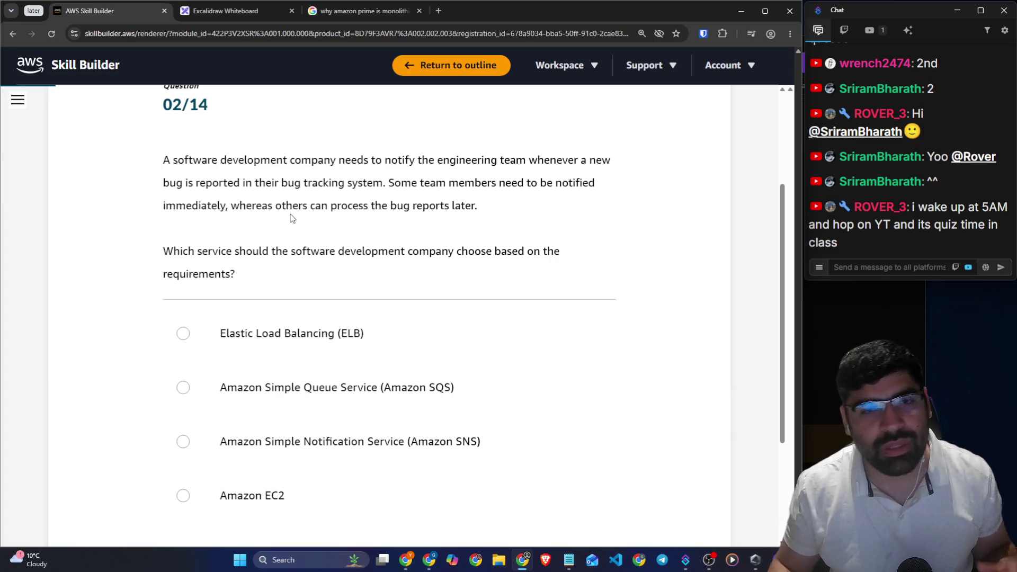
drag(392, 160, 527, 160)
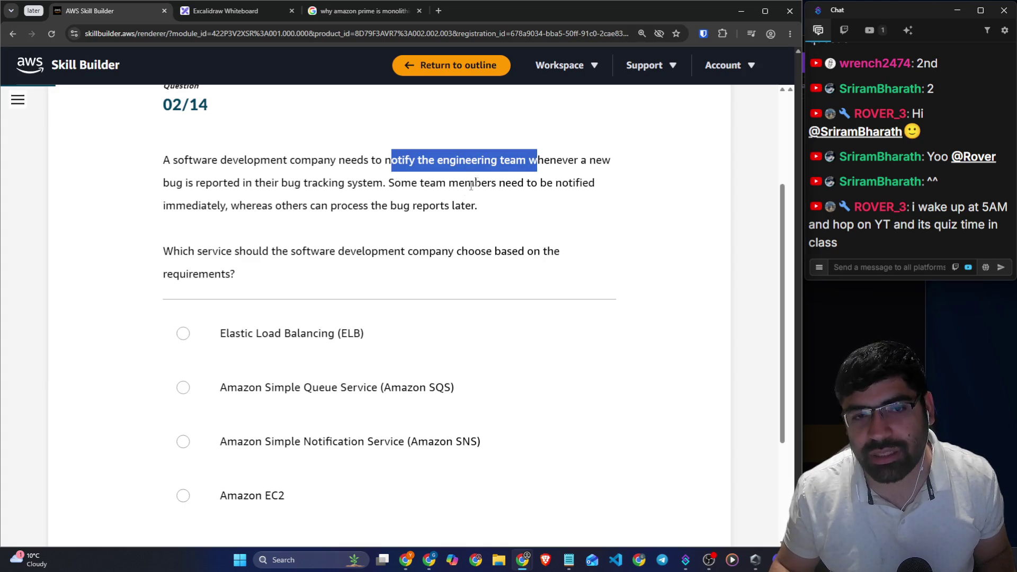
click(297, 176)
drag(221, 159, 478, 160)
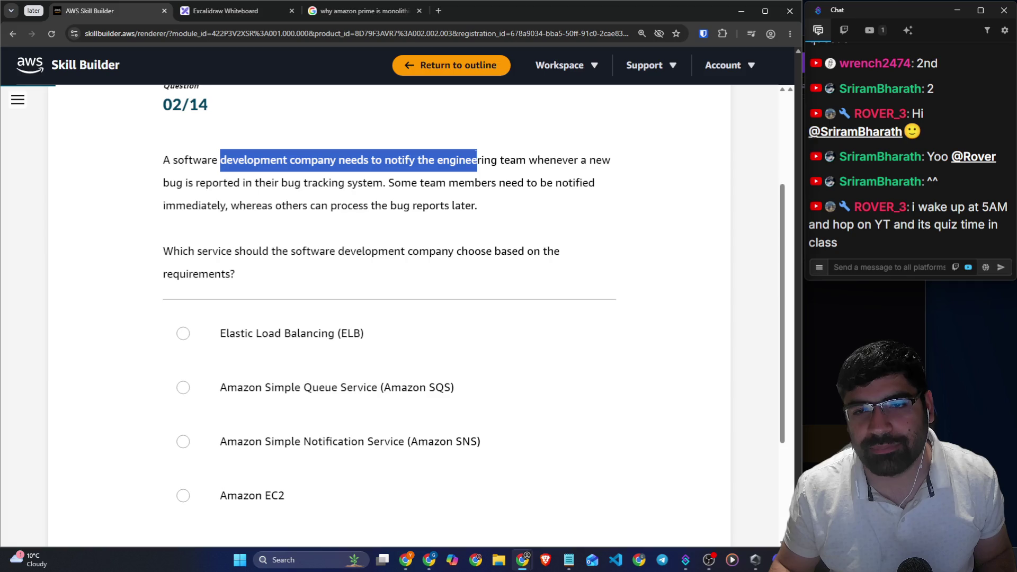
click(503, 177)
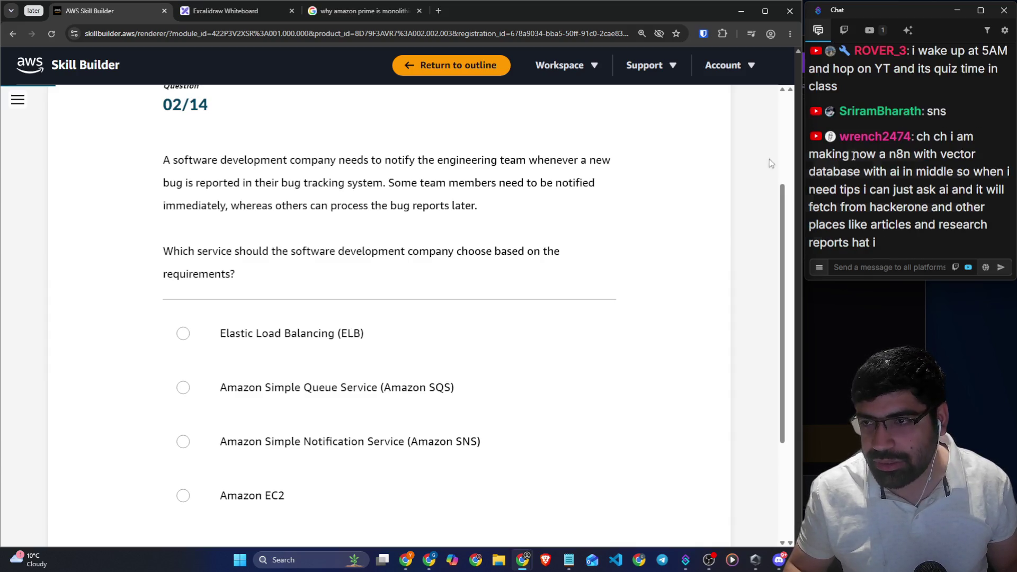
drag(835, 154, 973, 160)
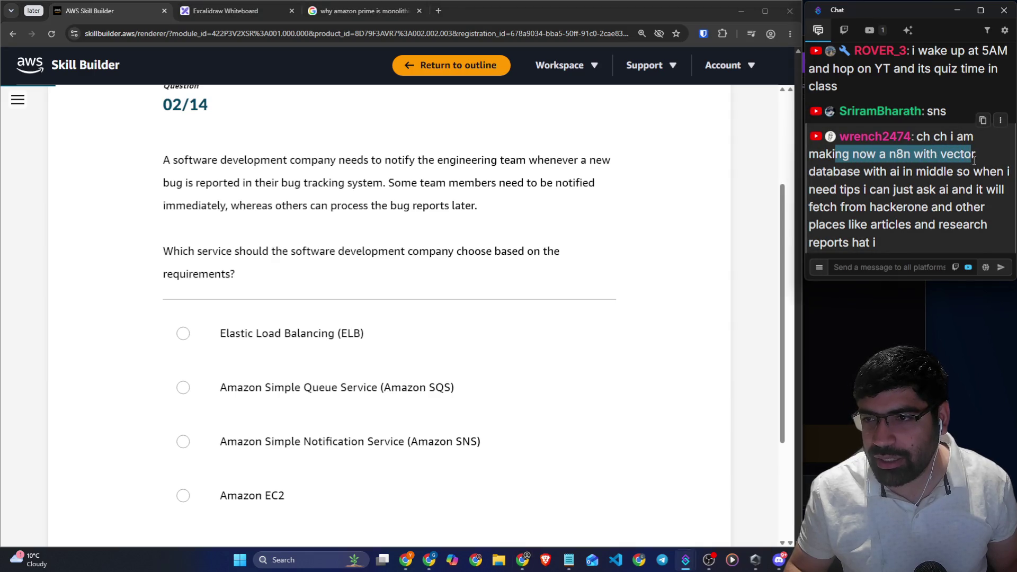
drag(872, 172, 1008, 178)
drag(842, 190, 996, 193)
drag(867, 207, 983, 209)
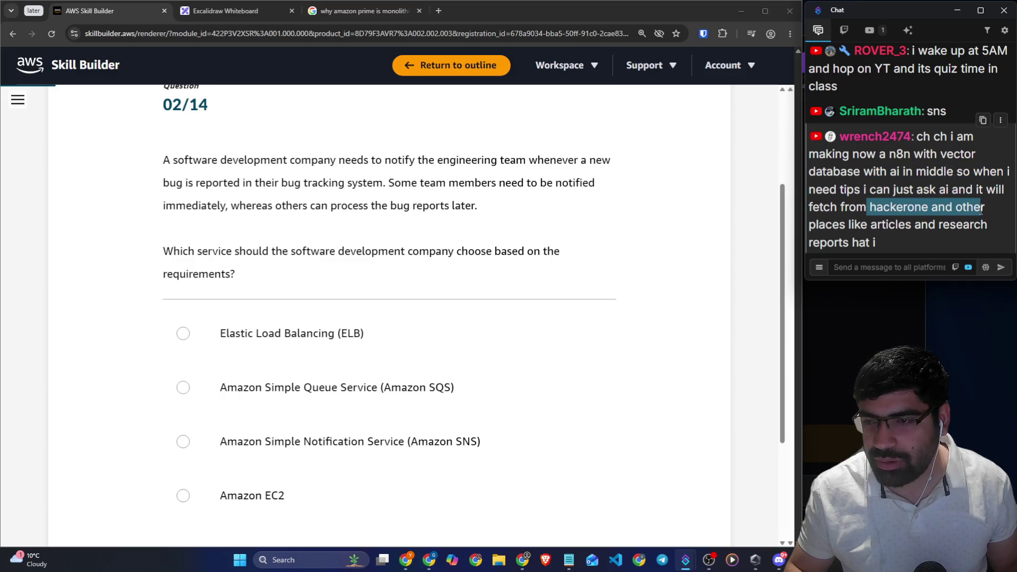
click(870, 269)
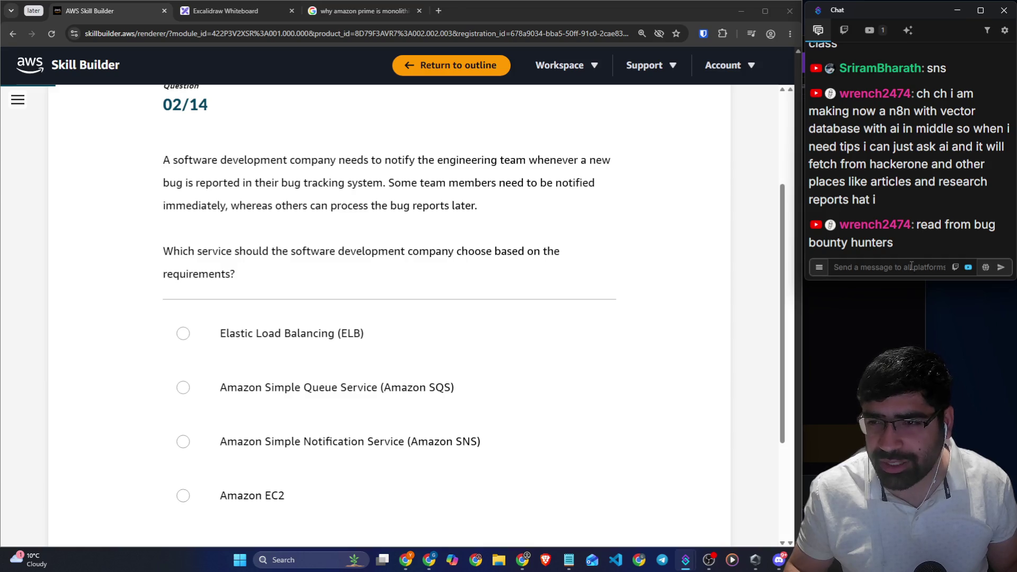
drag(799, 271, 804, 272)
click(804, 271)
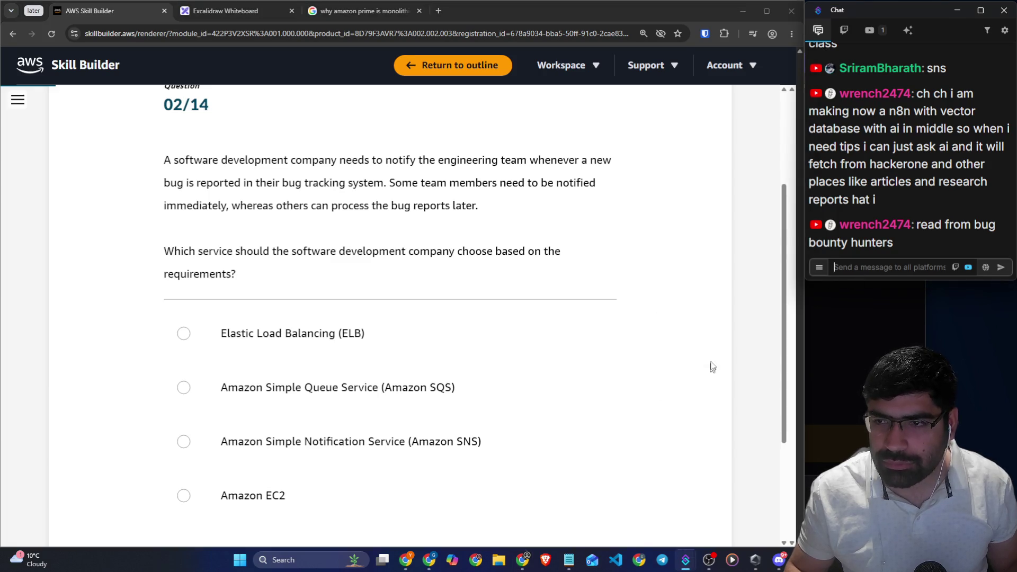
key(alt+Tab)
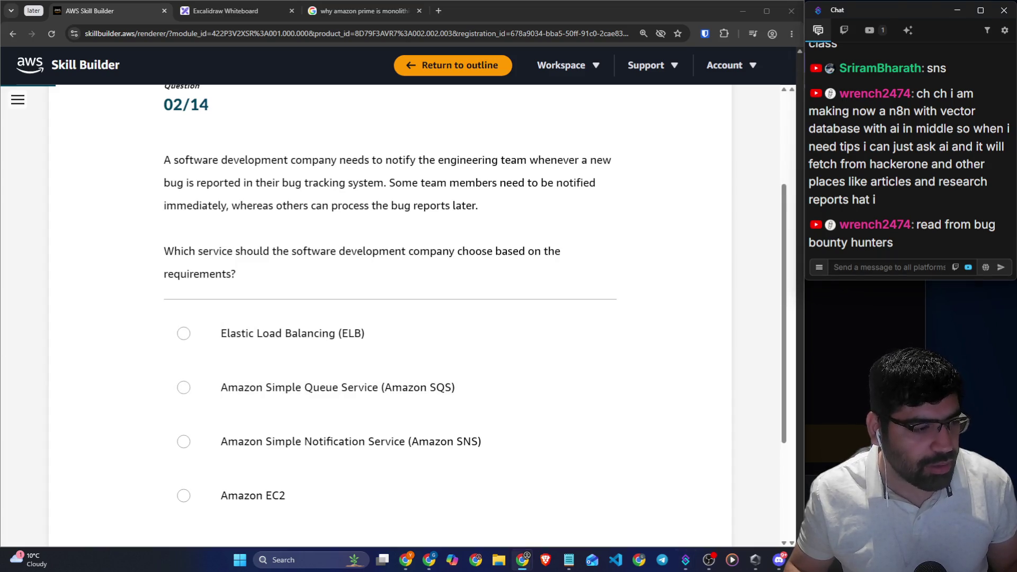
click(663, 228)
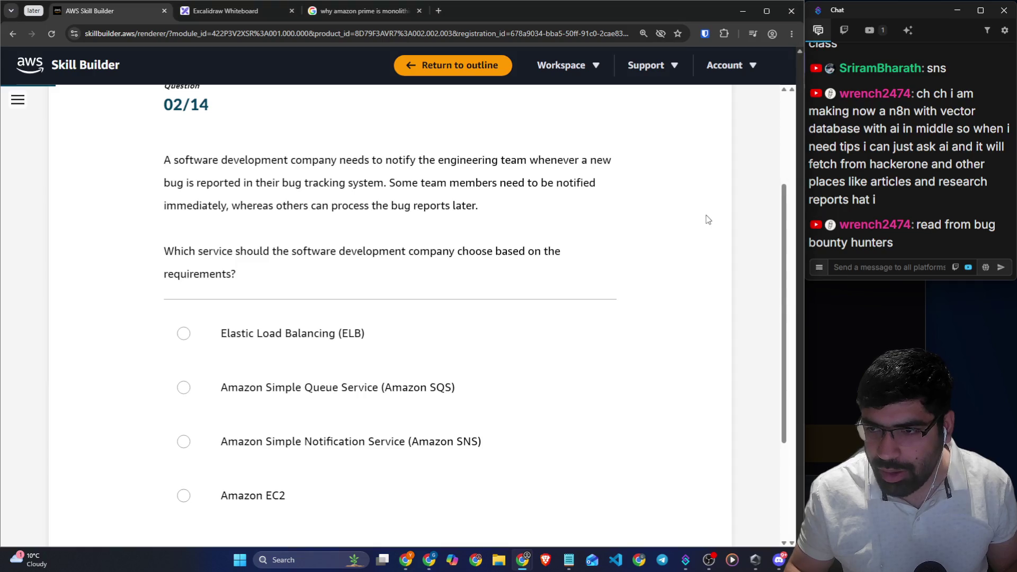
Choose Amazon SNS for question 2, submit it as correct, and continue to question 03/14
scroll(690, 265, down, 2)
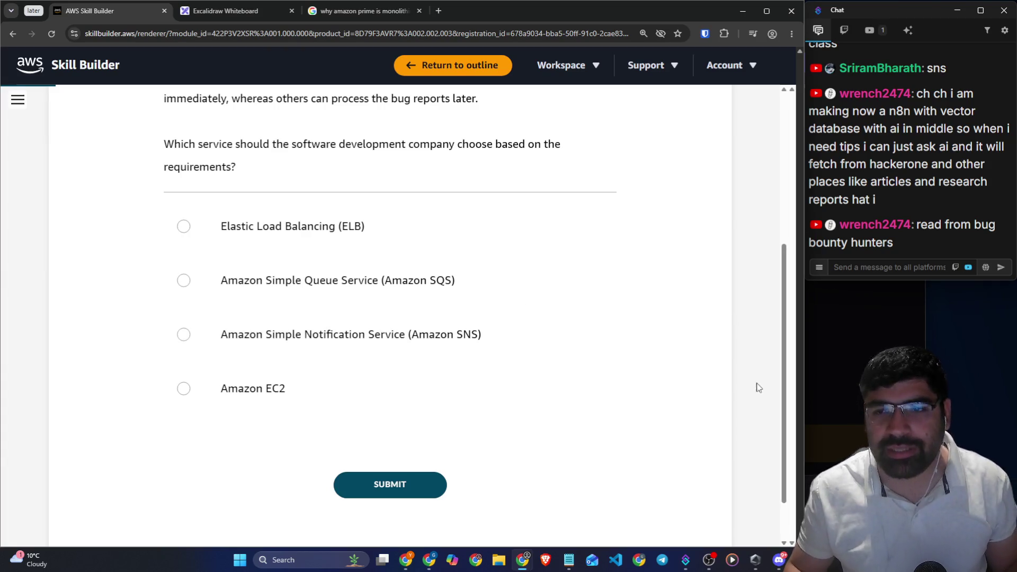
scroll(759, 387, up, 1)
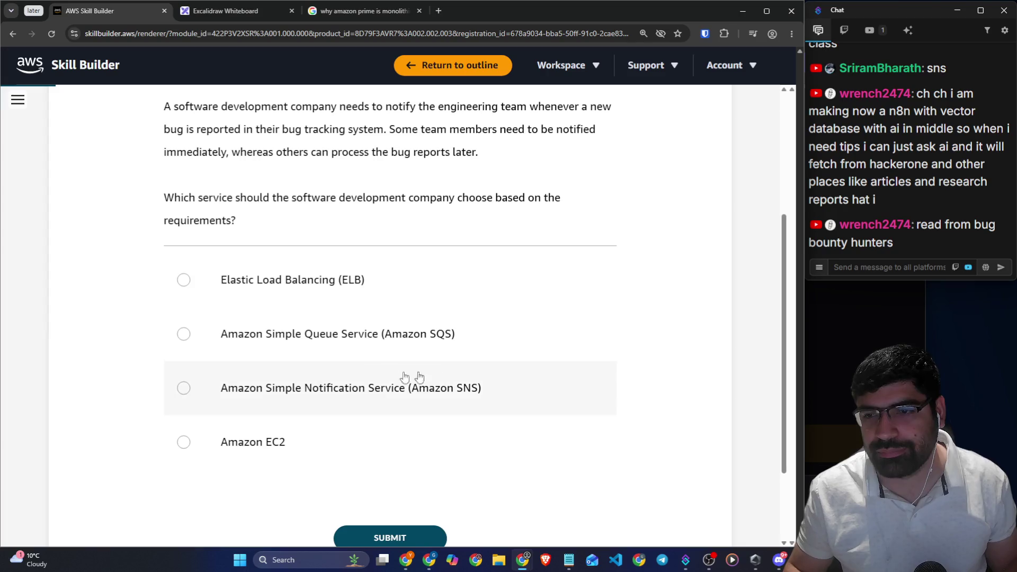
click(386, 380)
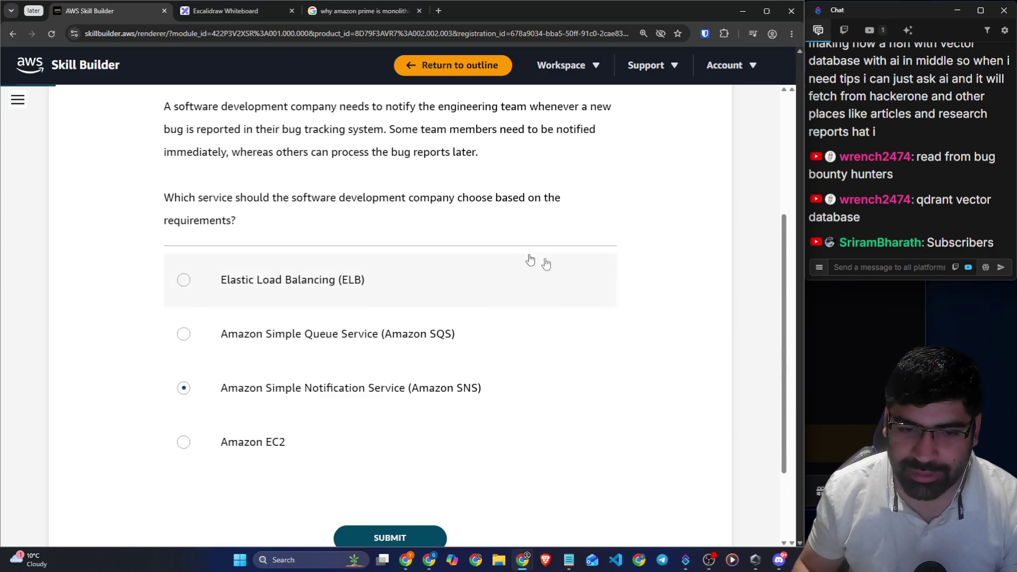
scroll(456, 444, down, 3)
click(411, 429)
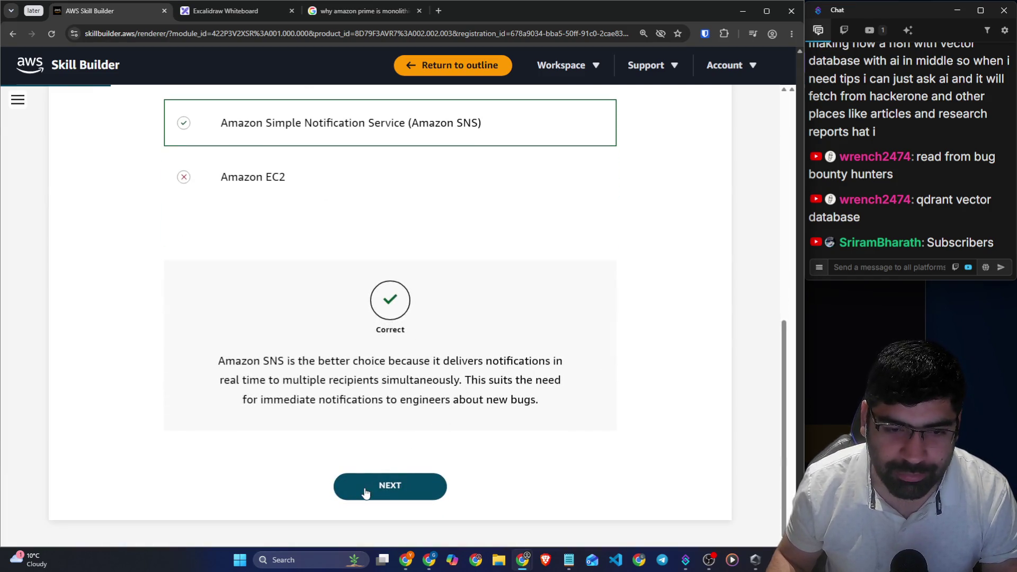
click(365, 486)
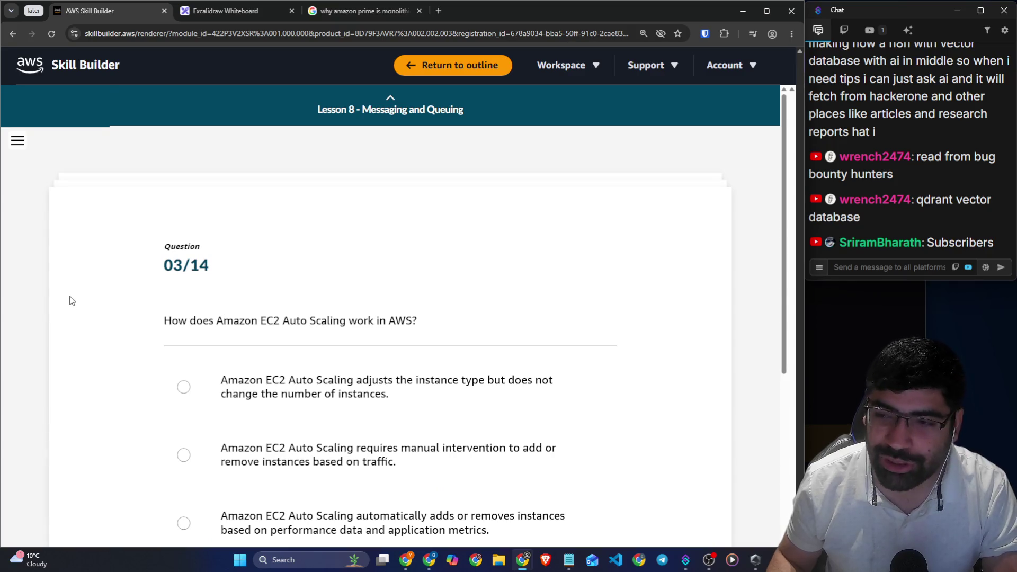
Read the Auto Scaling question's four options and choose the one about automatically adding or removing instances
drag(149, 321, 419, 321)
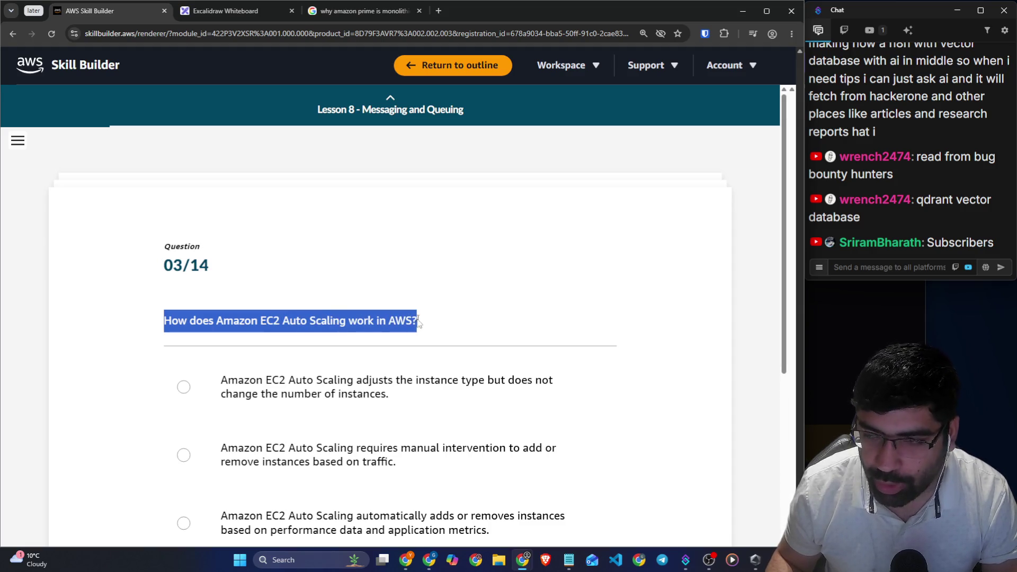
scroll(423, 319, down, 2)
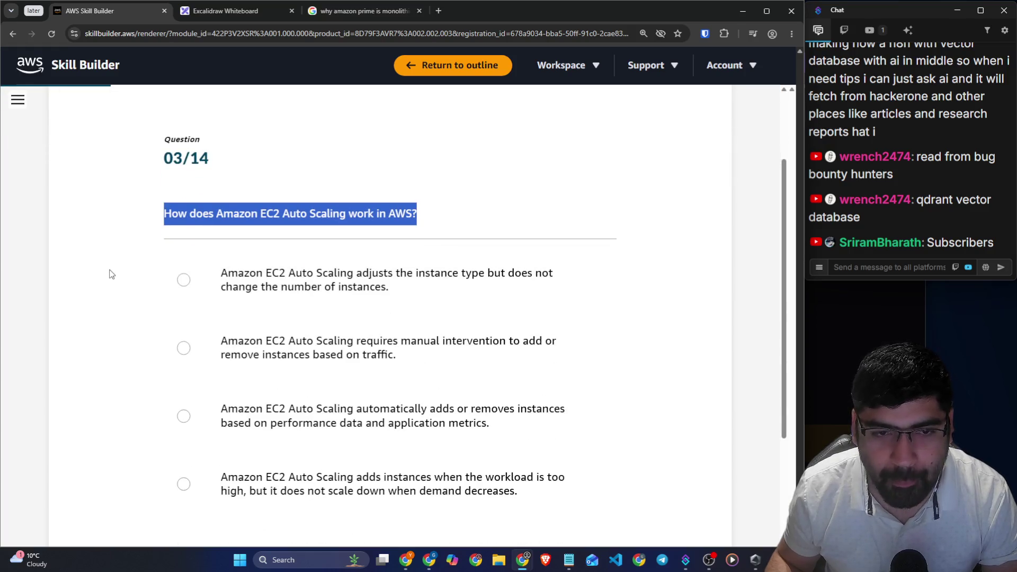
drag(238, 275, 557, 278)
drag(281, 289, 388, 295)
drag(221, 341, 560, 351)
drag(220, 355, 406, 360)
scroll(407, 361, down, 2)
mouse_move(221, 305)
mouse_down()
mouse_move(562, 316)
mouse_move(465, 332)
mouse_move(390, 330)
mouse_up()
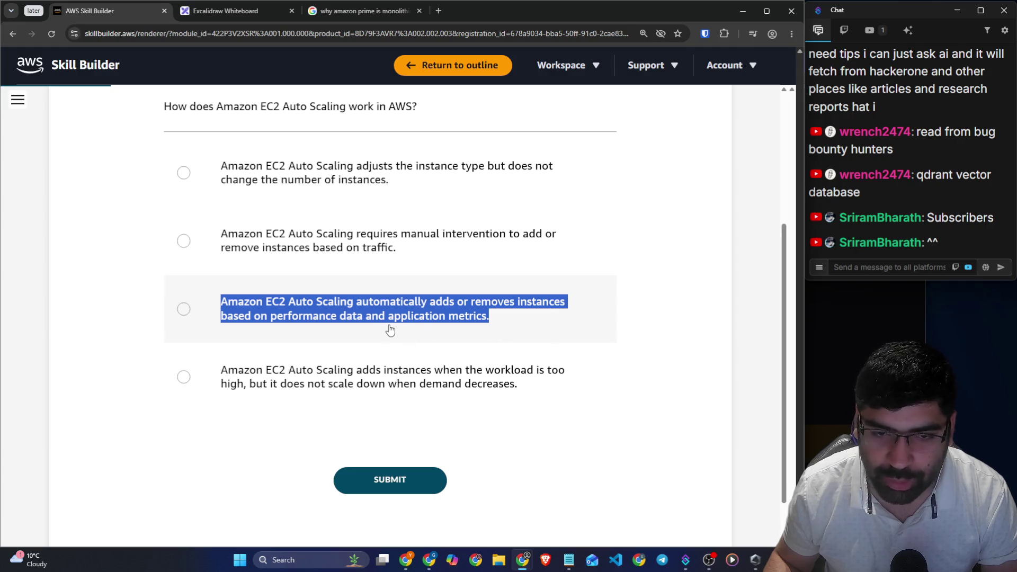
mouse_move(220, 371)
mouse_down()
mouse_move(394, 367)
mouse_move(570, 383)
mouse_move(316, 392)
mouse_move(703, 386)
mouse_up()
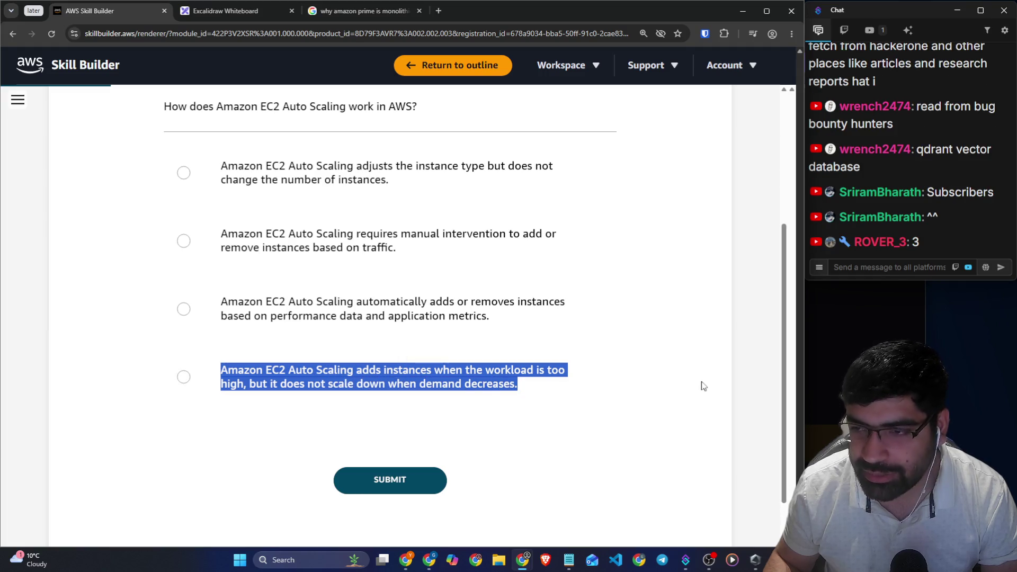
click(704, 385)
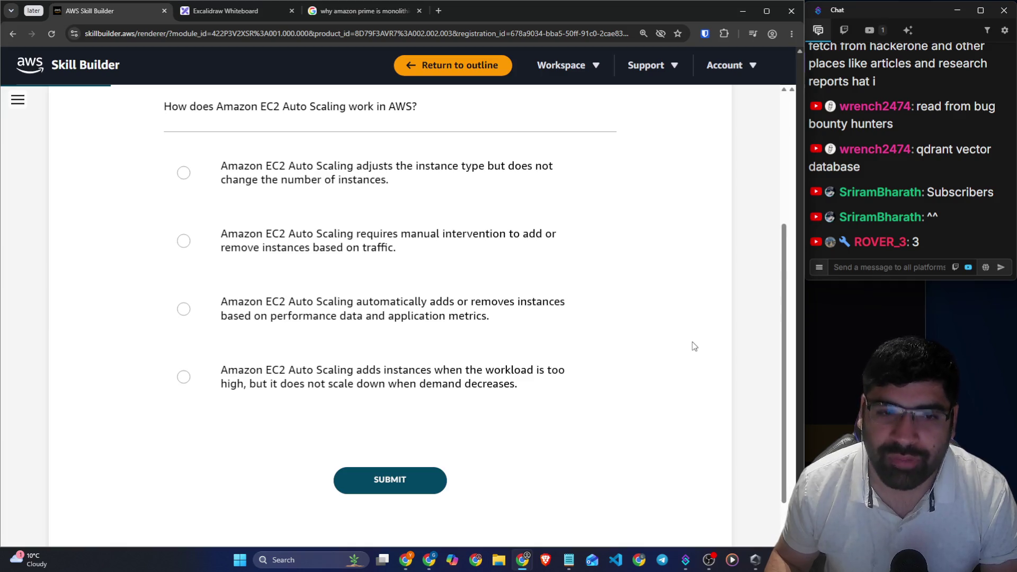
click(522, 316)
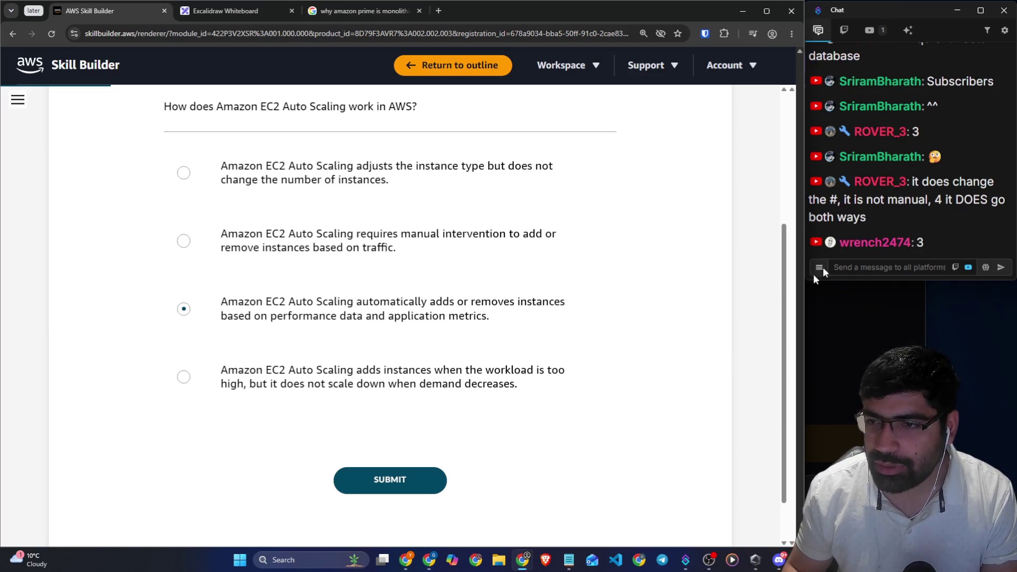
Switch from the quiz to the empty Excalidraw whiteboard
drag(851, 200, 1004, 200)
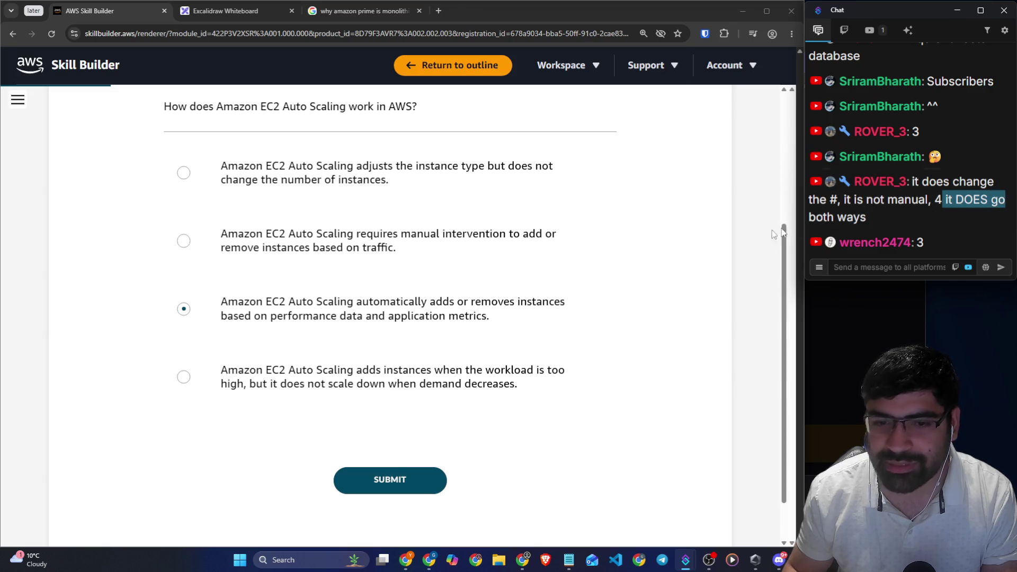
click(739, 321)
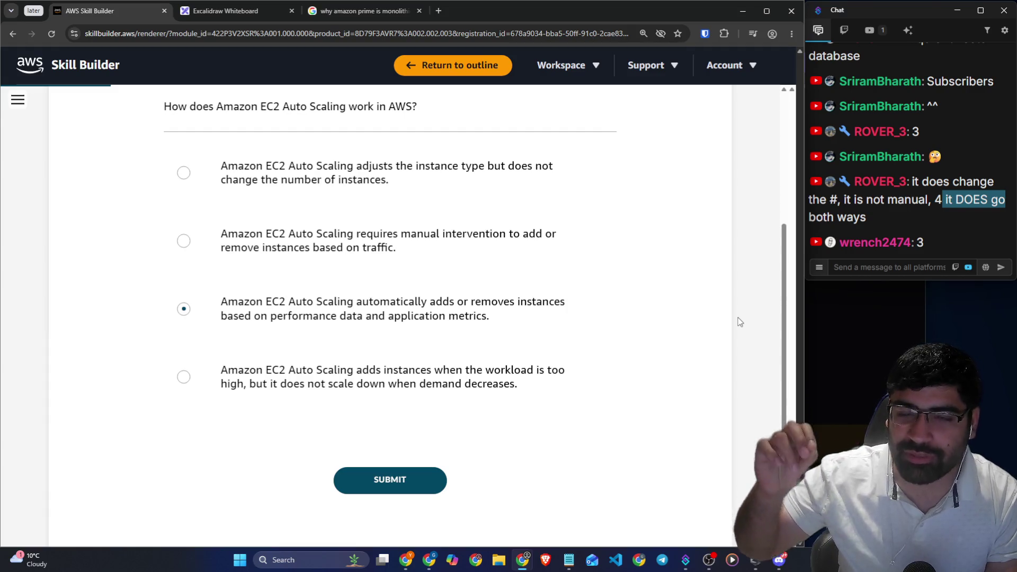
click(231, 20)
Sketch a YT box with an arrow pointing down to it from the number 100
scroll(347, 286, down, 10)
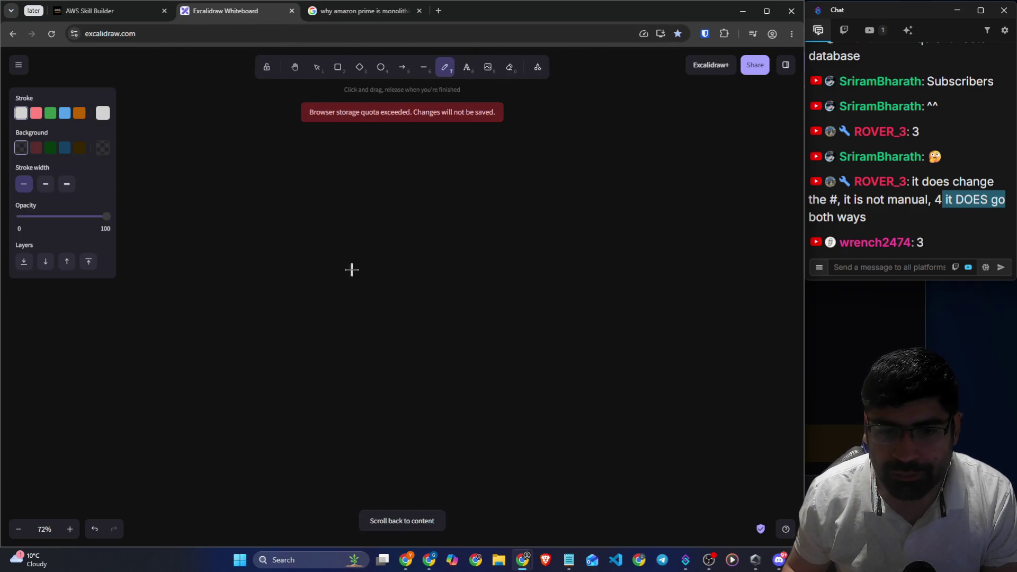
mouse_move(421, 269)
mouse_down()
mouse_move(388, 356)
mouse_move(456, 278)
mouse_up()
drag(382, 276, 467, 281)
drag(402, 294, 414, 313)
mouse_move(424, 295)
mouse_down()
mouse_move(405, 329)
mouse_move(444, 302)
mouse_move(436, 325)
mouse_up()
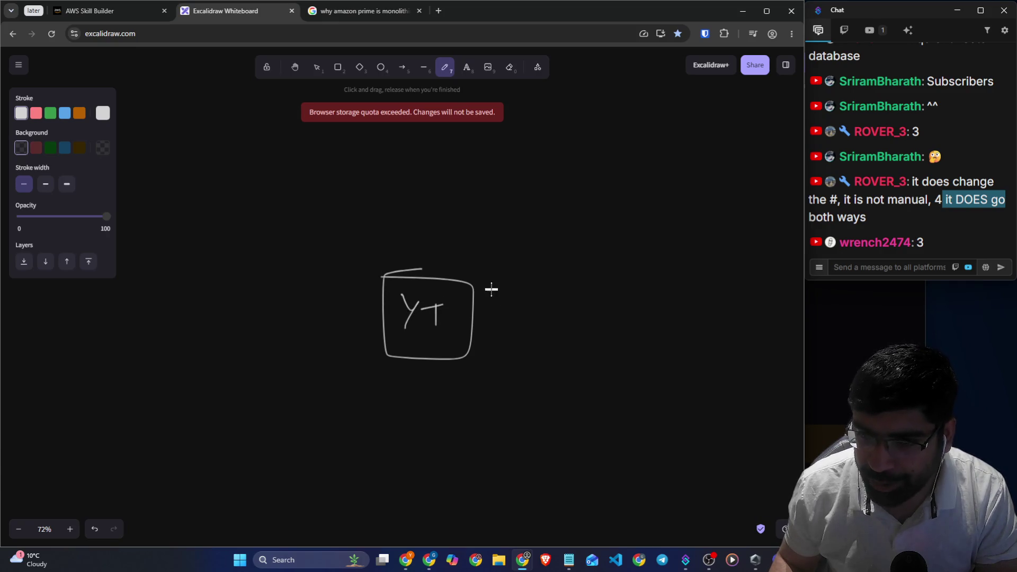
drag(493, 194, 449, 269)
mouse_move(448, 253)
mouse_down()
mouse_move(448, 263)
mouse_move(472, 261)
mouse_up()
mouse_move(523, 167)
mouse_down()
mouse_move(523, 199)
mouse_move(545, 173)
mouse_move(536, 184)
mouse_up()
drag(559, 170, 579, 185)
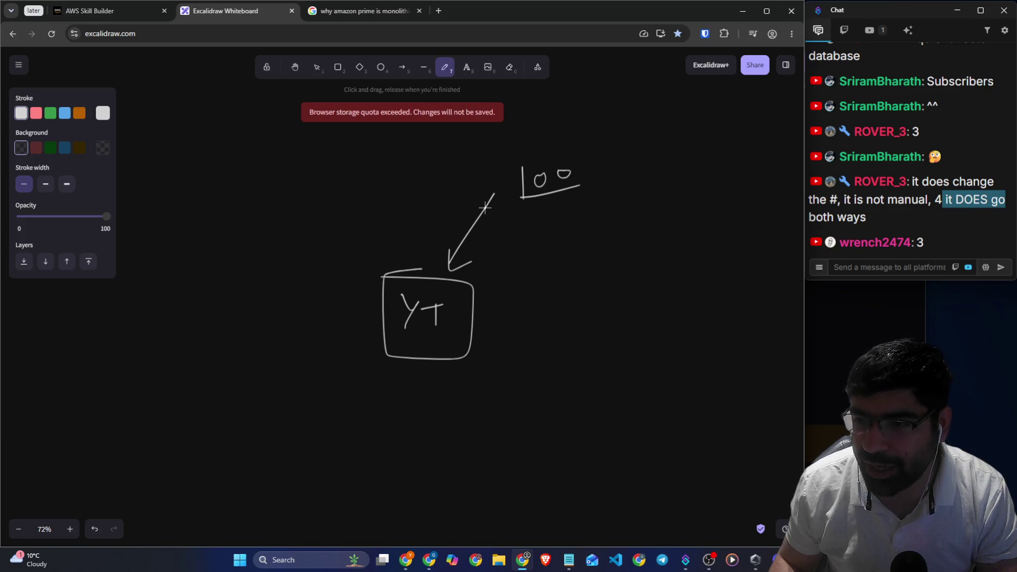
Extend the number with zeros and draw arrows to two more YT boxes, right and left
mouse_move(486, 208)
mouse_down()
mouse_move(563, 256)
mouse_move(583, 253)
mouse_up()
drag(597, 160, 612, 168)
mouse_move(617, 159)
mouse_down()
mouse_move(638, 156)
mouse_move(616, 164)
mouse_up()
mouse_move(613, 294)
mouse_down()
mouse_move(555, 295)
mouse_move(557, 375)
mouse_move(658, 350)
mouse_up()
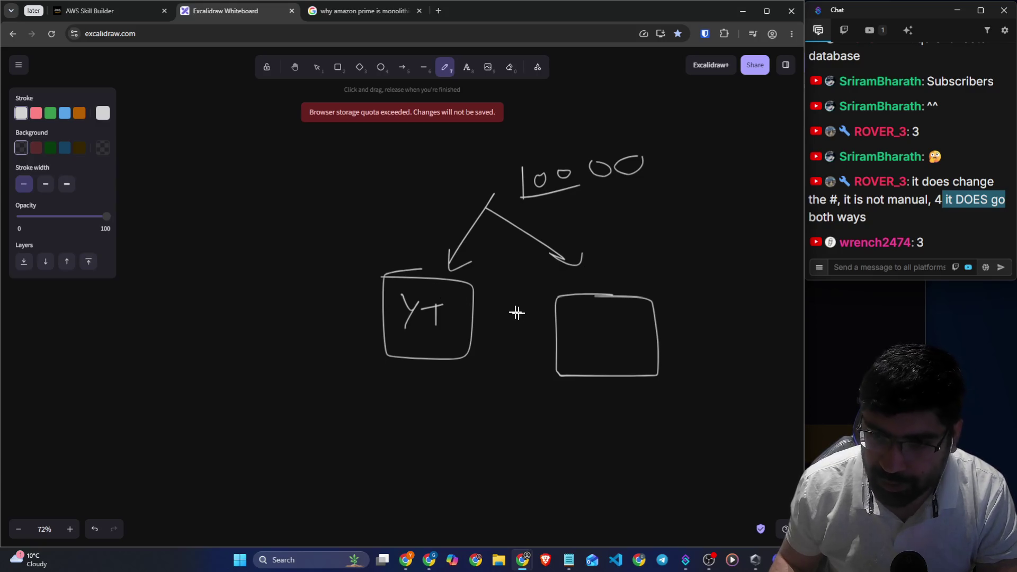
drag(589, 313, 599, 325)
mouse_move(604, 316)
mouse_down()
mouse_move(588, 356)
mouse_move(626, 321)
mouse_up()
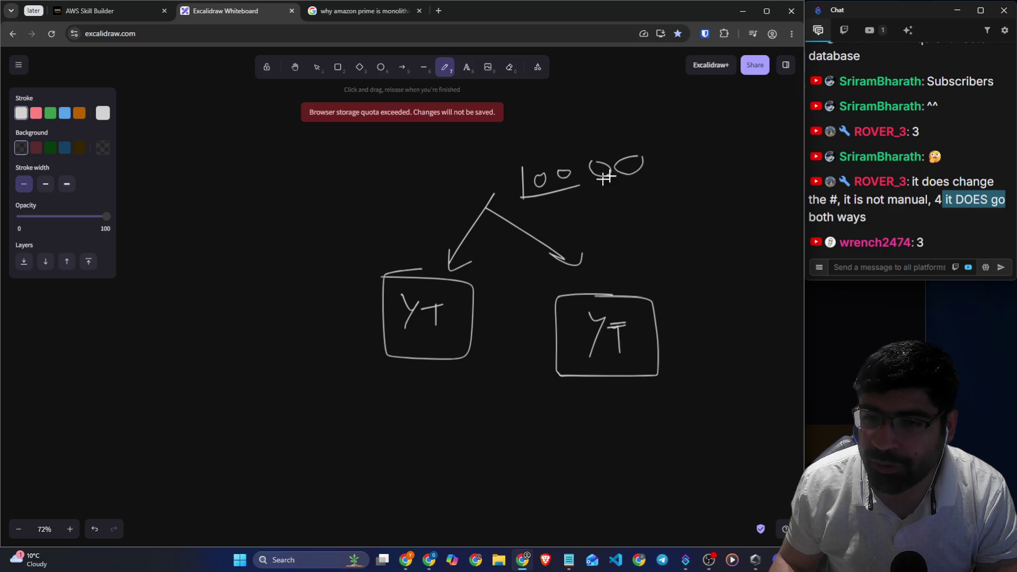
mouse_move(481, 203)
mouse_down()
mouse_move(307, 270)
mouse_move(324, 275)
mouse_up()
mouse_move(210, 358)
mouse_down()
mouse_move(223, 281)
mouse_move(323, 337)
mouse_move(186, 348)
mouse_up()
drag(227, 297, 240, 312)
mouse_move(260, 294)
mouse_down()
mouse_move(241, 325)
mouse_move(286, 300)
mouse_up()
drag(278, 303, 278, 324)
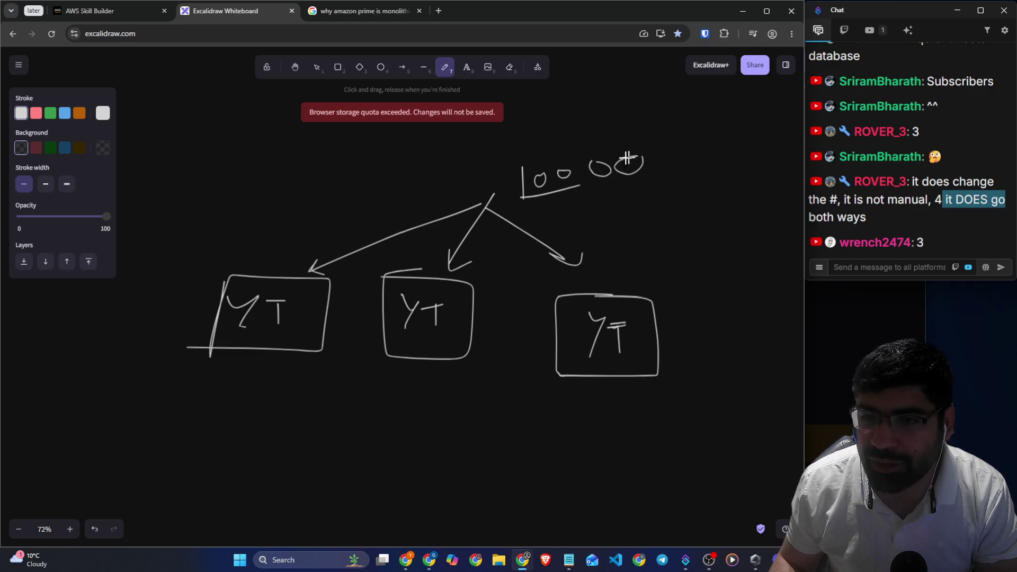
Erase the extra zero and the right-hand YT box with its arrow, leaving 1000
click(510, 66)
drag(615, 137, 642, 206)
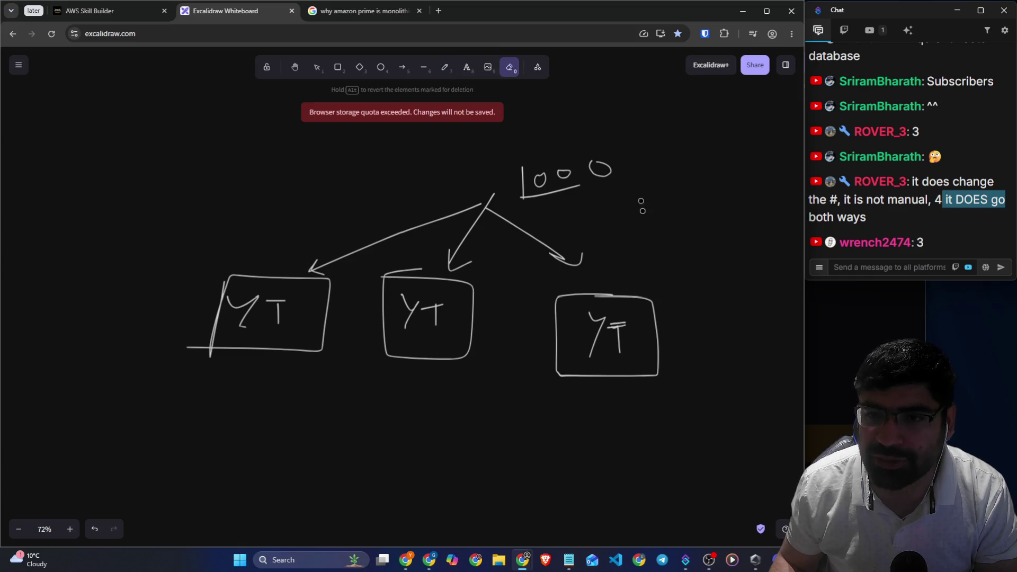
mouse_move(653, 288)
mouse_down()
mouse_move(577, 339)
mouse_move(654, 329)
mouse_move(615, 320)
mouse_move(564, 253)
mouse_move(603, 292)
mouse_up()
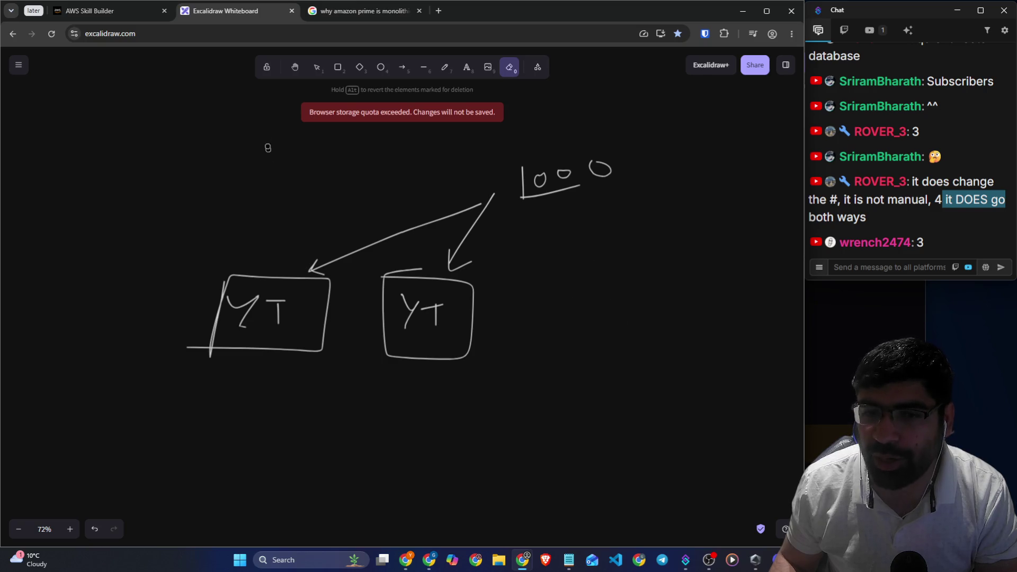
click(445, 74)
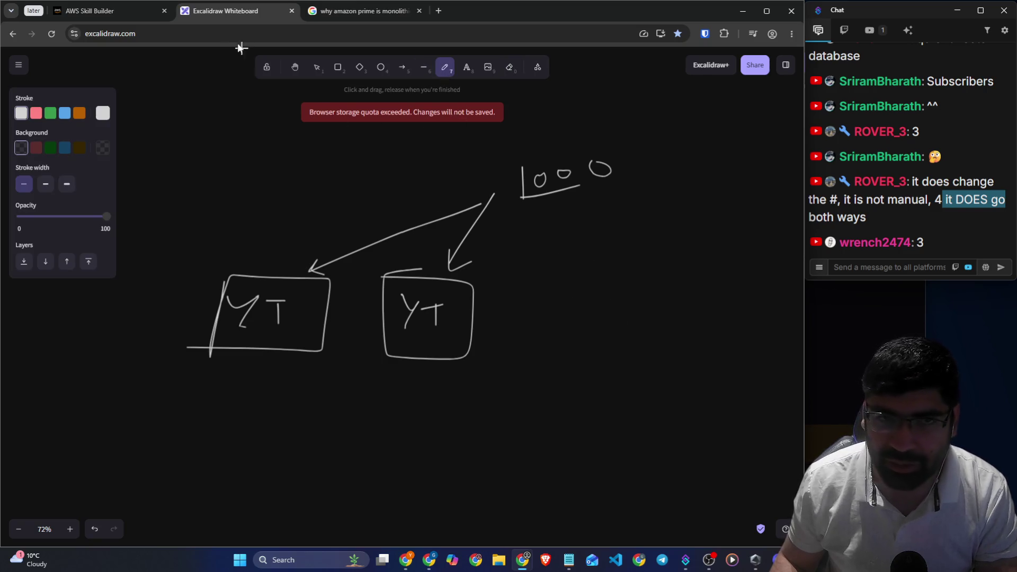
Back in the quiz, submit question 3's answer, graded Correct, and advance to question 04/14
click(116, 14)
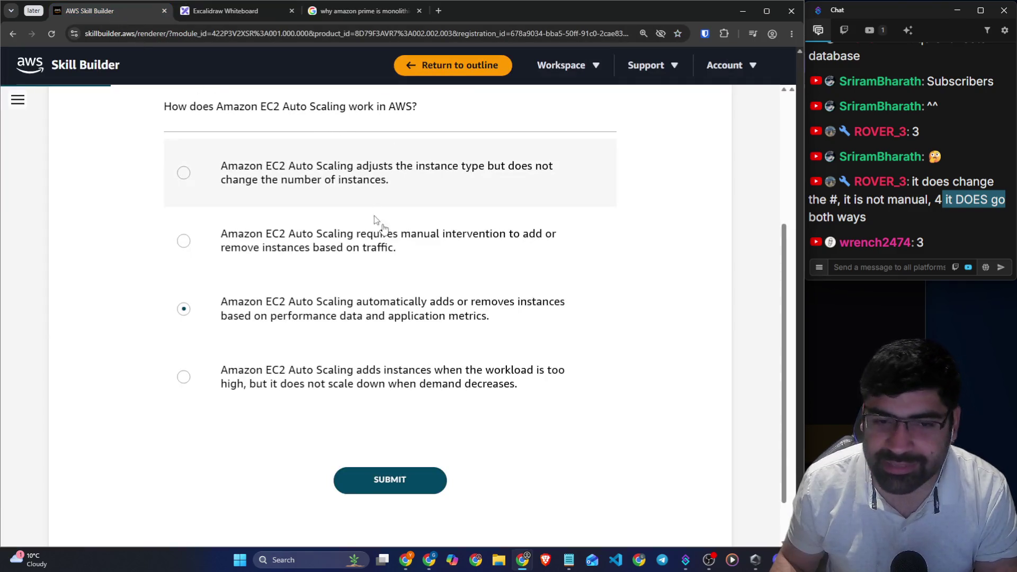
click(374, 479)
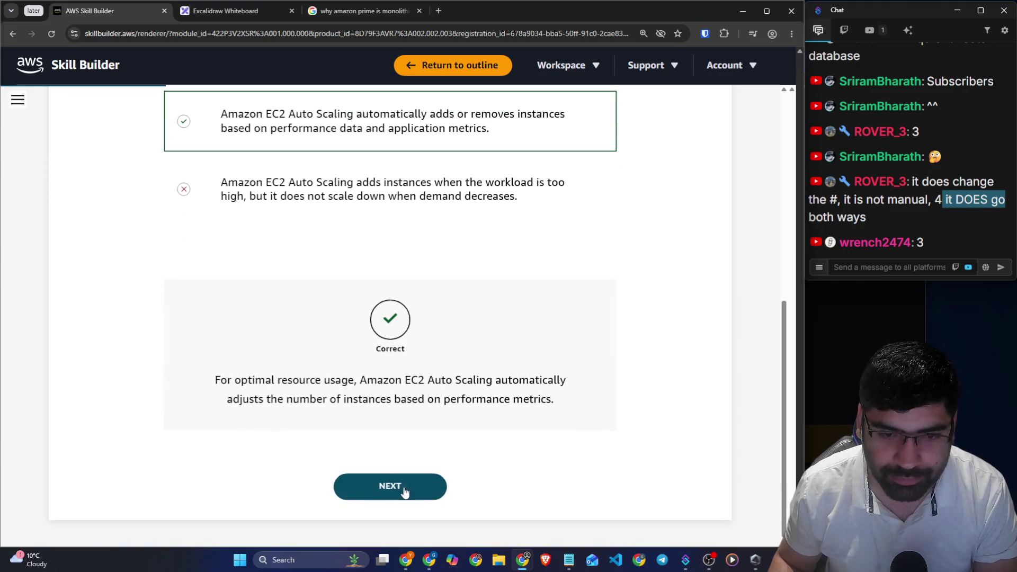
click(403, 493)
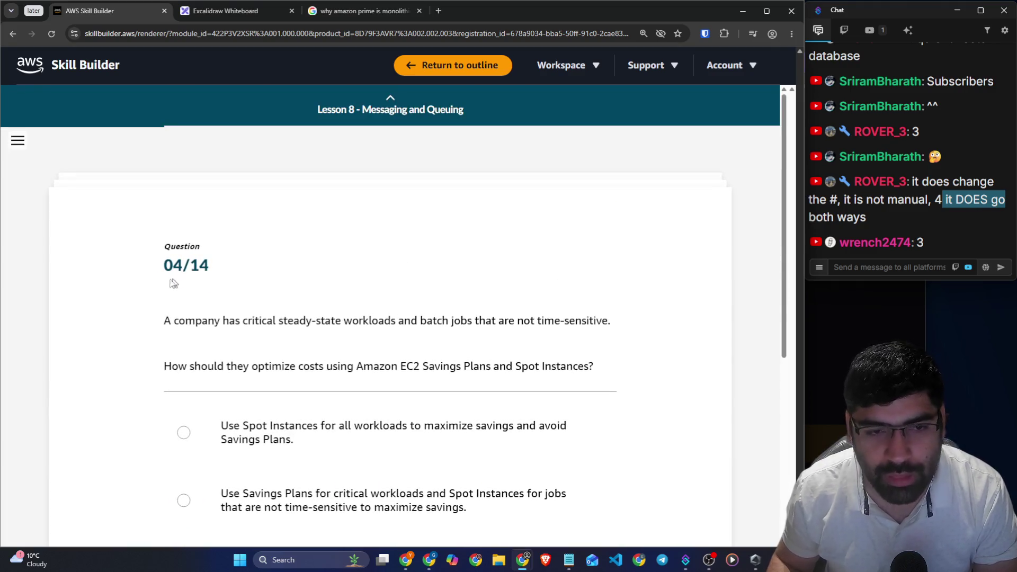
Read question 4's scenario about critical workloads and jobs that aren't time-sensitive
drag(161, 319, 610, 321)
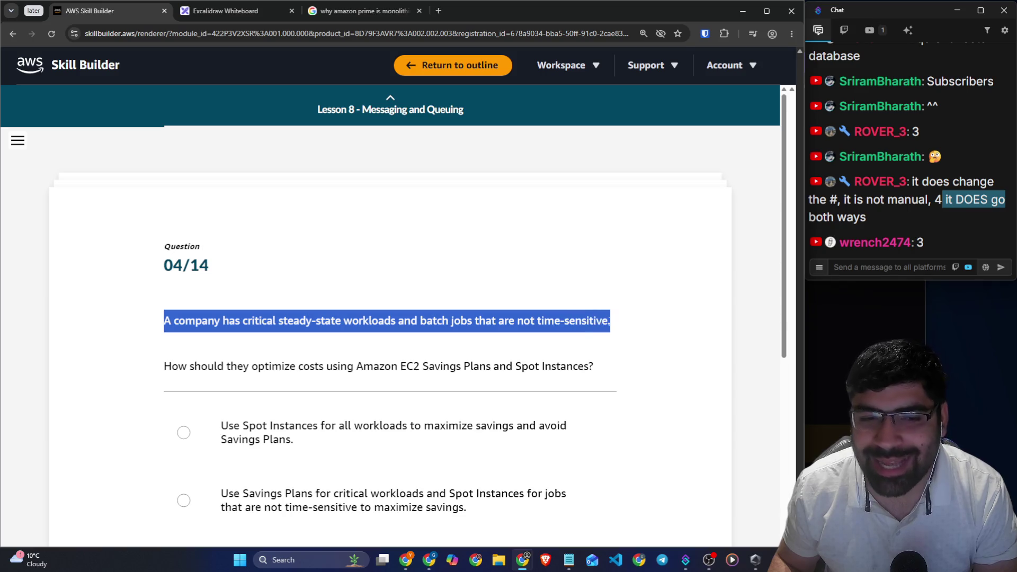
drag(224, 369, 595, 364)
click(633, 357)
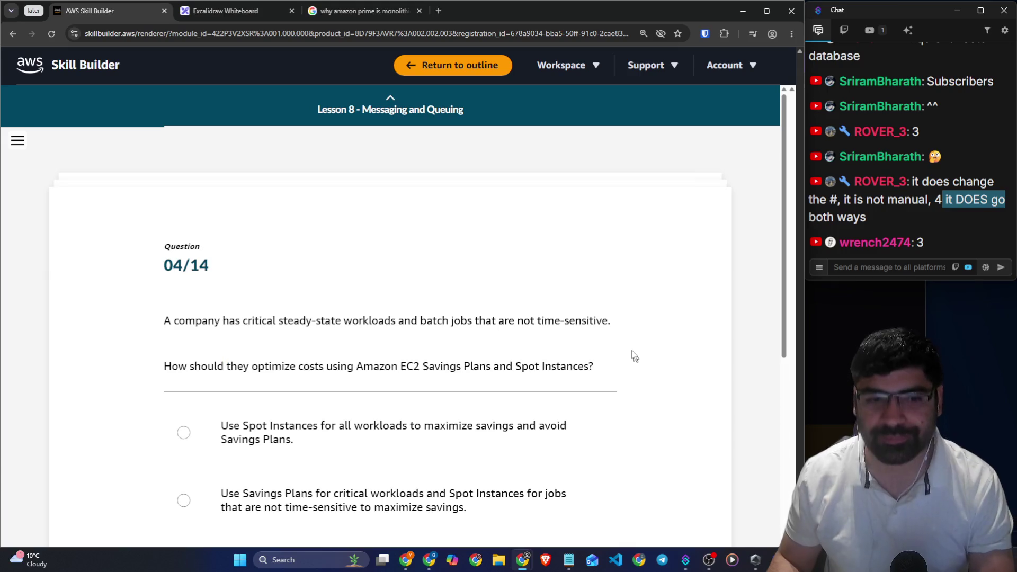
drag(273, 321, 608, 321)
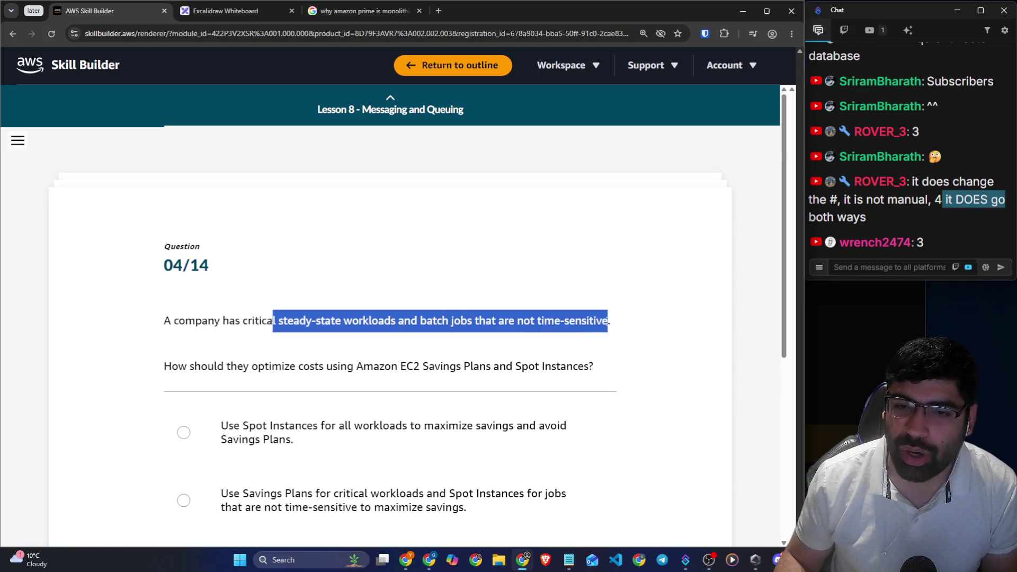
Read through the four pricing-option answers for question 4
scroll(672, 342, down, 3)
click(664, 339)
drag(228, 267, 568, 272)
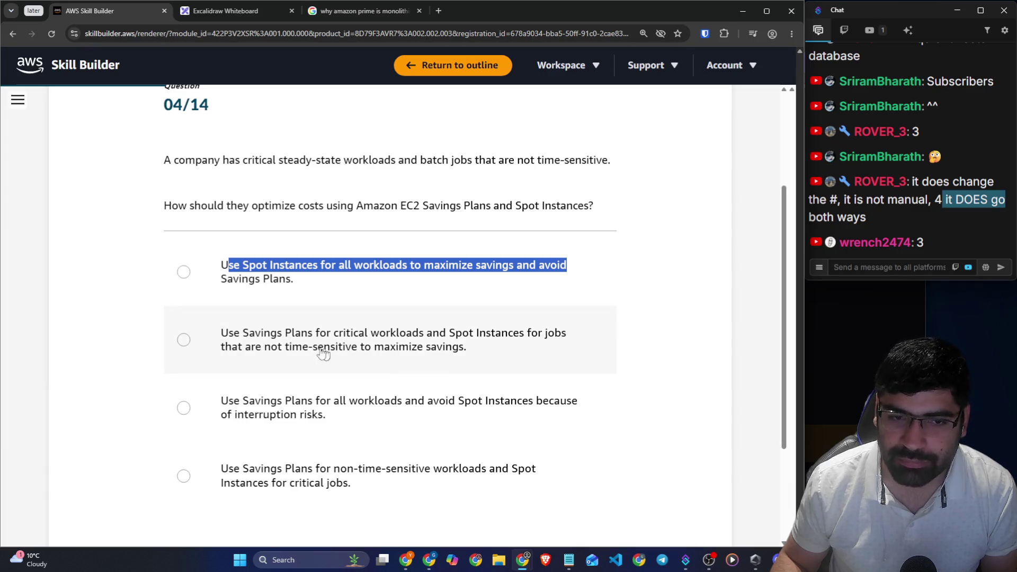
drag(228, 335, 572, 335)
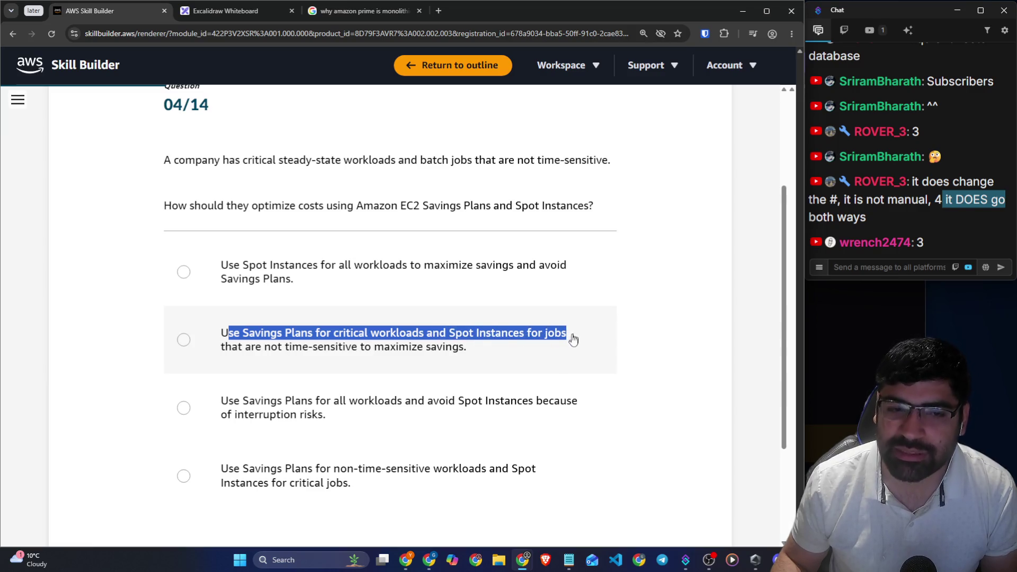
drag(221, 348, 461, 355)
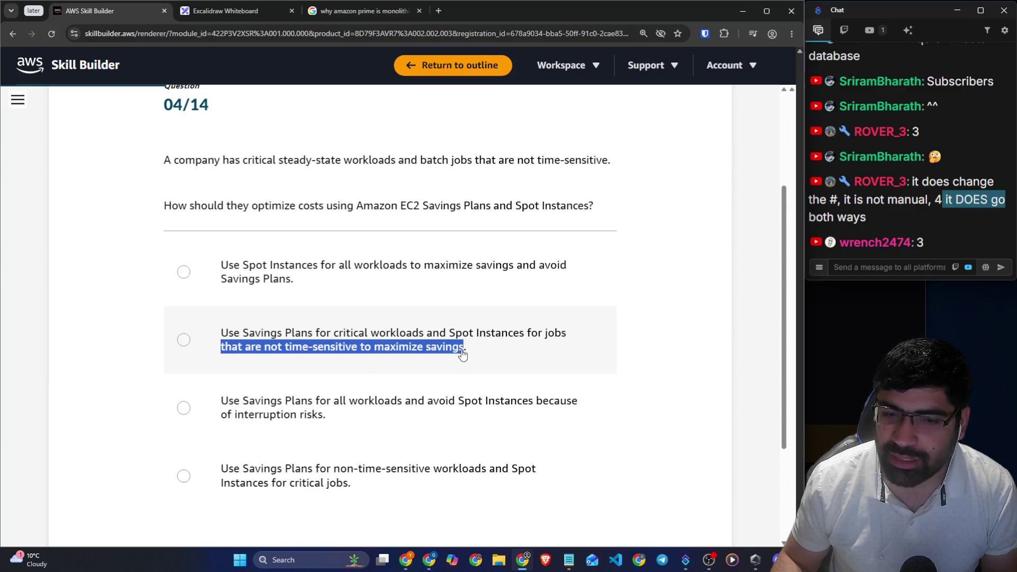
scroll(420, 399, down, 2)
drag(211, 297, 561, 295)
drag(221, 364, 536, 369)
drag(236, 379, 338, 377)
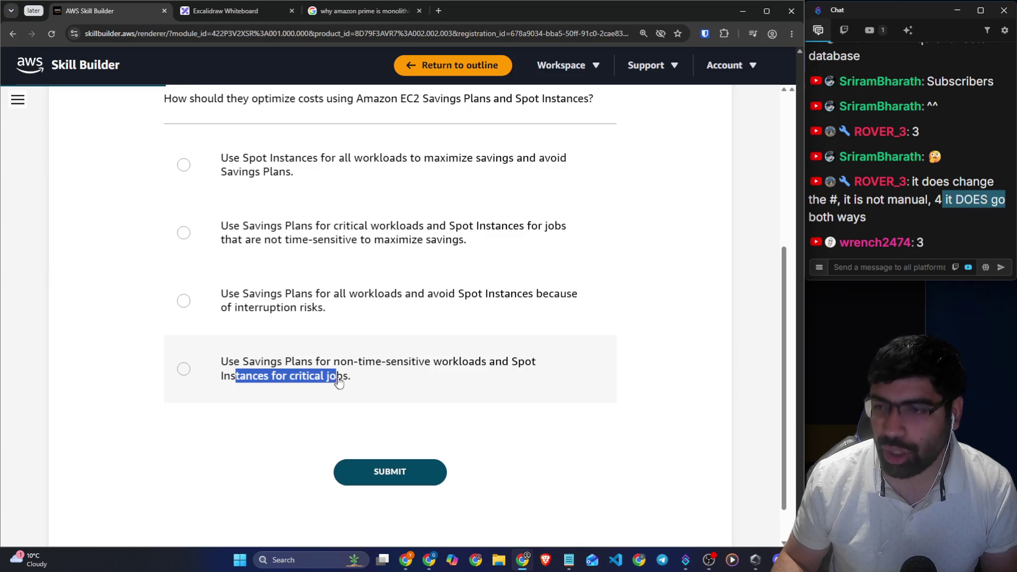
scroll(697, 345, up, 1)
click(680, 332)
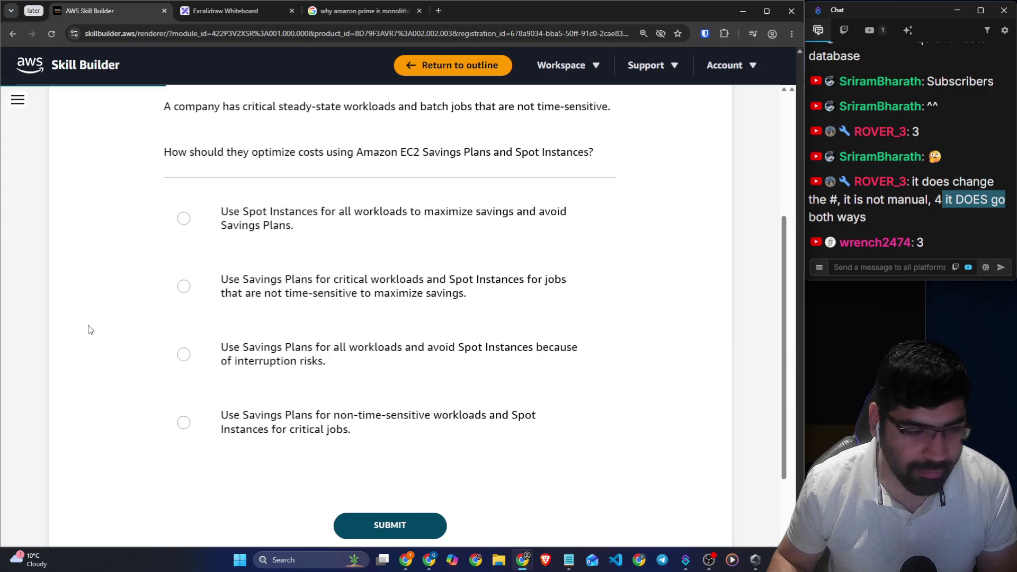
Select Savings Plans for critical workloads and Spot Instances for non-time-sensitive jobs
click(812, 216)
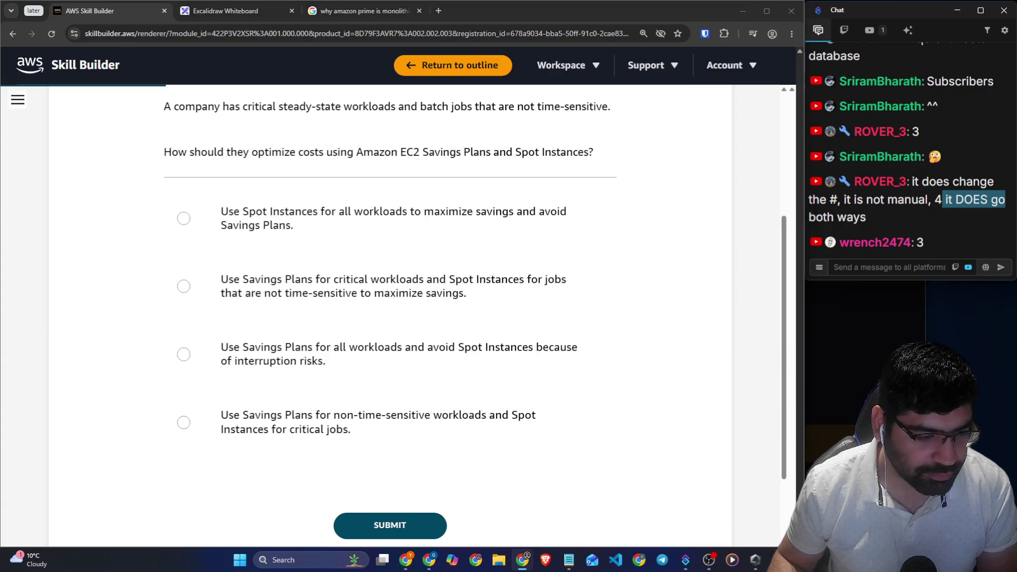
click(81, 429)
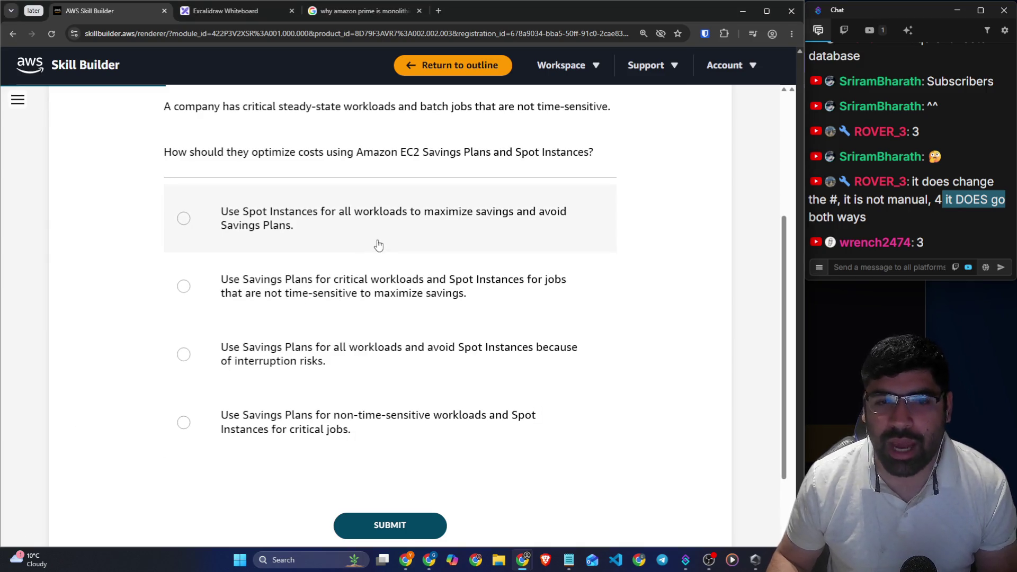
click(250, 298)
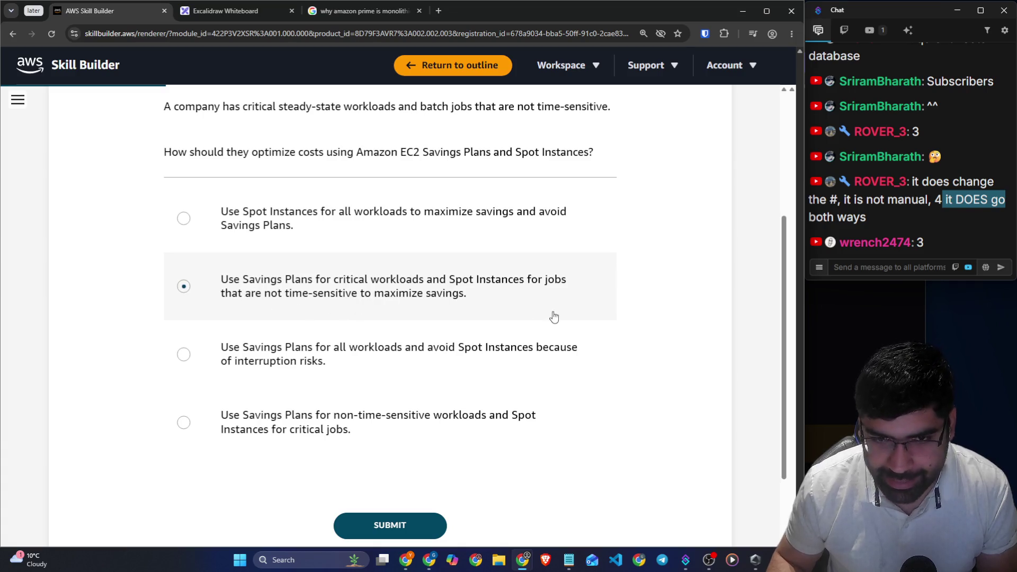
click(246, 13)
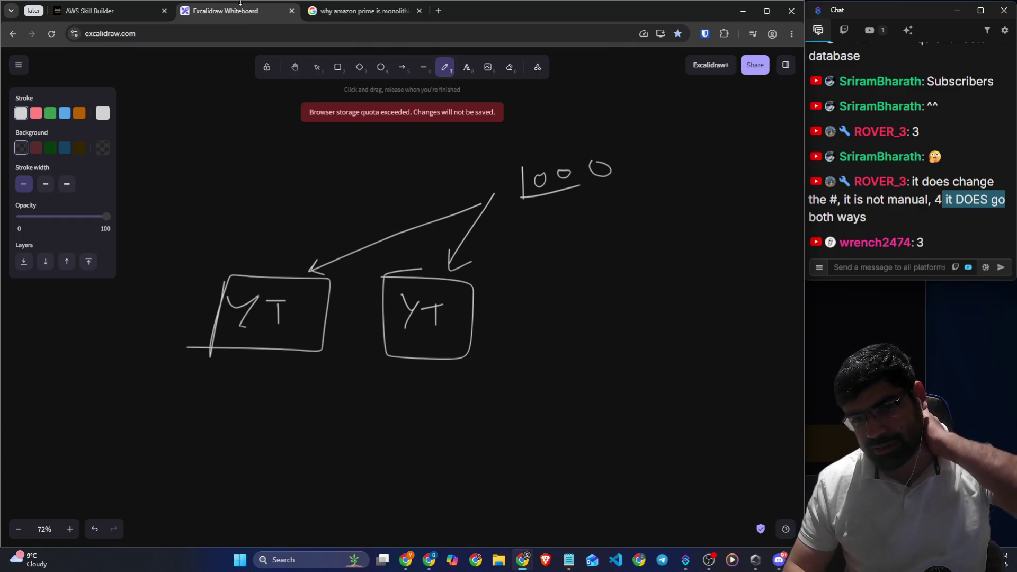
Handwrite an underlined GYM heading with arrows branching left to Monthly and to the right
scroll(231, 106, down, 5)
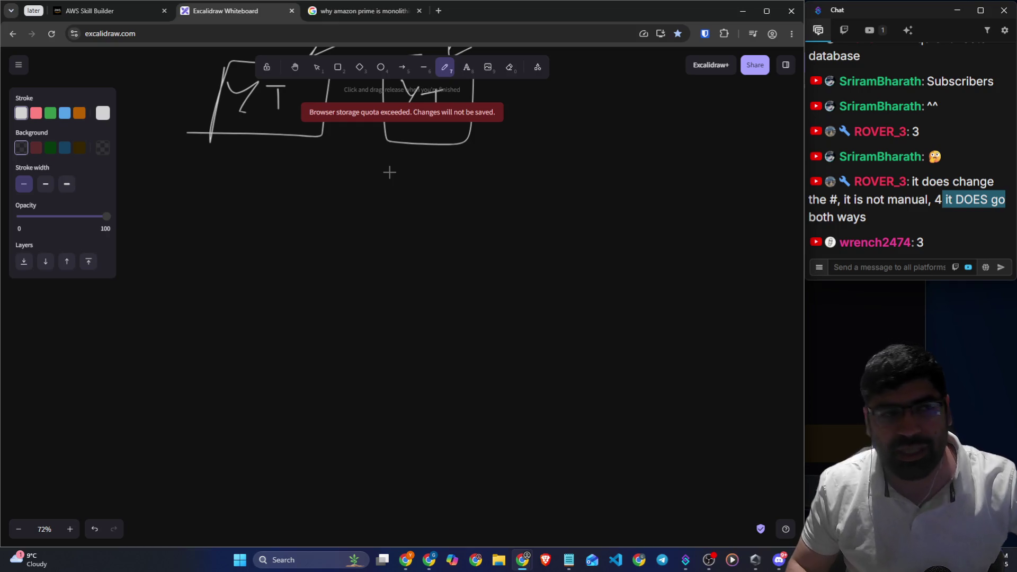
mouse_move(402, 188)
mouse_down()
mouse_move(381, 220)
mouse_move(373, 274)
mouse_move(427, 211)
mouse_up()
mouse_move(448, 192)
mouse_down()
mouse_move(419, 238)
mouse_move(486, 196)
mouse_move(512, 227)
mouse_up()
drag(319, 260, 524, 255)
mouse_move(406, 260)
mouse_down()
mouse_move(299, 284)
mouse_move(294, 336)
mouse_up()
mouse_move(284, 316)
mouse_down()
mouse_move(290, 328)
mouse_move(308, 317)
mouse_up()
mouse_move(287, 384)
mouse_down()
mouse_move(289, 354)
mouse_move(313, 370)
mouse_move(357, 352)
mouse_move(369, 394)
mouse_up()
mouse_move(413, 268)
mouse_down()
mouse_move(563, 304)
mouse_move(588, 295)
mouse_move(592, 324)
mouse_move(662, 291)
mouse_move(683, 315)
mouse_up()
Write 20% under Yearly, underline it and Monthly, and add '/AWS' after GYM
drag(567, 365, 569, 393)
mouse_move(595, 369)
mouse_down()
mouse_move(586, 374)
mouse_move(603, 368)
mouse_move(628, 396)
mouse_up()
click(630, 377)
click(655, 379)
drag(560, 411, 644, 407)
drag(313, 411, 385, 408)
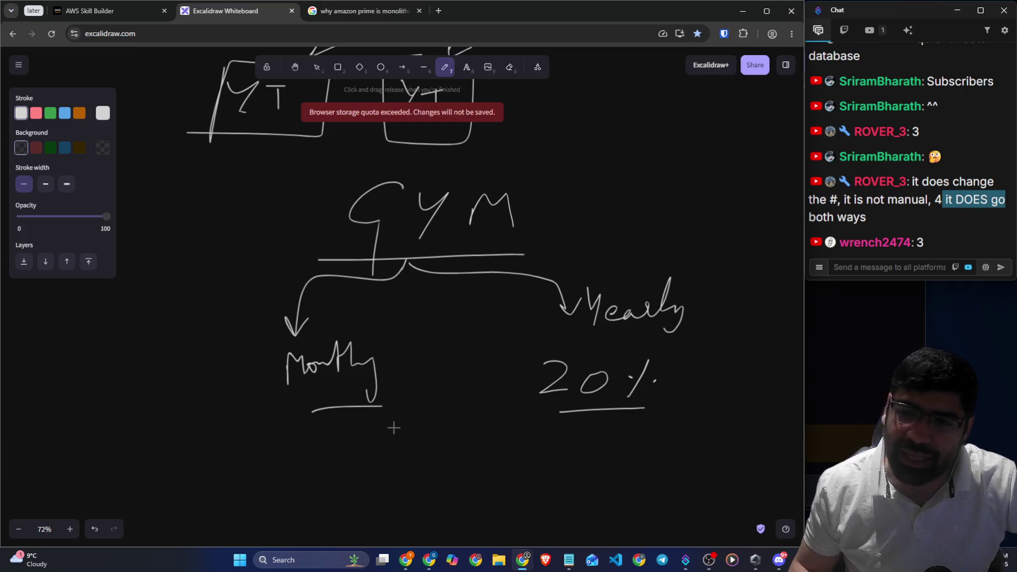
drag(556, 168, 536, 262)
mouse_move(592, 242)
mouse_down()
mouse_move(620, 229)
mouse_move(624, 209)
mouse_move(668, 197)
mouse_move(703, 204)
mouse_up()
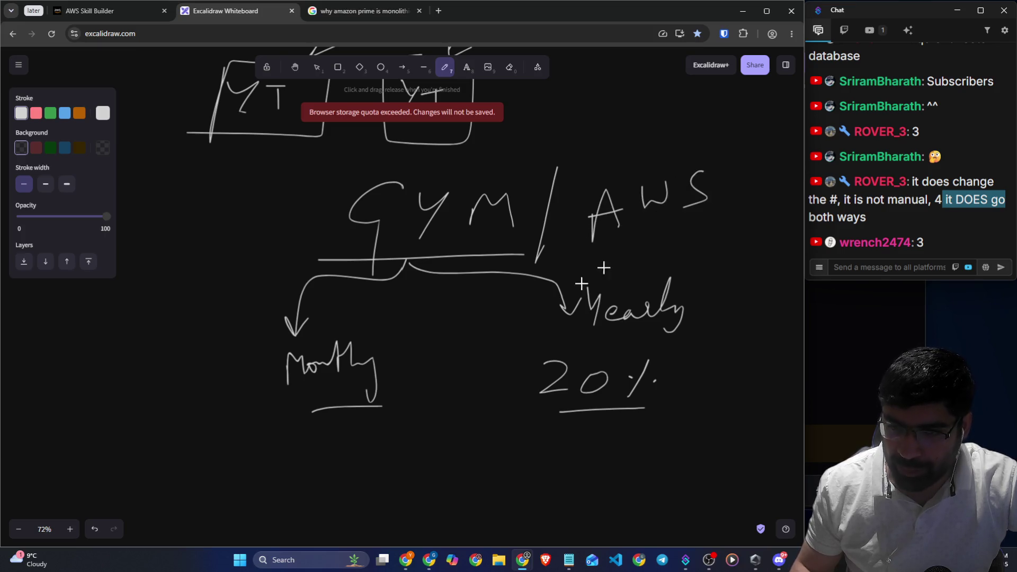
Mark a cross under Monthly, underline Yearly, and circle the 20% figure
scroll(602, 266, down, 3)
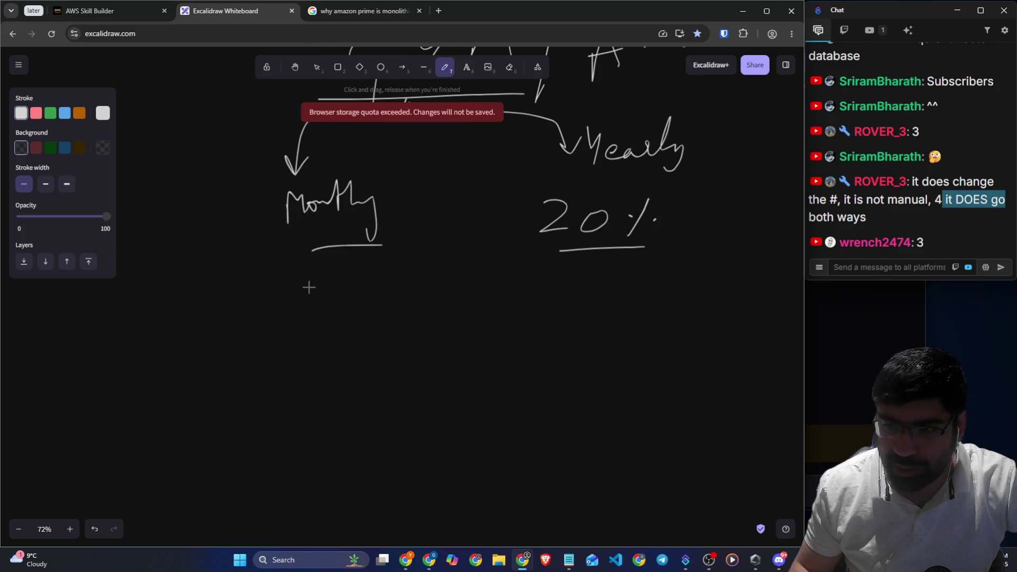
mouse_move(301, 268)
mouse_down()
mouse_move(282, 286)
mouse_move(299, 306)
mouse_up()
drag(578, 173, 704, 164)
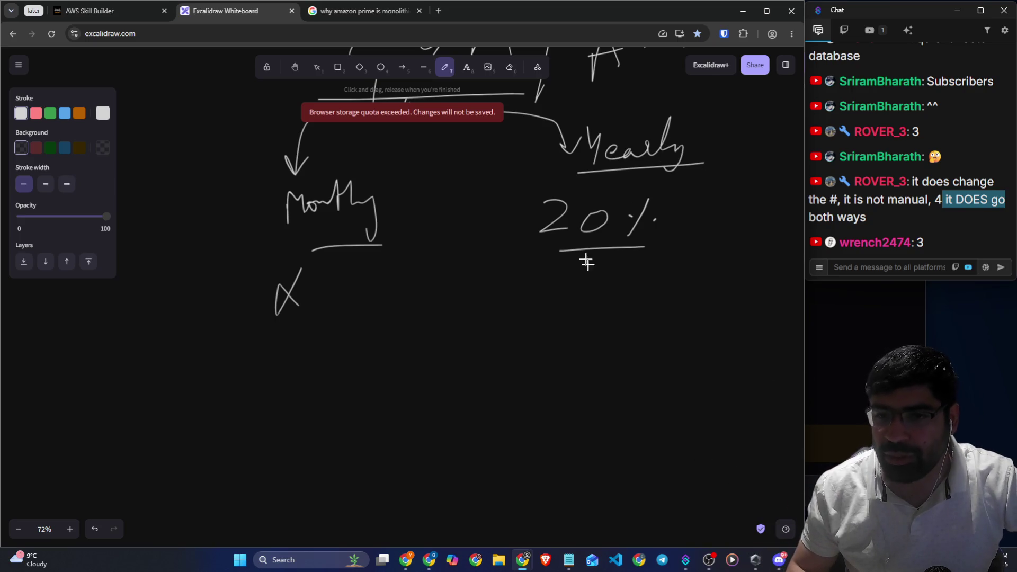
mouse_move(528, 270)
mouse_down()
mouse_move(558, 198)
mouse_move(553, 247)
mouse_up()
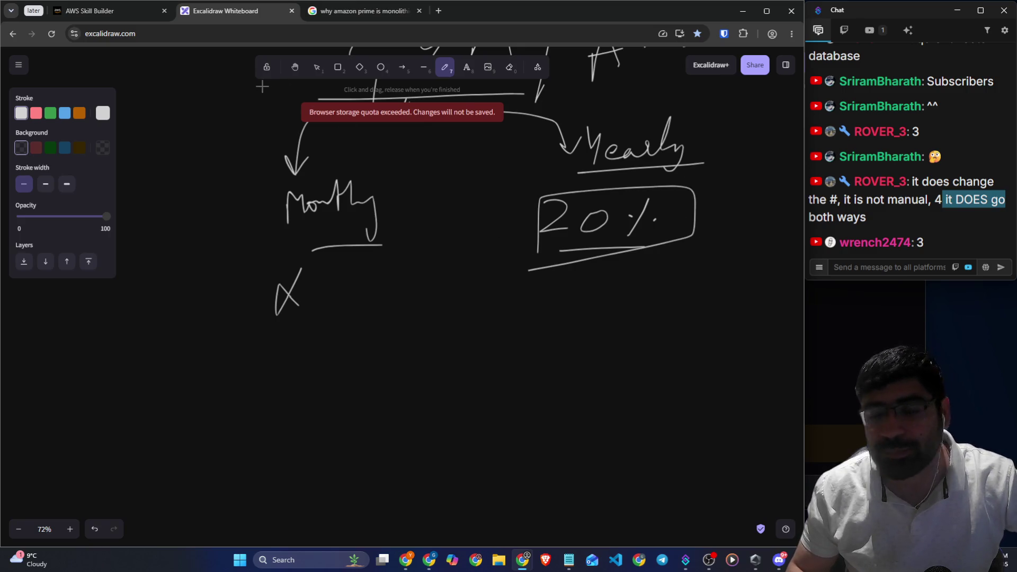
scroll(420, 243, down, 8)
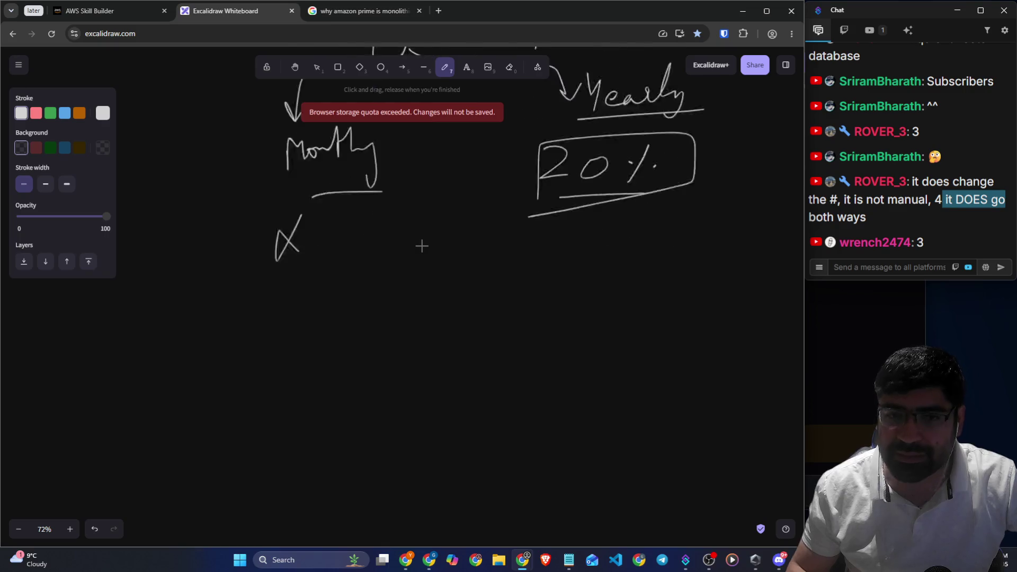
Draw a tall rectangle and sketch two divider lines and diagonal hatching inside it
click(345, 68)
mouse_move(298, 165)
mouse_down()
mouse_move(463, 445)
mouse_move(493, 464)
mouse_up()
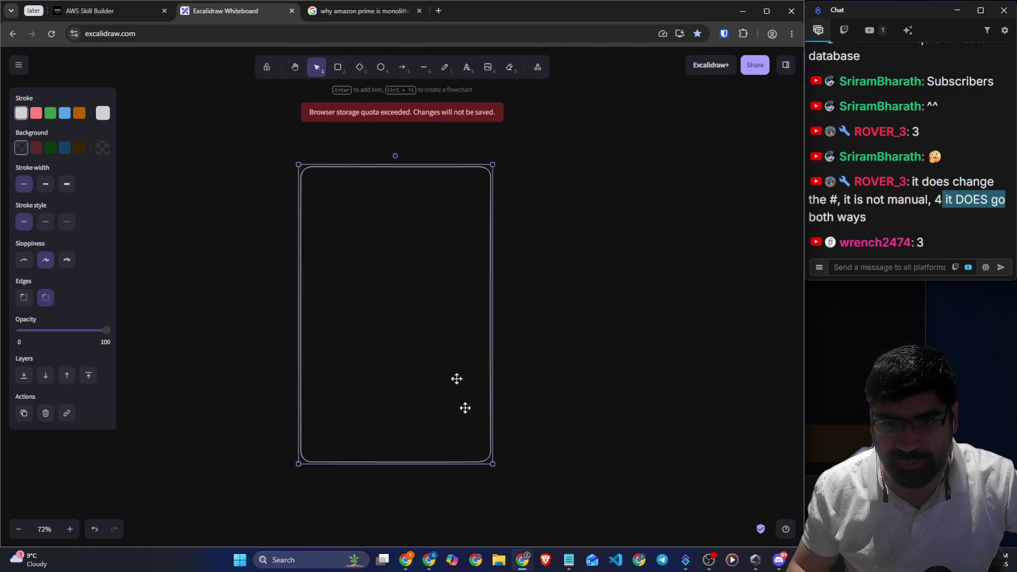
click(443, 67)
drag(302, 235, 492, 236)
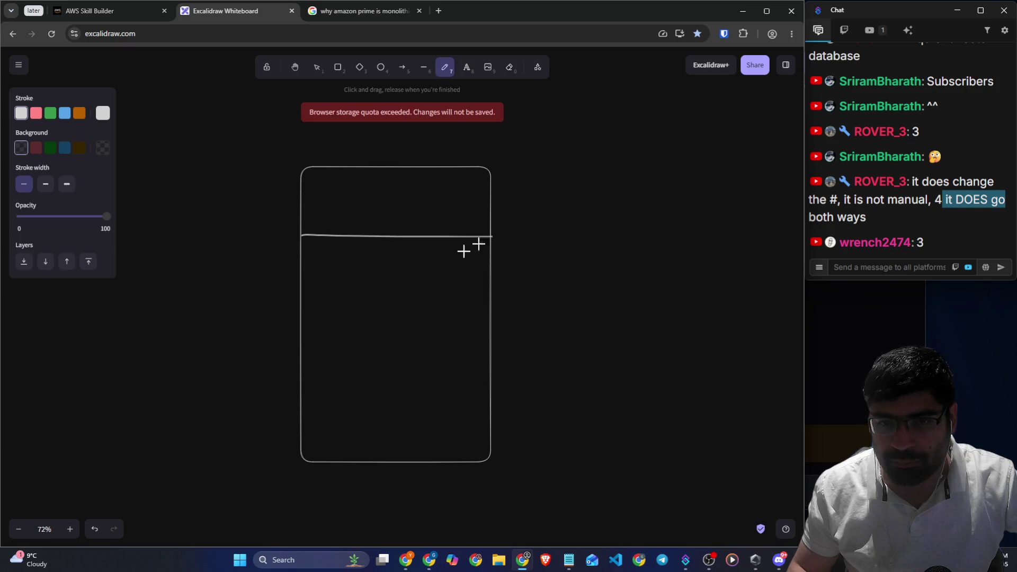
drag(301, 368, 493, 371)
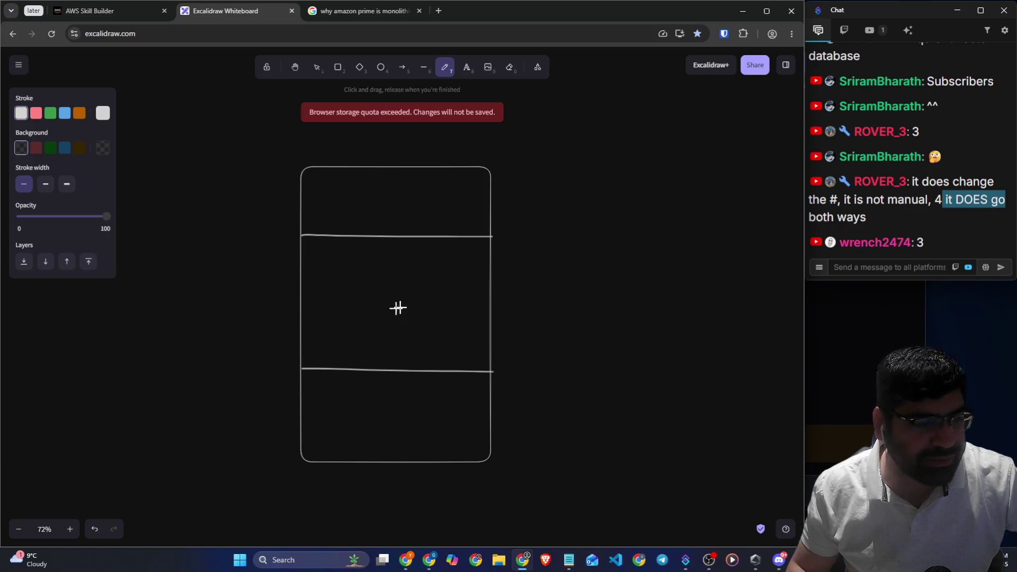
drag(395, 170, 314, 225)
drag(453, 179, 323, 306)
drag(448, 287, 329, 365)
drag(489, 341, 396, 409)
drag(528, 409, 413, 451)
Switch to green, undo the hatching and divider lines, and begin a label beside the box
click(51, 113)
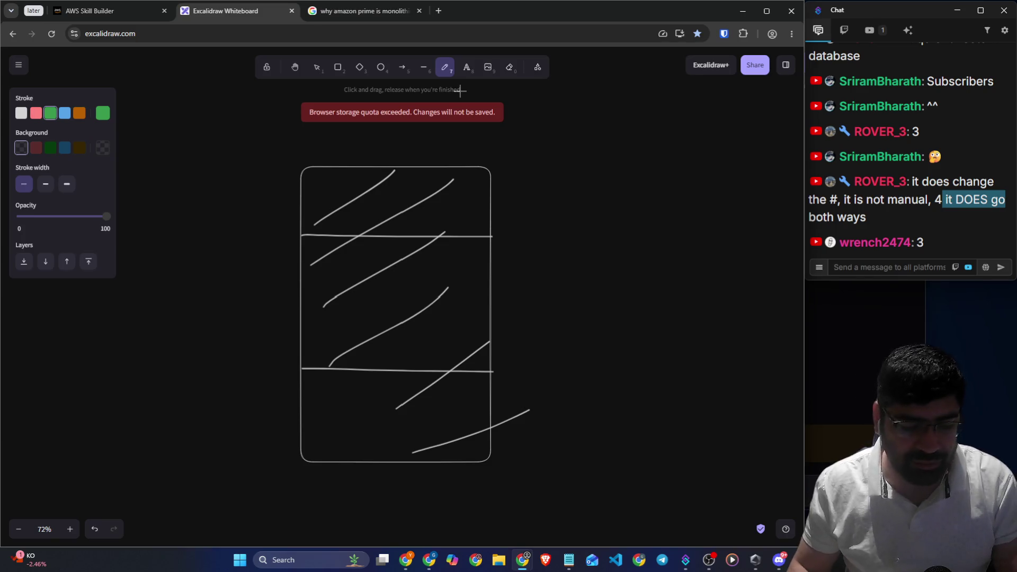
key(ctrl+z)
key(ctrl+z)
key(ctrl+z)
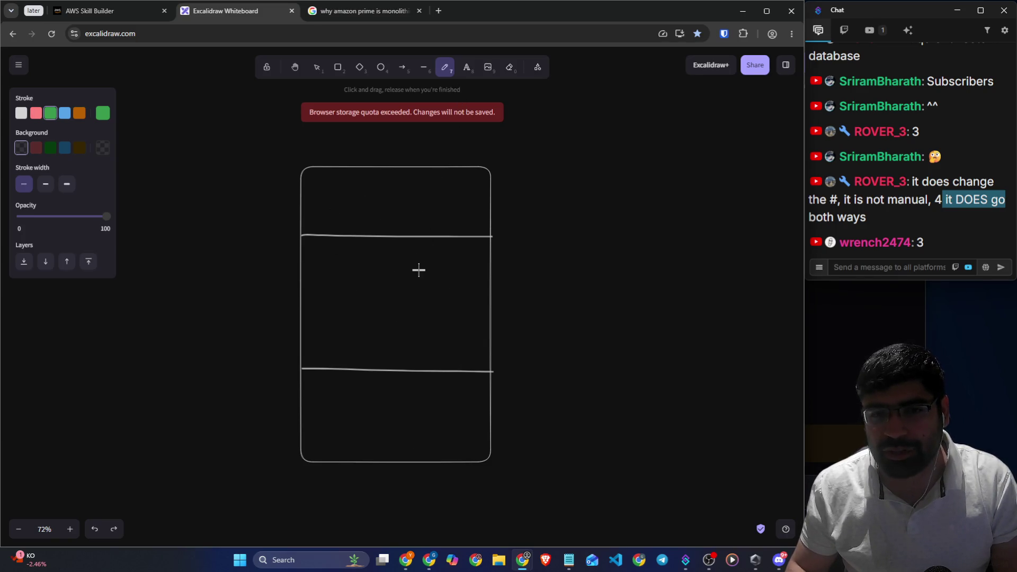
key(ctrl+z)
key(ctrl+z)
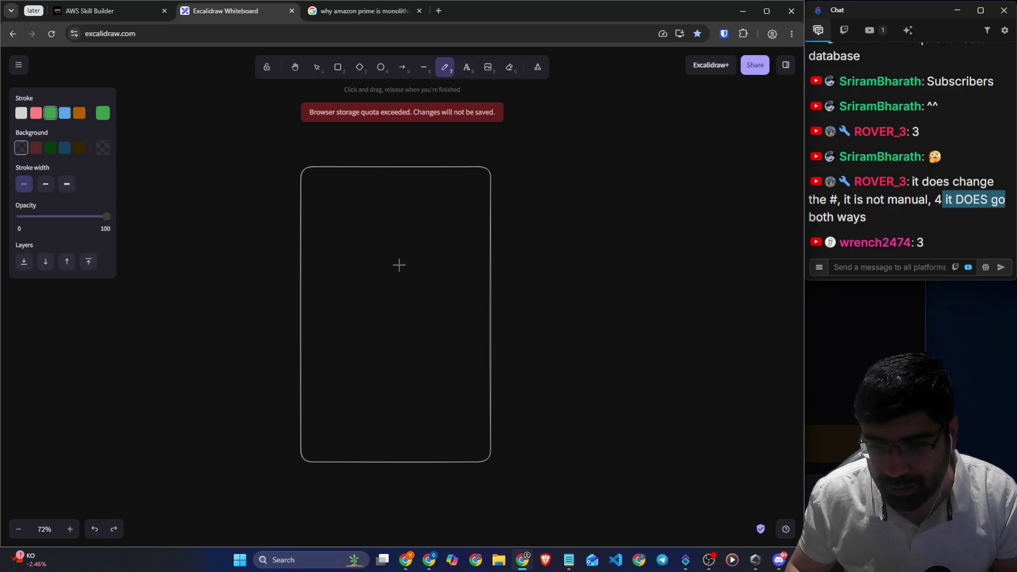
mouse_move(565, 212)
mouse_down()
mouse_move(590, 197)
mouse_move(589, 245)
mouse_move(631, 199)
mouse_move(661, 193)
mouse_up()
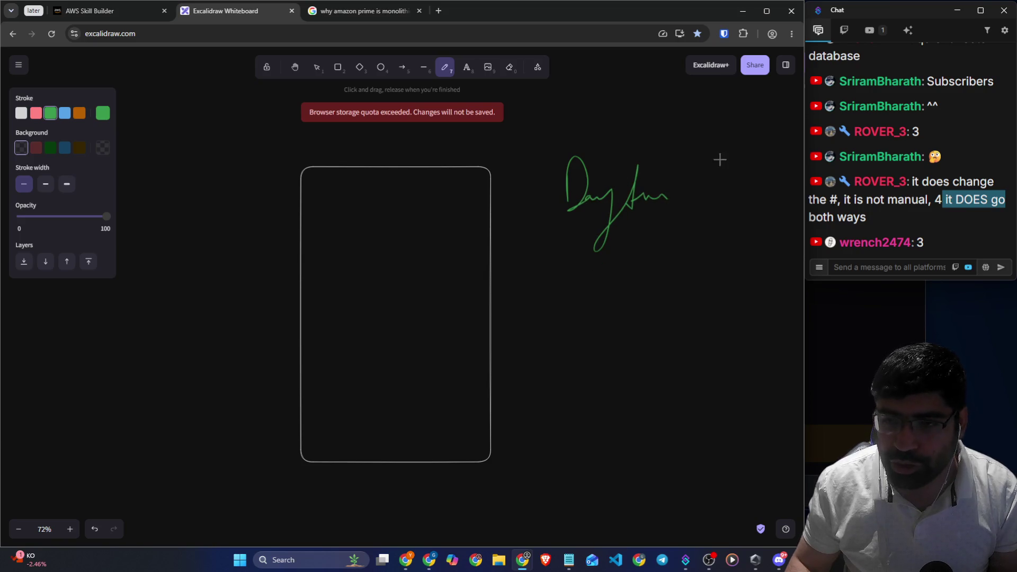
Write 90% in green beside the box, then undo a green zigzag drawn inside it
mouse_move(720, 152)
mouse_down()
mouse_move(721, 197)
mouse_move(704, 181)
mouse_up()
drag(746, 166, 763, 191)
click(775, 175)
mouse_move(323, 213)
mouse_down()
mouse_move(397, 245)
mouse_move(418, 321)
mouse_move(346, 415)
mouse_move(452, 434)
mouse_up()
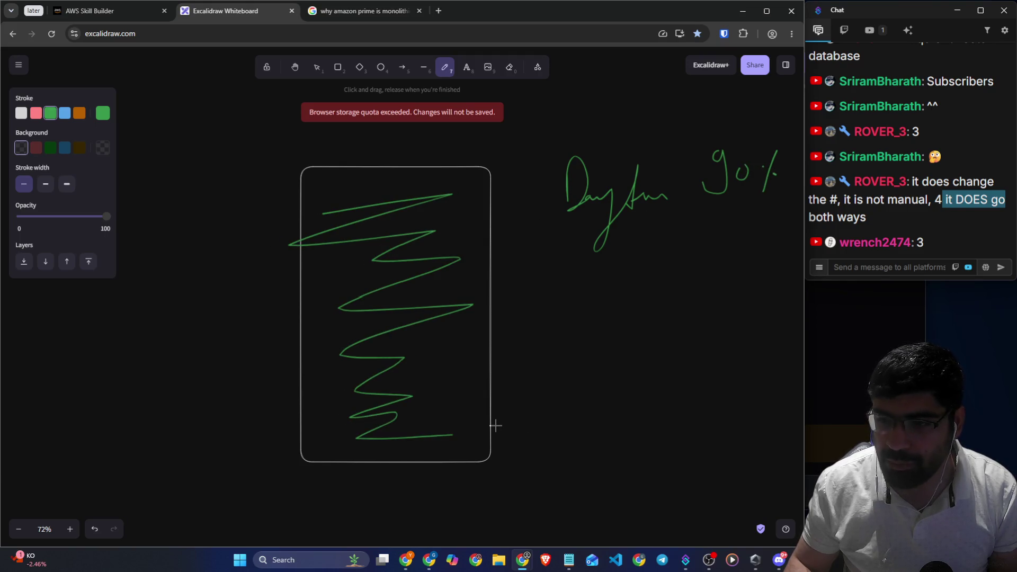
key(ctrl+z)
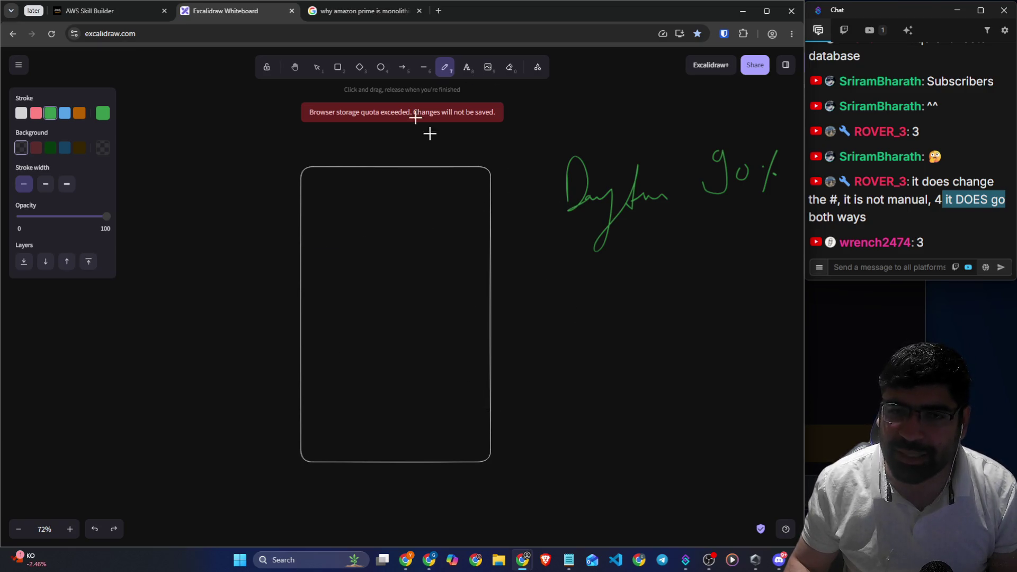
In blue, write a label with 40% and zigzag the box's lower section below a dividing line
click(64, 113)
mouse_move(593, 321)
mouse_down()
mouse_move(633, 304)
mouse_move(638, 265)
mouse_up()
mouse_move(651, 280)
mouse_down()
mouse_move(657, 294)
mouse_move(691, 250)
mouse_up()
mouse_move(692, 287)
mouse_down()
mouse_move(737, 270)
mouse_move(746, 285)
mouse_up()
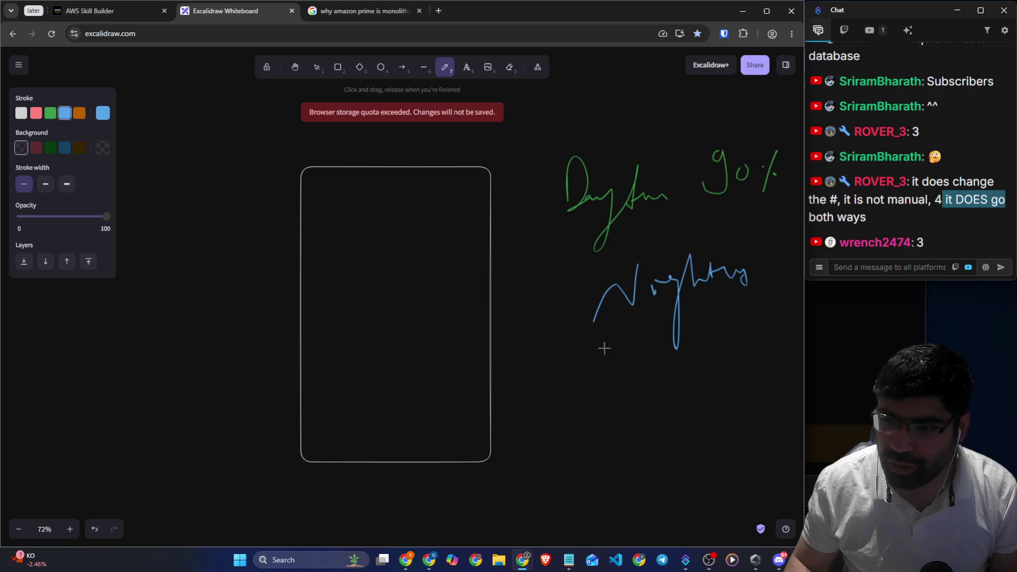
drag(607, 353, 622, 369)
mouse_move(619, 356)
mouse_down()
mouse_move(620, 386)
mouse_move(655, 361)
mouse_move(682, 379)
mouse_up()
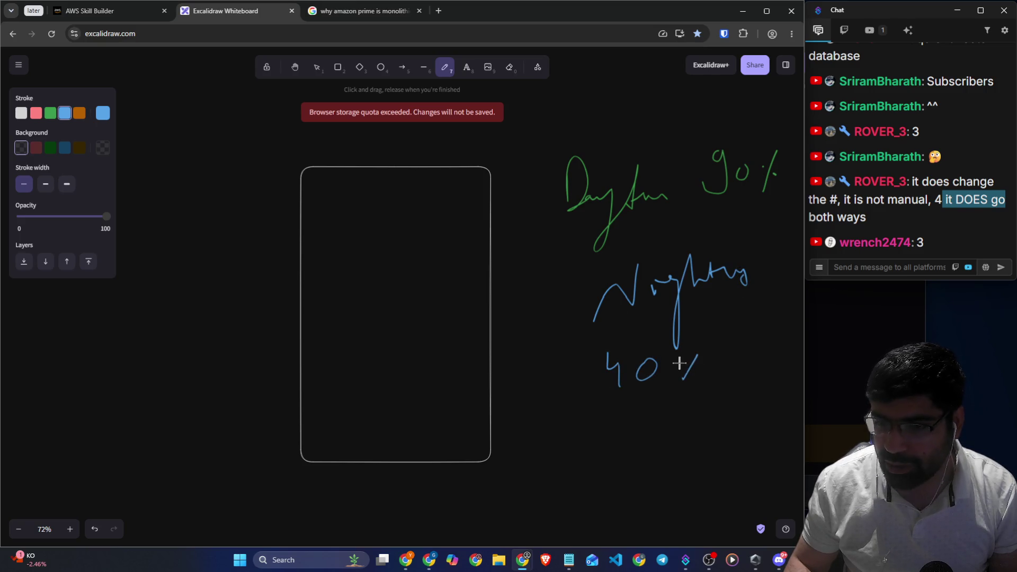
click(699, 373)
drag(302, 344, 471, 349)
mouse_move(359, 366)
mouse_down()
mouse_move(378, 402)
mouse_move(457, 422)
mouse_up()
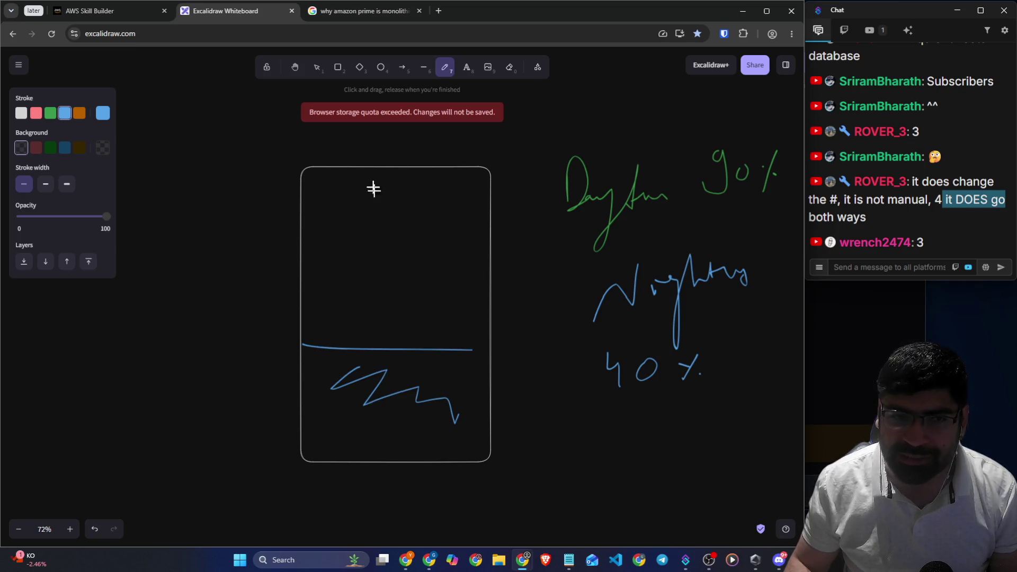
In white, draw two question marks in the box with an arrow to an underlined 'Spot'
click(22, 113)
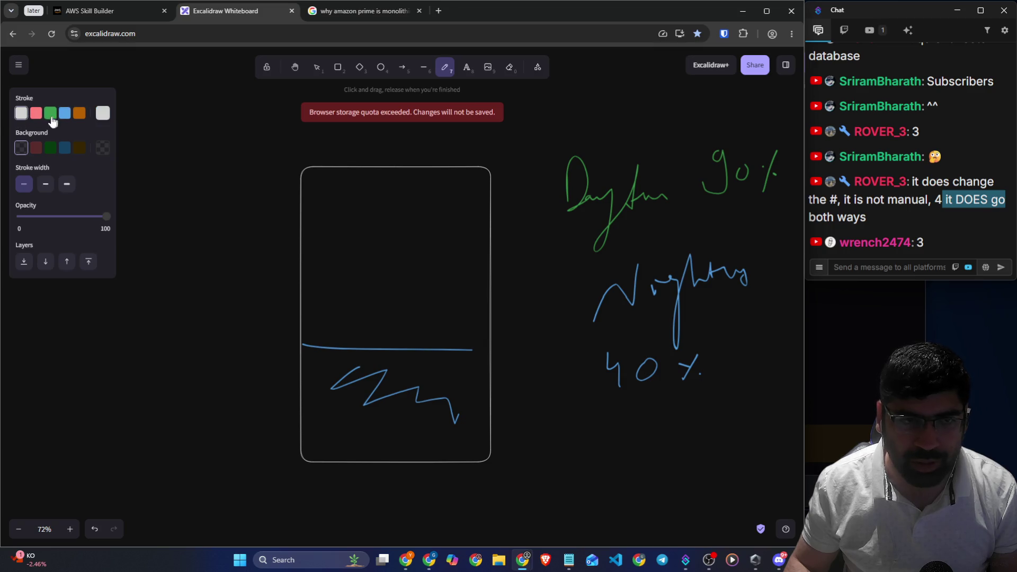
drag(346, 203, 354, 245)
drag(388, 197, 392, 236)
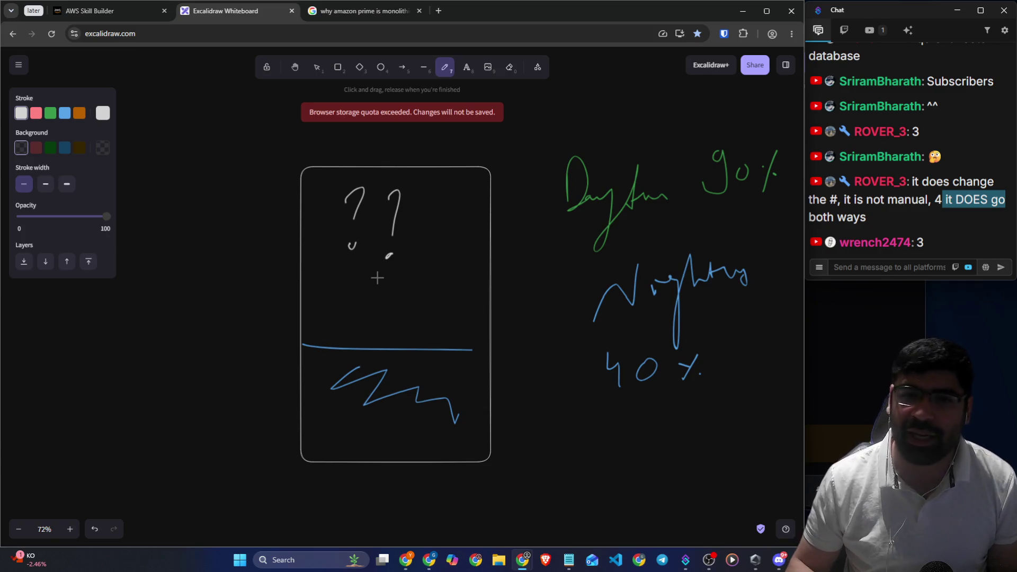
mouse_move(332, 220)
mouse_down()
mouse_move(246, 182)
mouse_move(266, 176)
mouse_up()
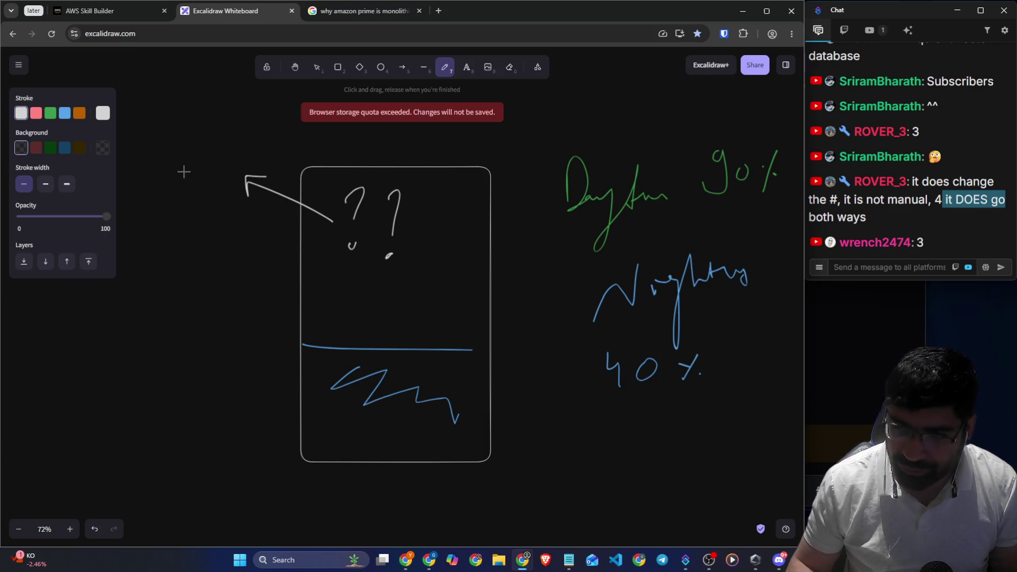
drag(175, 136, 168, 183)
mouse_move(192, 183)
mouse_down()
mouse_move(201, 145)
mouse_move(234, 141)
mouse_up()
drag(158, 189, 229, 167)
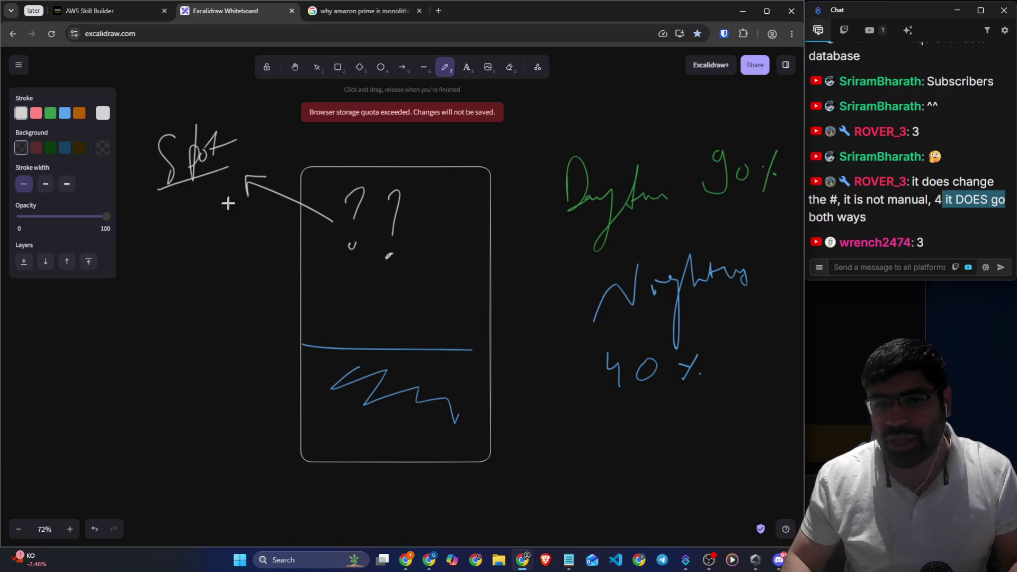
drag(340, 263, 337, 196)
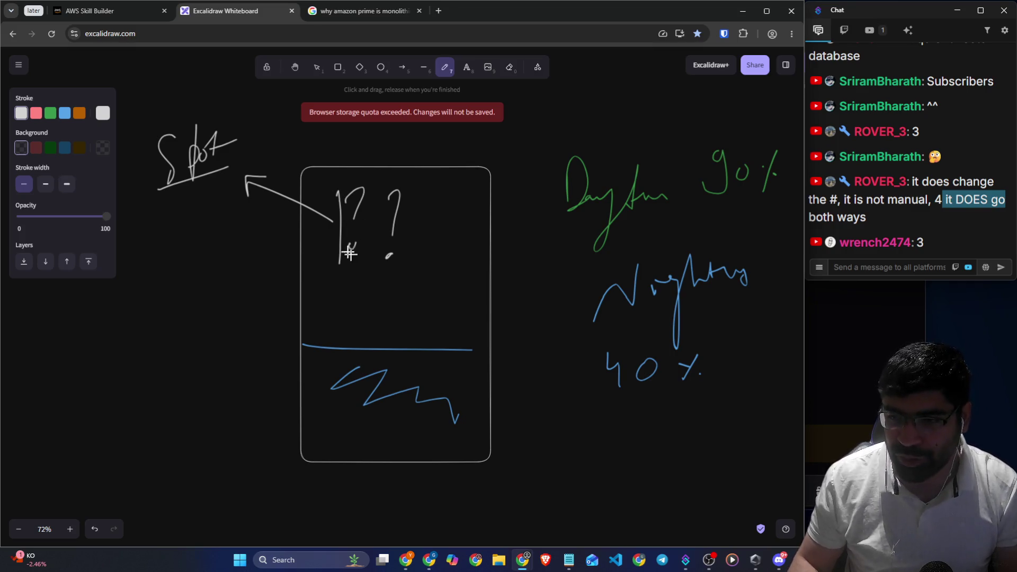
click(139, 20)
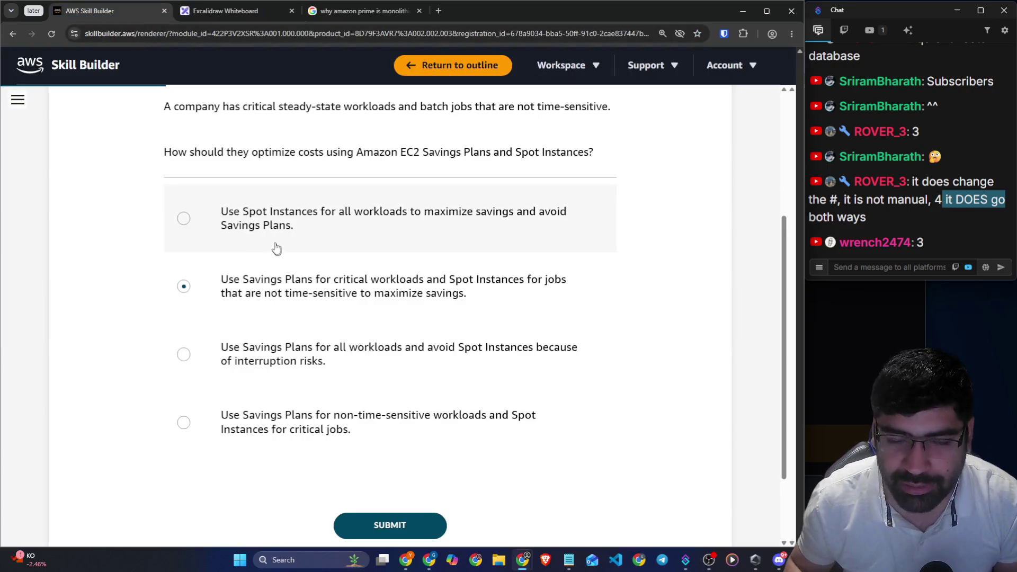
Submit question 4's Savings Plans-plus-Spot answer, marked Correct, and open 05/14 on loosely coupled architecture
click(238, 11)
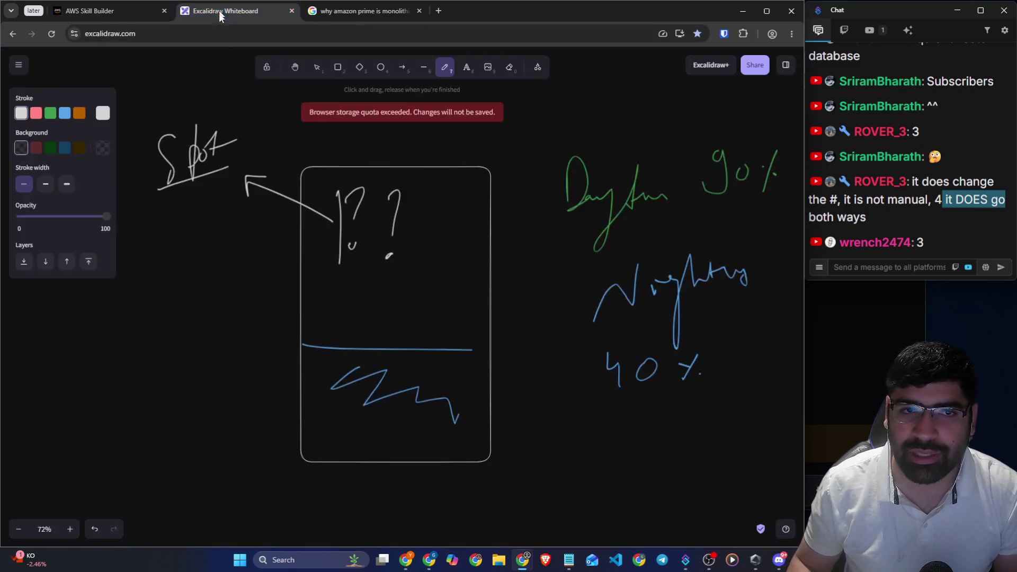
scroll(487, 314, up, 6)
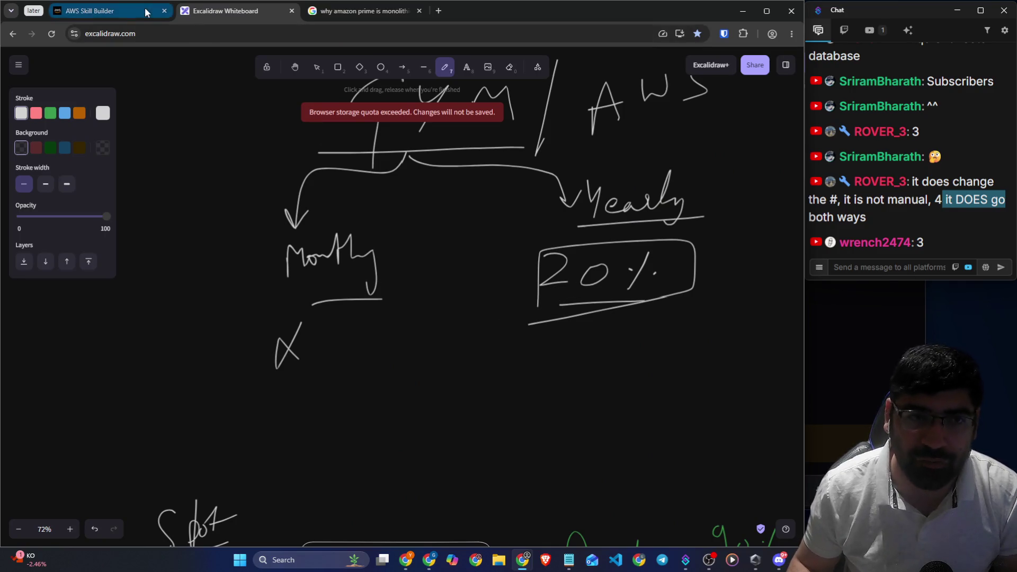
click(906, 263)
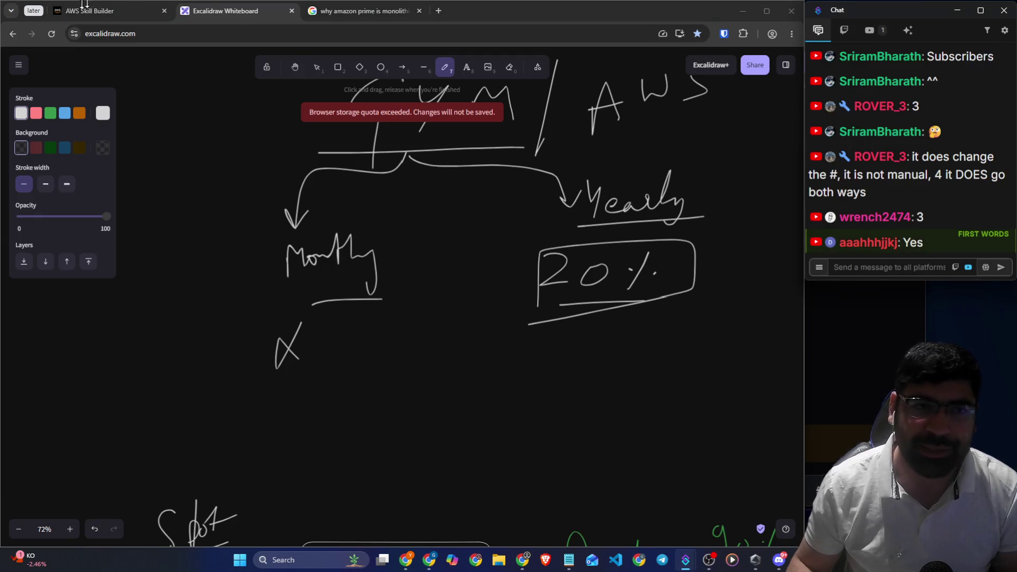
click(85, 4)
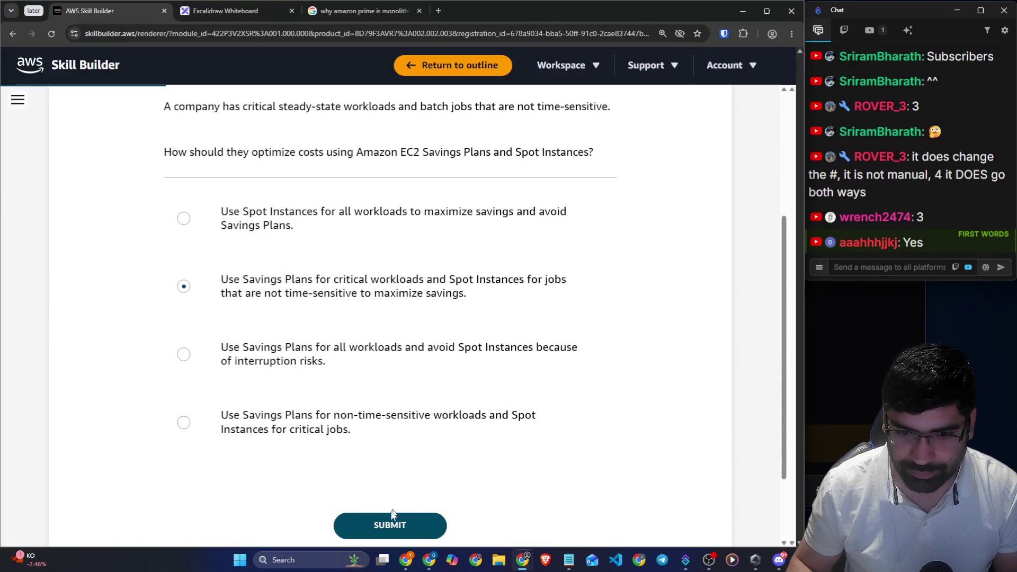
click(392, 517)
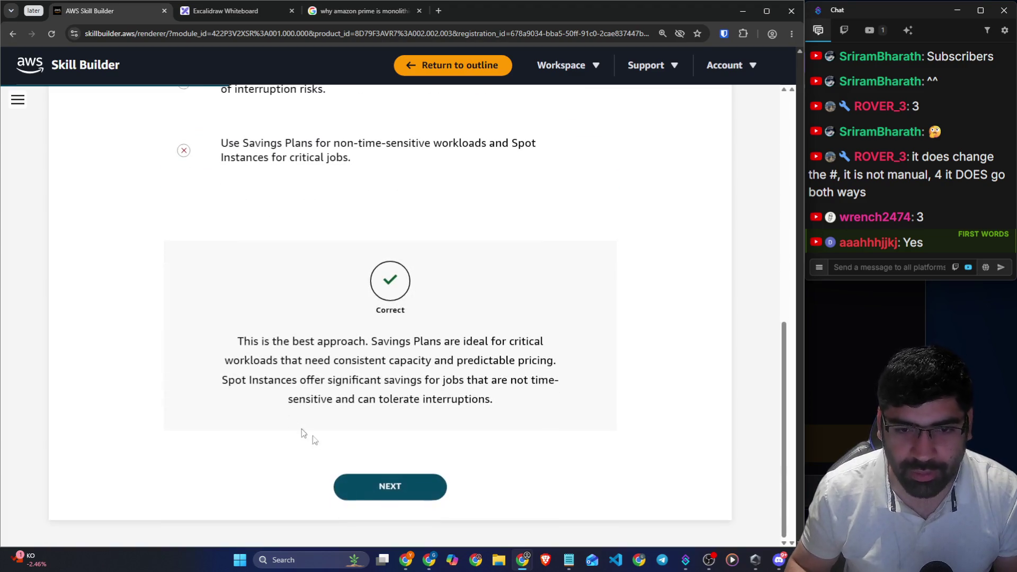
click(390, 485)
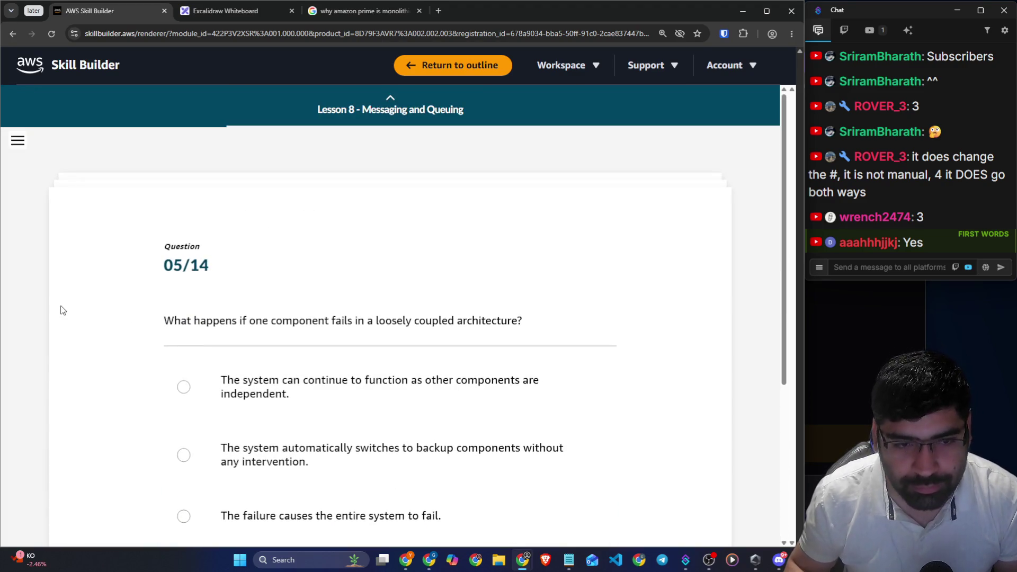
Read through question 05/14 and its answer options, highlighting each line
drag(181, 320, 528, 322)
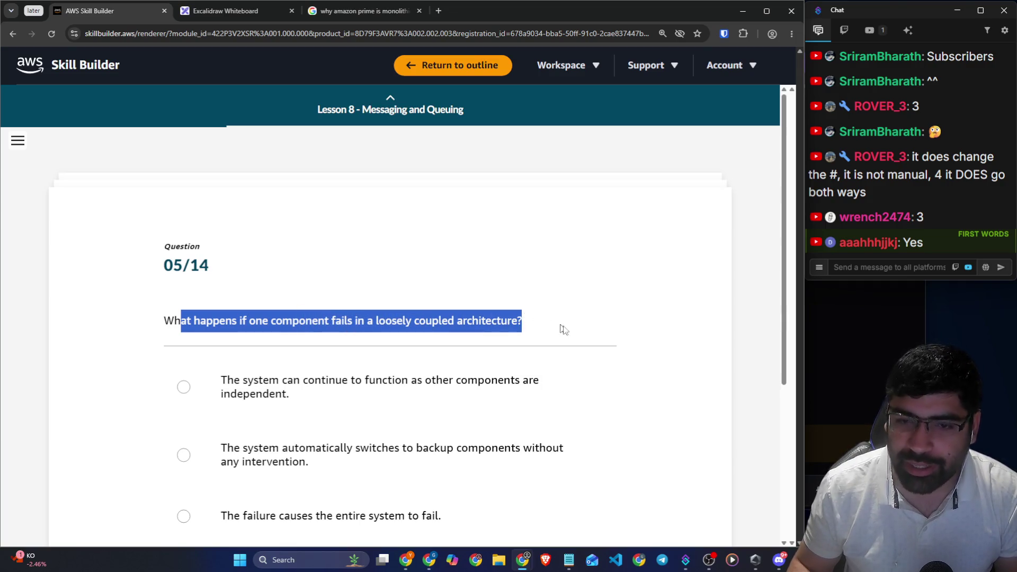
scroll(699, 336, down, 2)
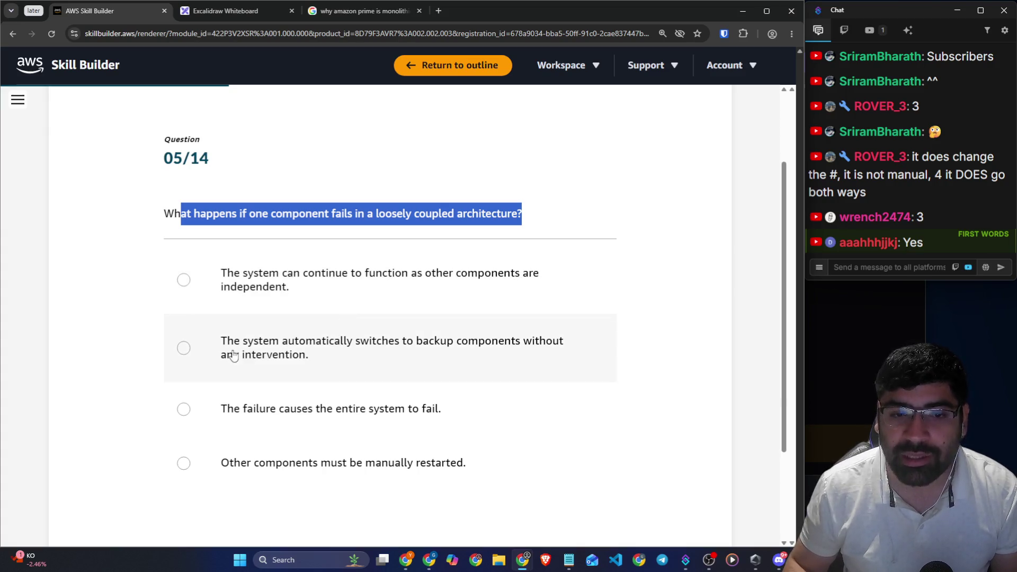
drag(234, 344, 567, 344)
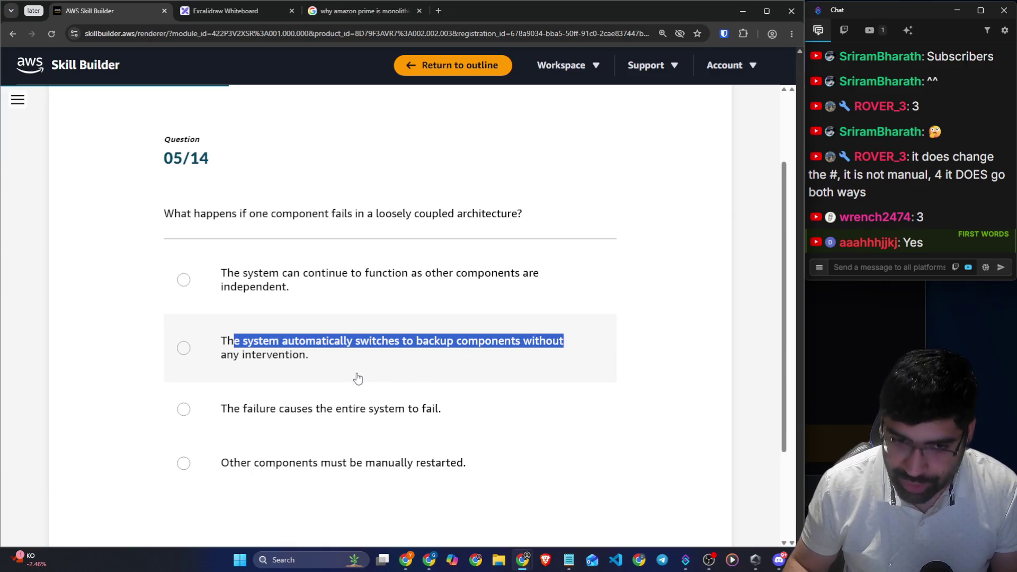
drag(266, 408, 441, 415)
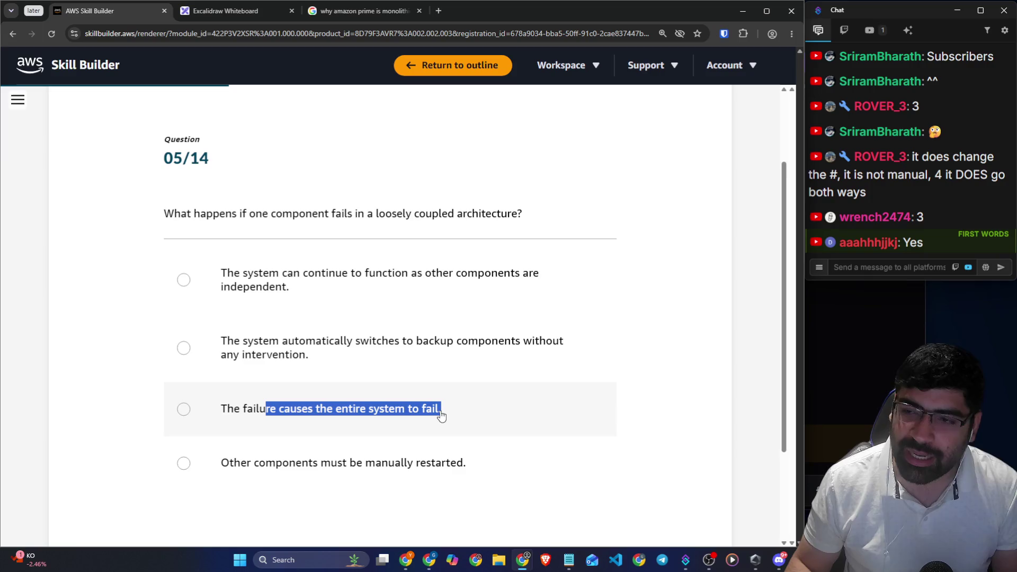
scroll(444, 419, down, 1)
drag(321, 412, 483, 415)
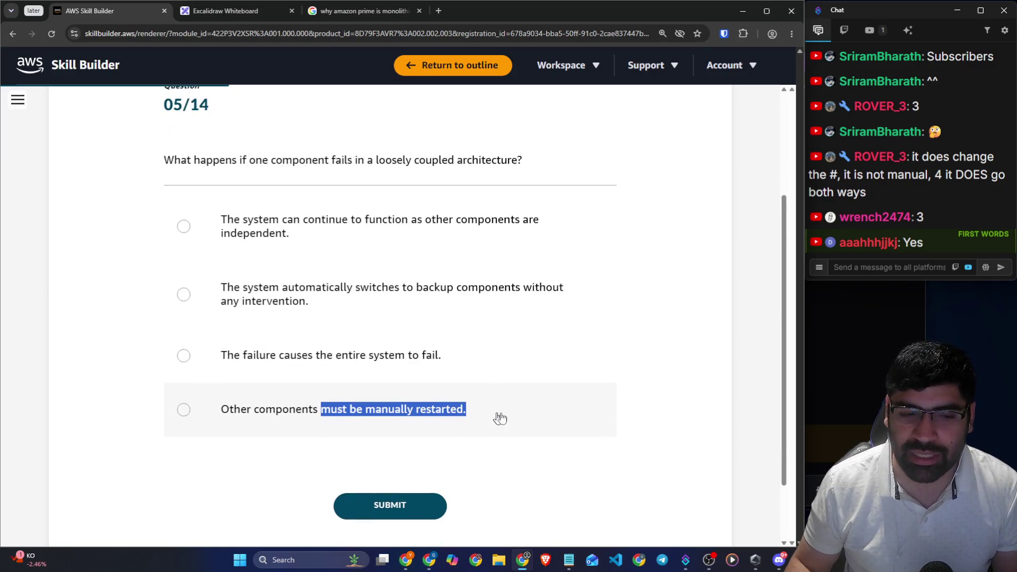
scroll(712, 319, up, 1)
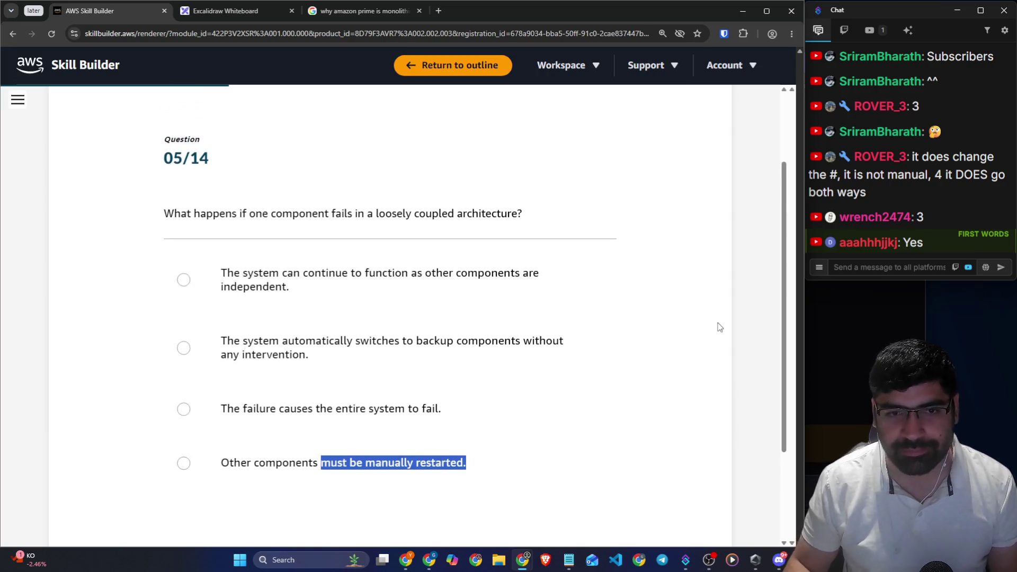
click(718, 321)
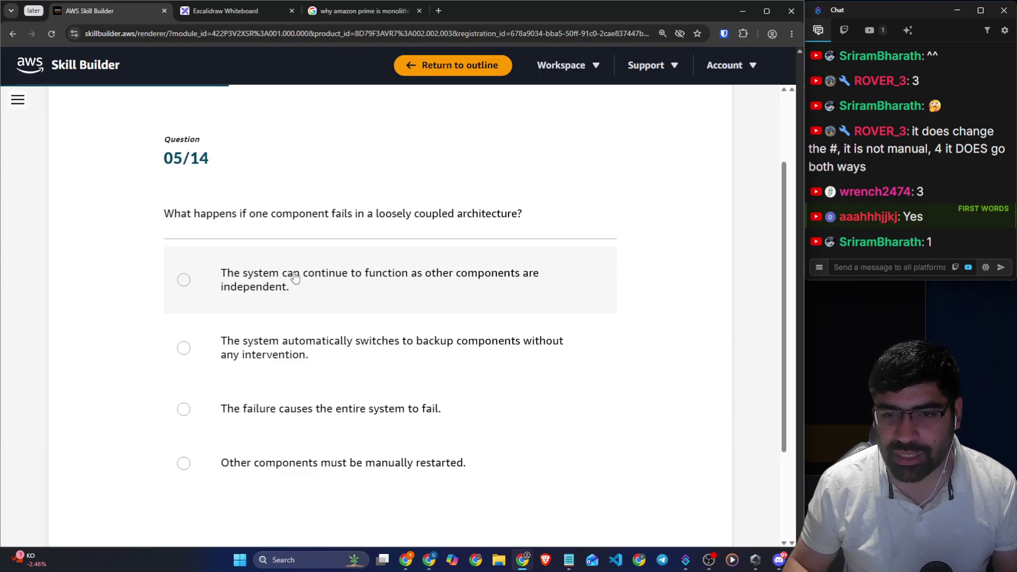
Choose the answer that independent components keep the system functioning, and submit it
drag(162, 217, 513, 227)
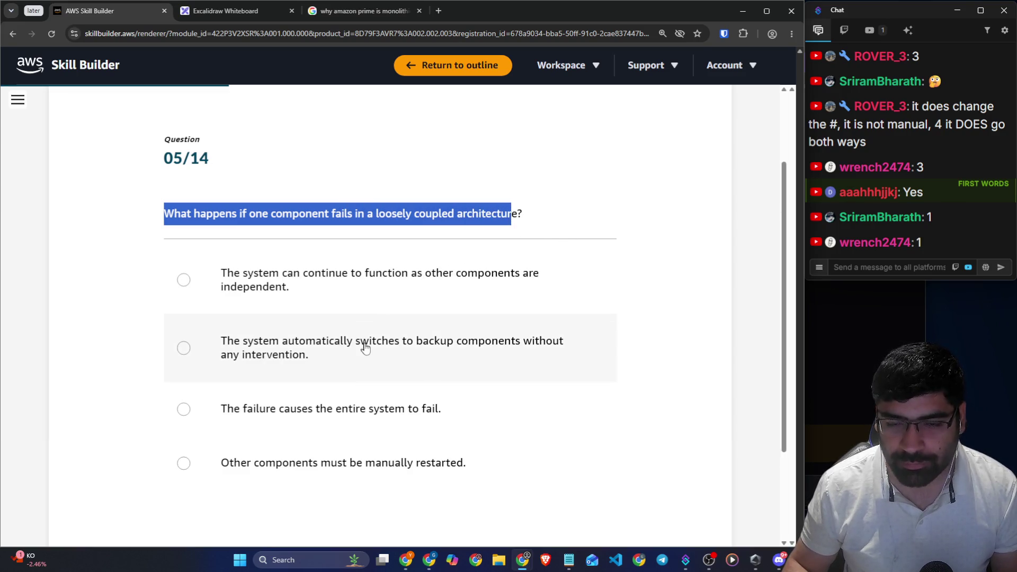
click(404, 288)
scroll(391, 443, down, 2)
click(391, 445)
Review the Correct feedback and the explanation for the loosely coupled architecture answer
scroll(574, 390, down, 3)
scroll(479, 363, up, 3)
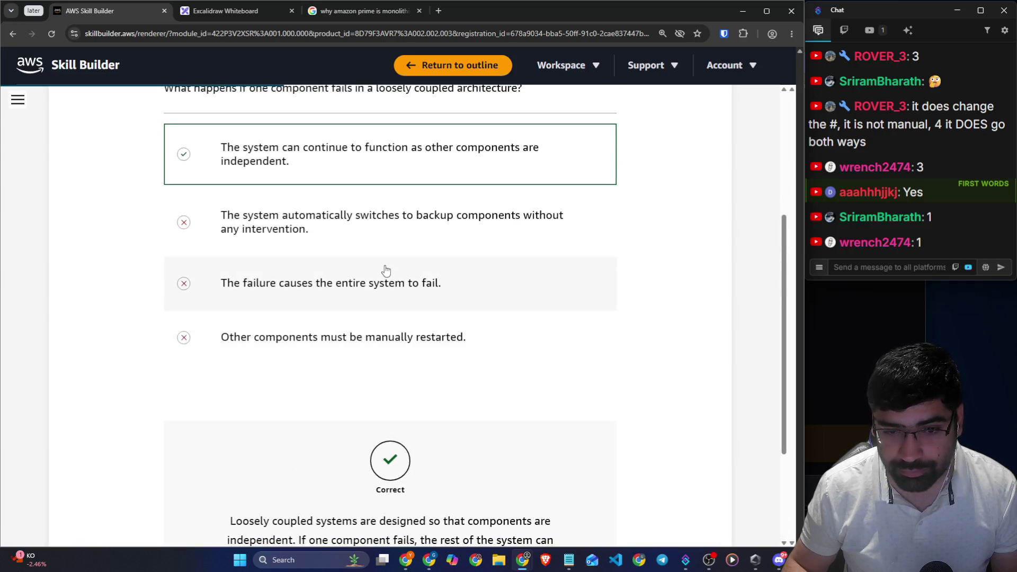
scroll(386, 268, down, 3)
scroll(284, 389, up, 1)
drag(242, 414, 544, 413)
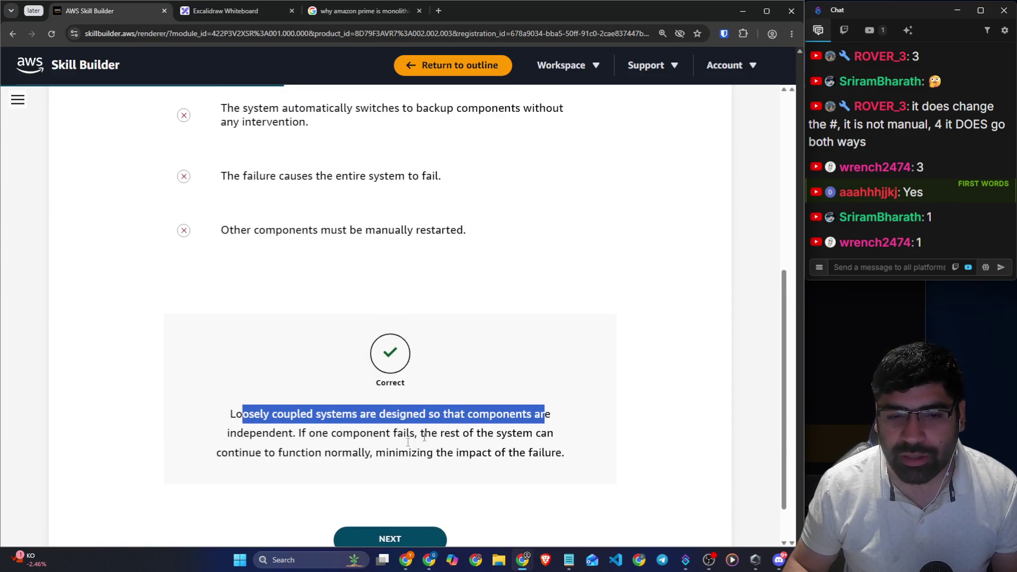
drag(303, 434, 561, 442)
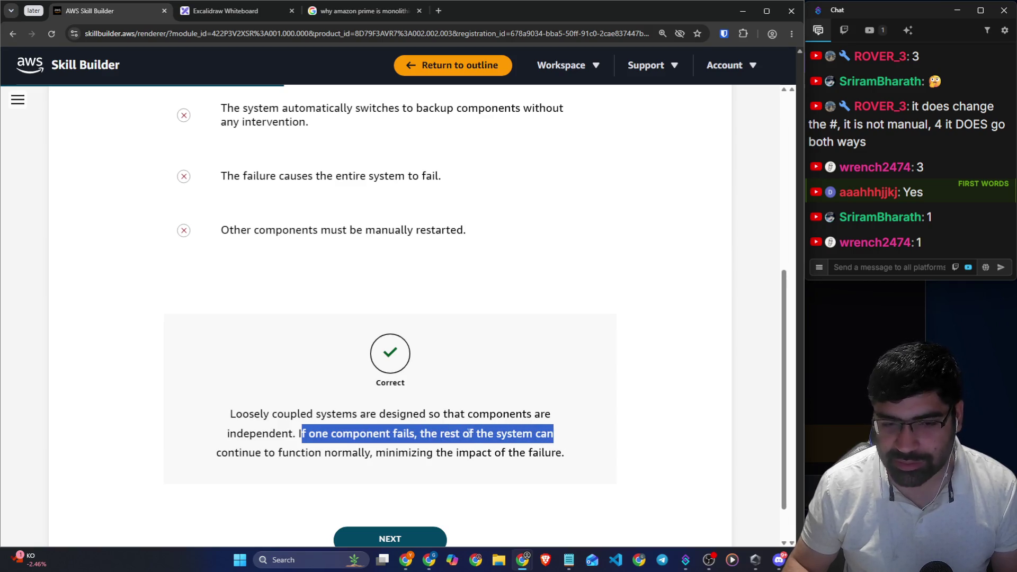
drag(289, 452, 453, 452)
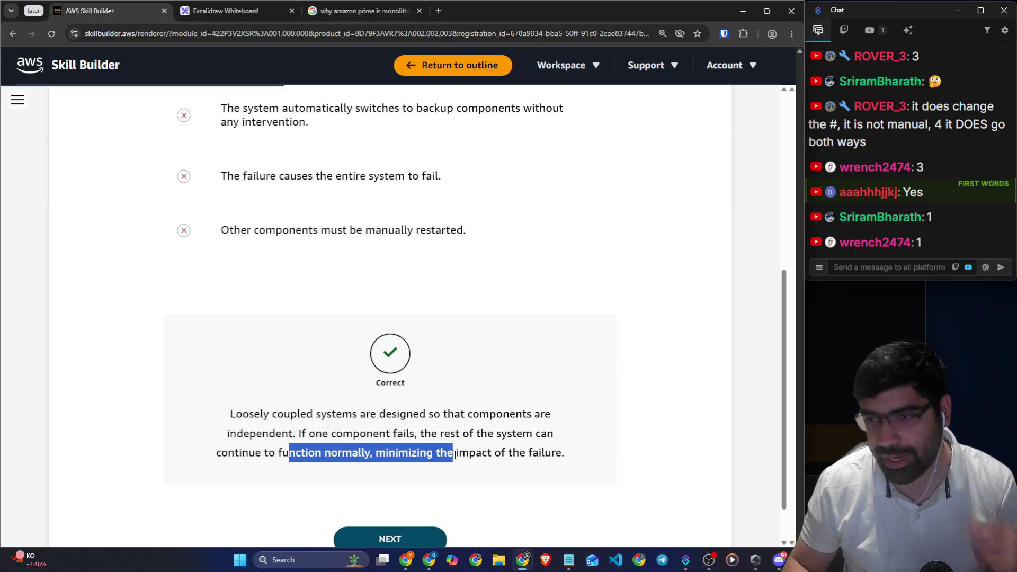
scroll(591, 451, up, 1)
scroll(590, 451, up, 3)
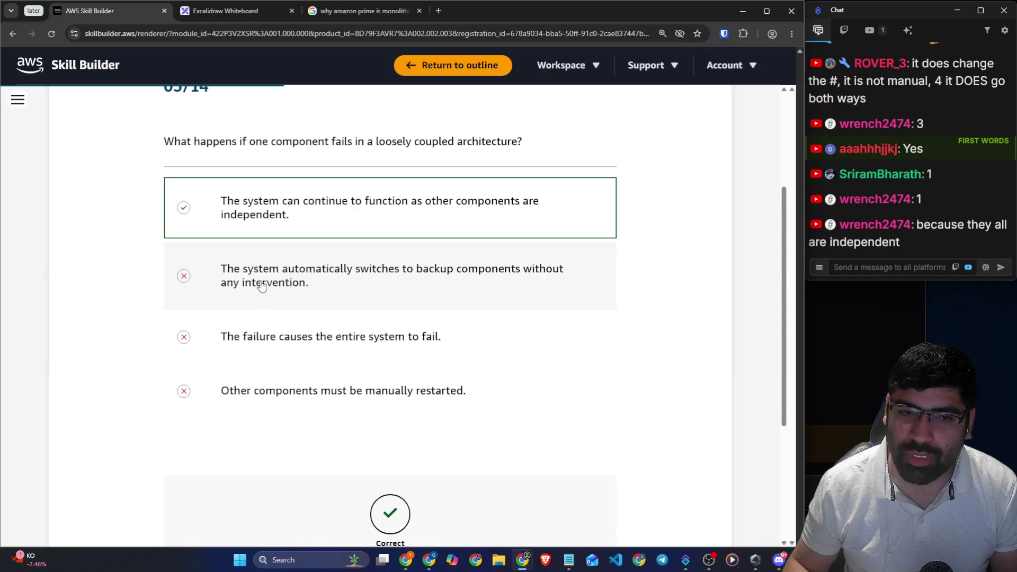
Reread the question 5 options, then advance to question 06/14
drag(218, 273, 492, 272)
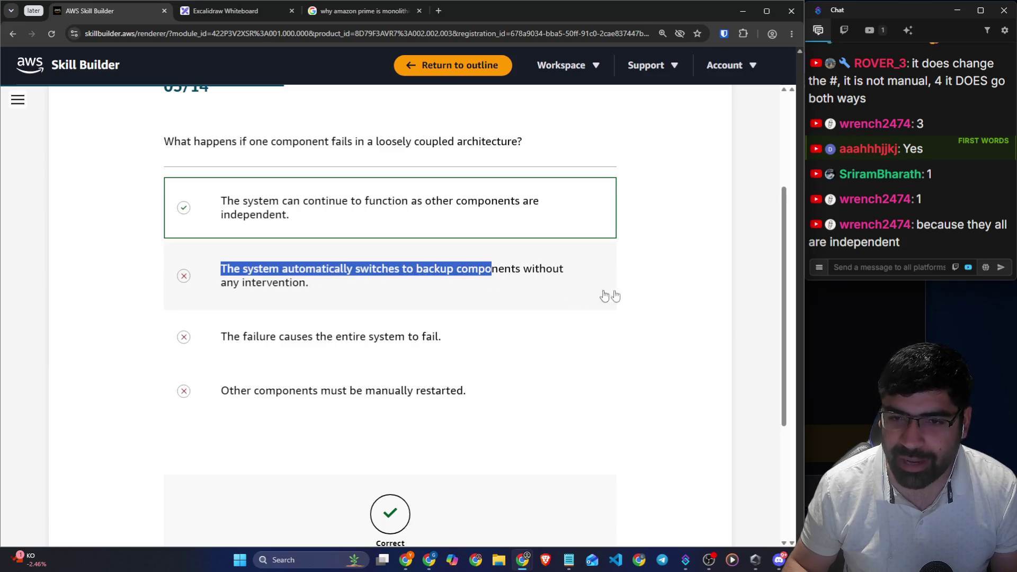
click(652, 273)
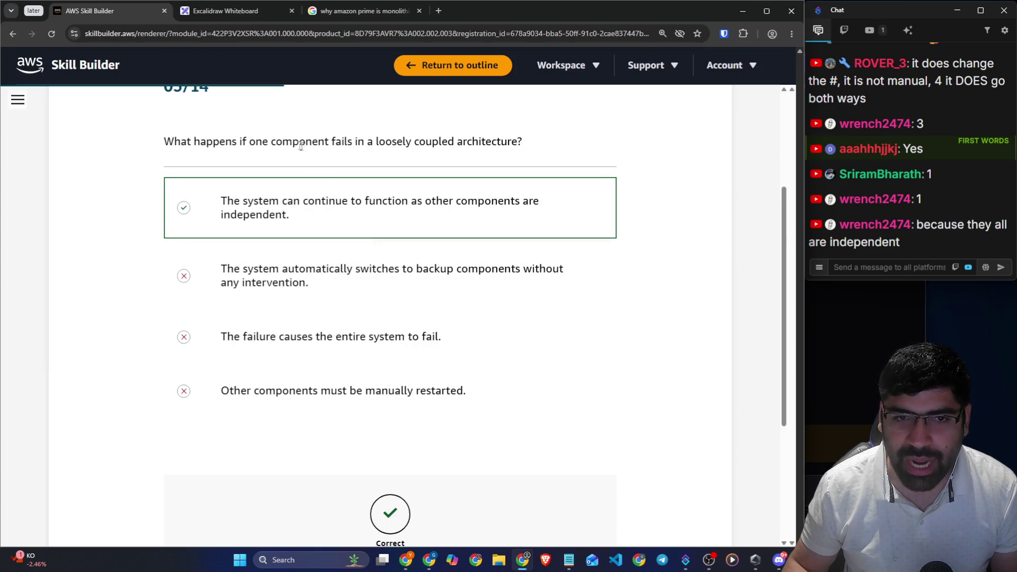
drag(226, 141, 385, 141)
mouse_move(337, 221)
mouse_down()
mouse_move(204, 199)
mouse_move(189, 207)
mouse_up()
drag(337, 297, 223, 274)
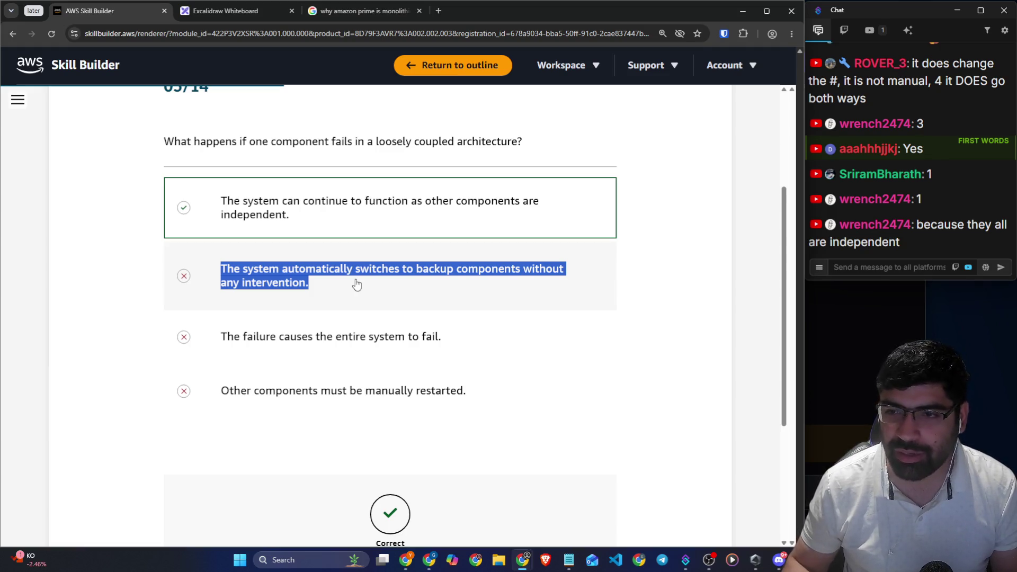
click(62, 276)
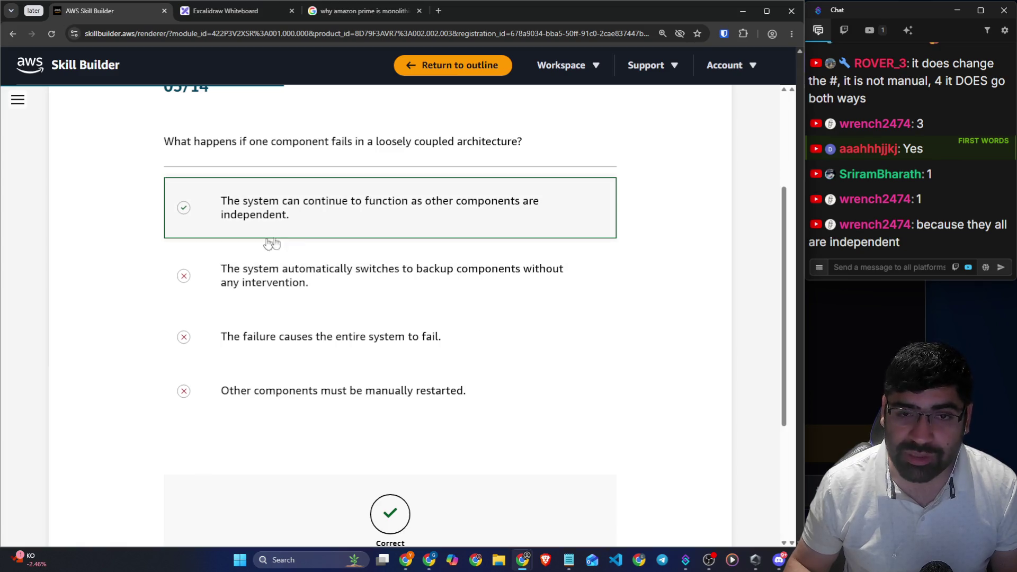
drag(302, 214, 206, 206)
click(315, 292)
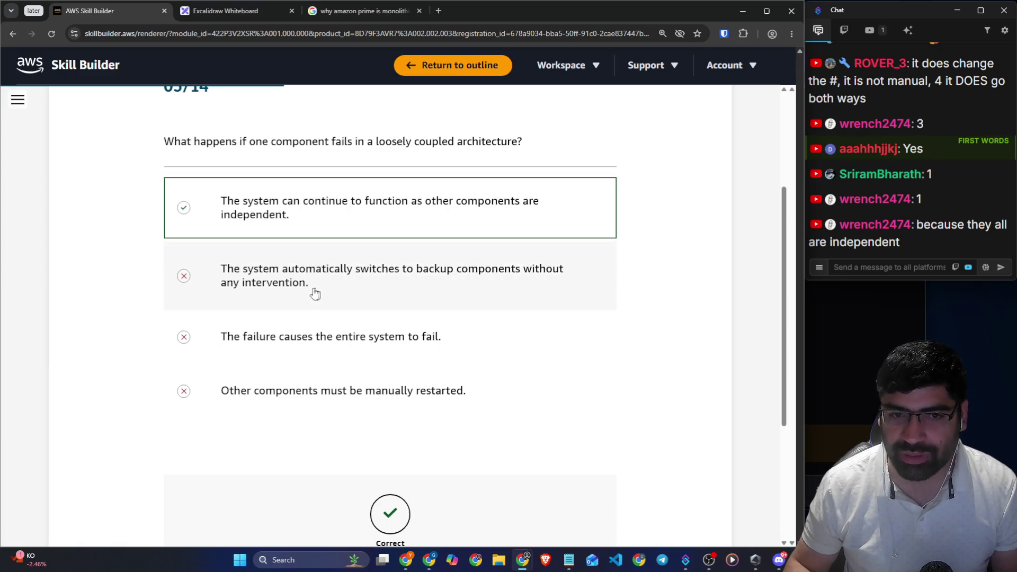
drag(315, 292, 204, 276)
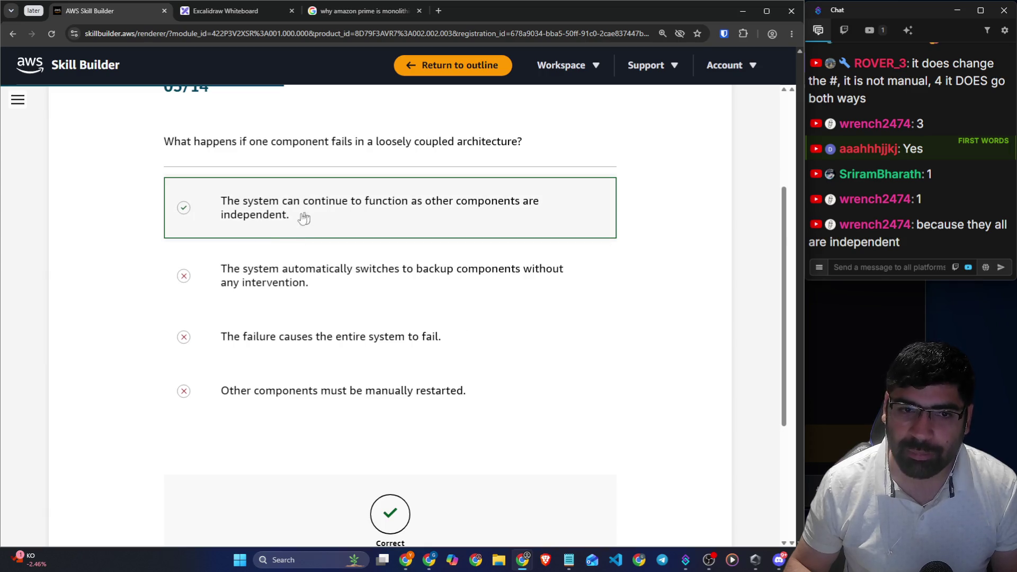
drag(302, 217, 219, 204)
scroll(449, 438, down, 4)
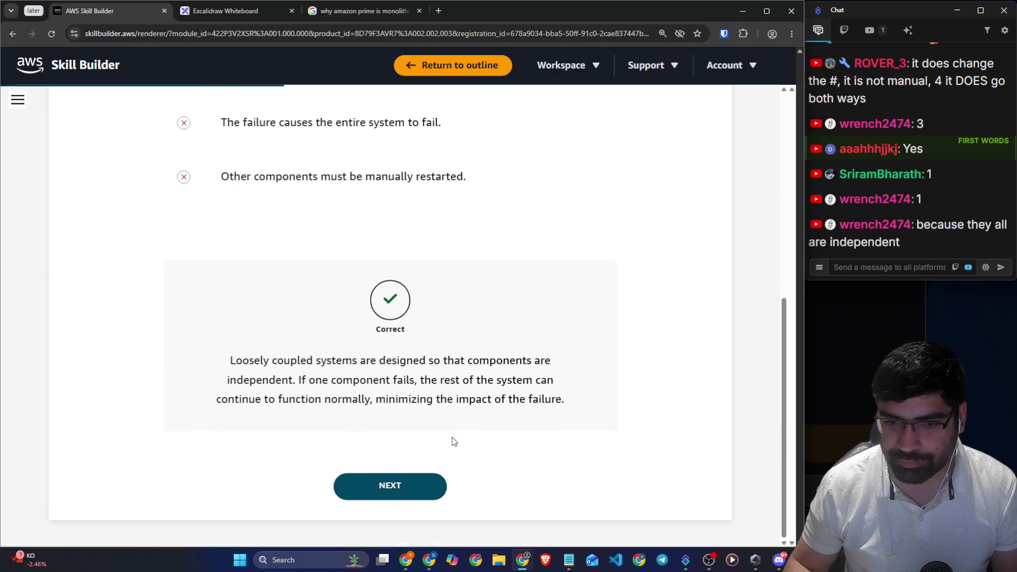
click(398, 493)
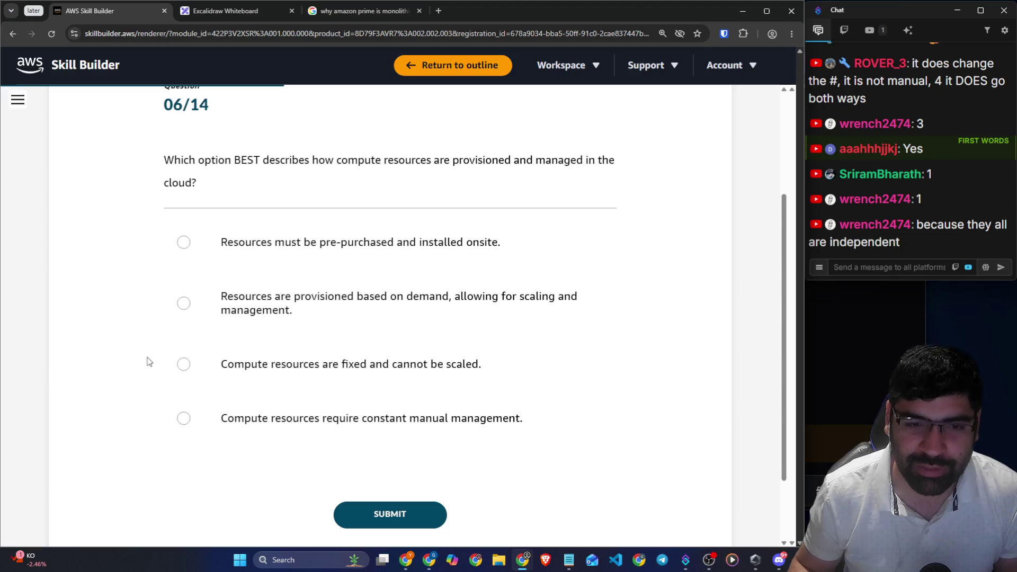
Read question 06/14 on compute provisioning and its four answer options
mouse_move(162, 166)
mouse_down()
mouse_move(508, 173)
mouse_move(536, 161)
mouse_move(624, 161)
mouse_up()
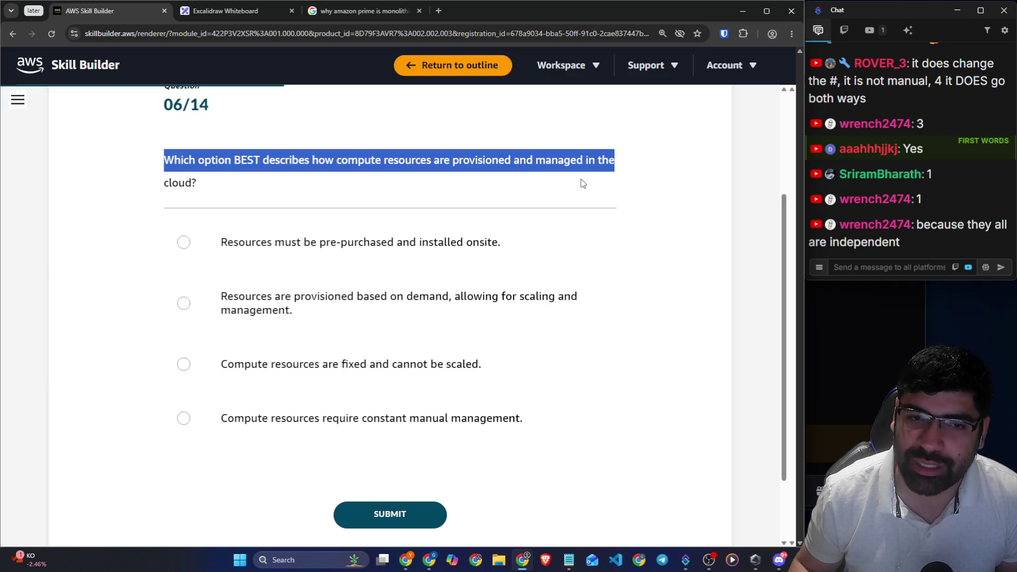
drag(222, 249, 506, 252)
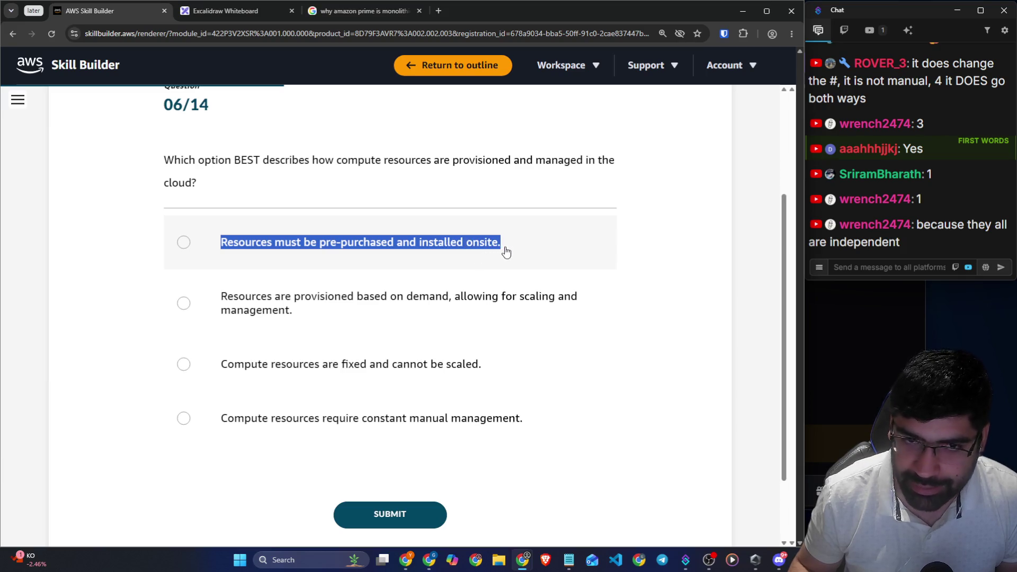
click(51, 269)
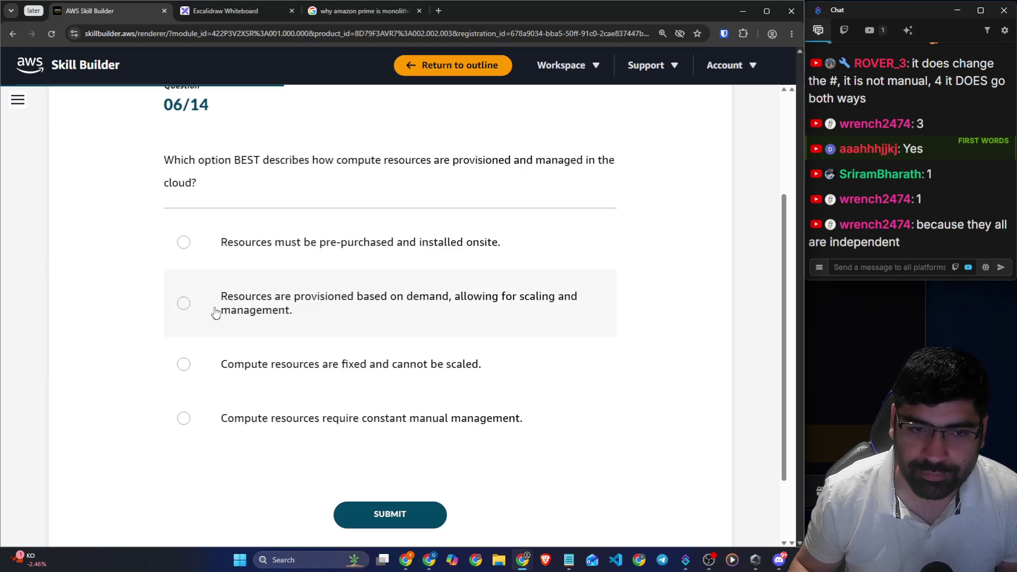
drag(216, 312, 340, 310)
drag(196, 160, 364, 160)
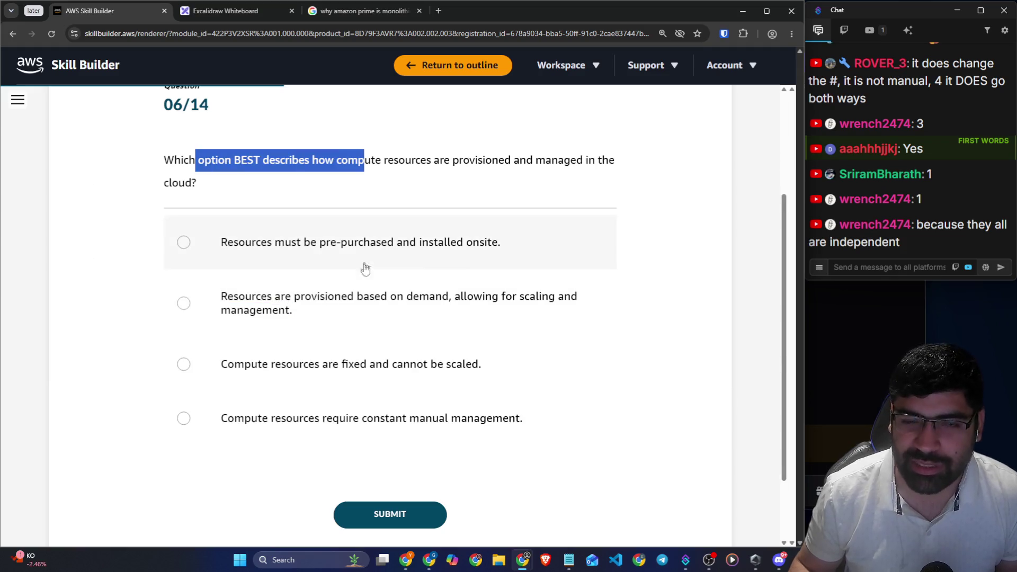
drag(221, 296, 579, 304)
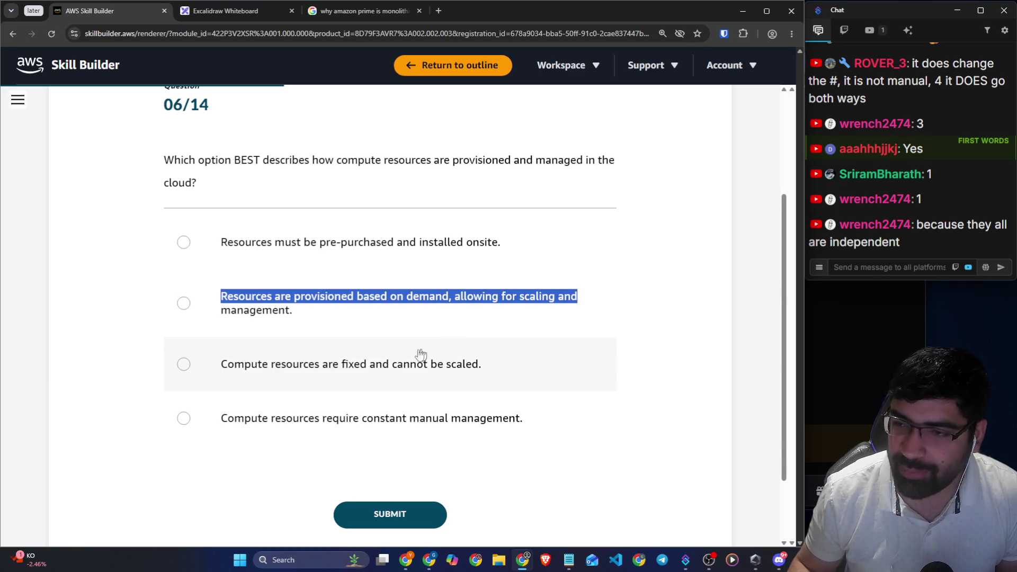
drag(227, 365, 482, 364)
drag(220, 421, 540, 418)
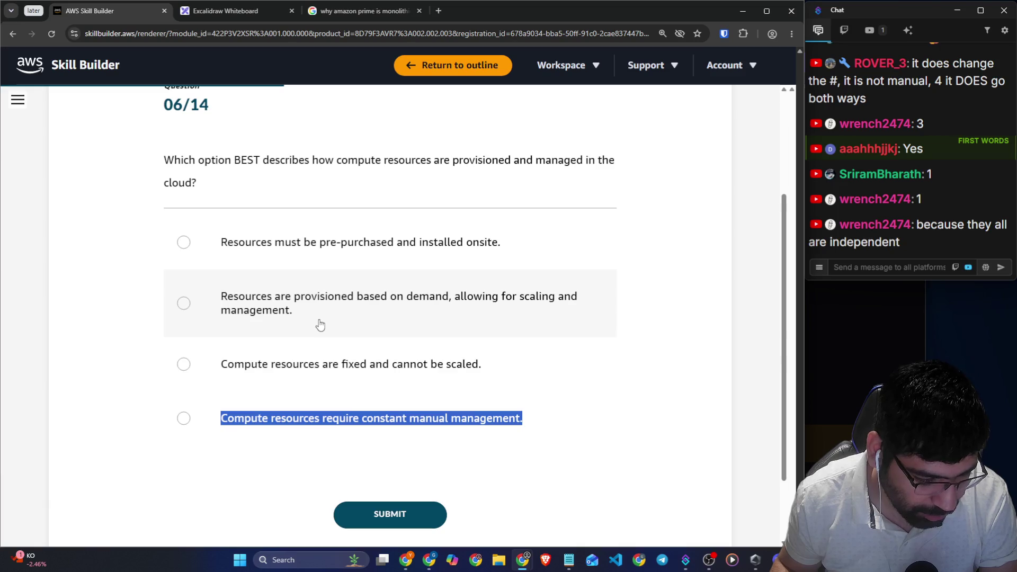
Answer 'Resources are provisioned based on demand', submit it, and move to question 7
click(319, 320)
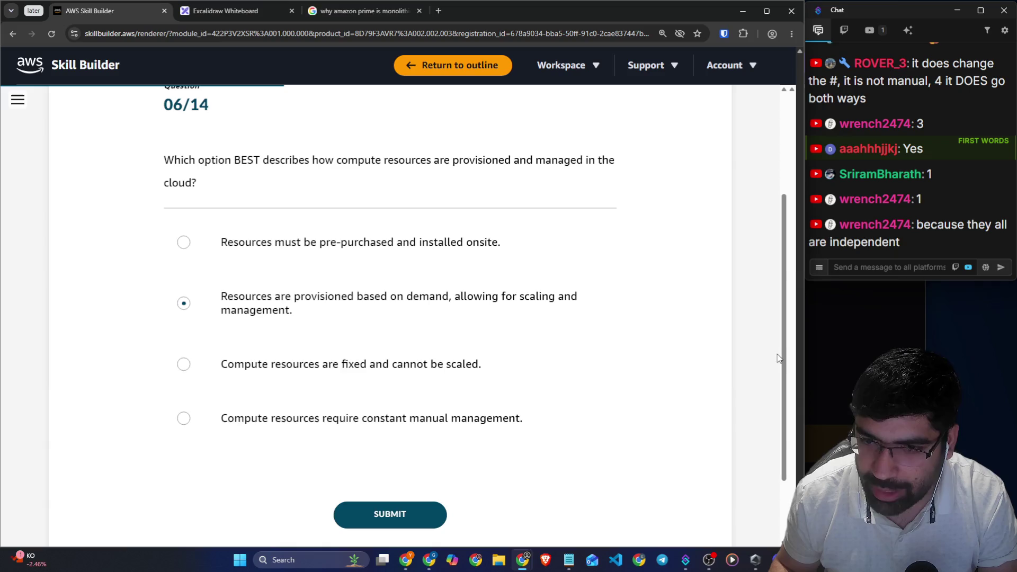
click(362, 519)
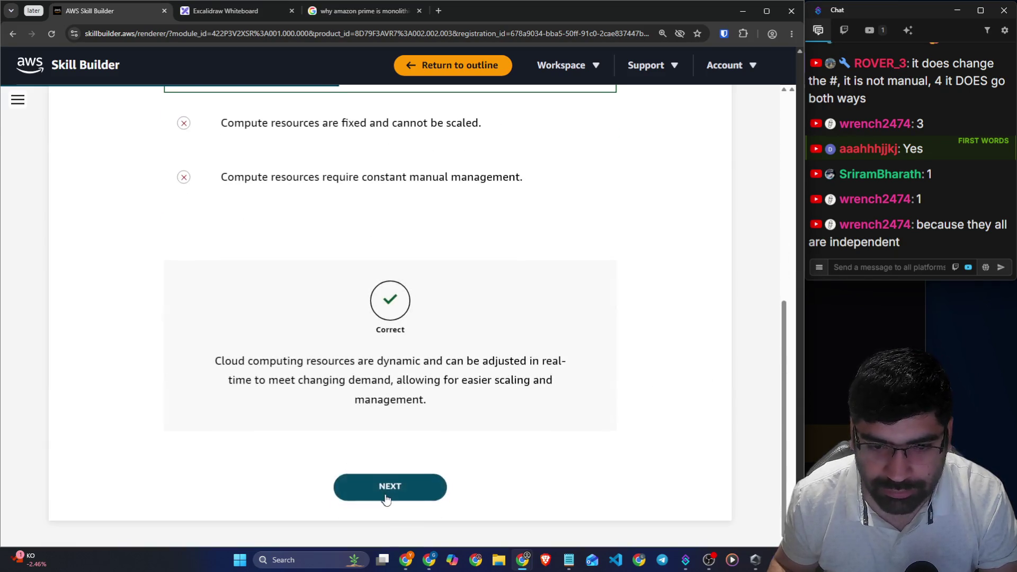
click(385, 498)
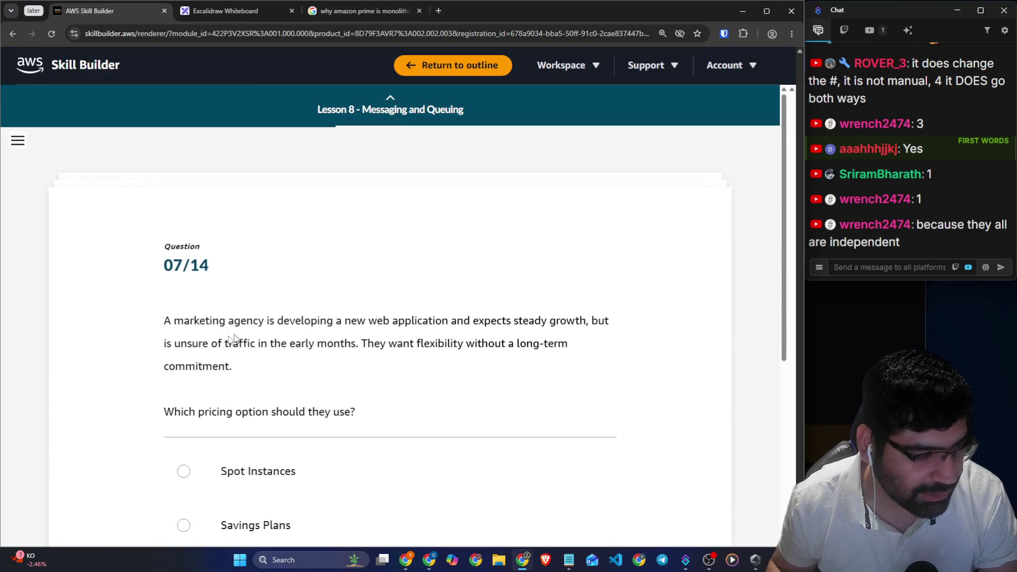
Read question 7's marketing agency scenario about uncertain traffic
drag(164, 321, 605, 320)
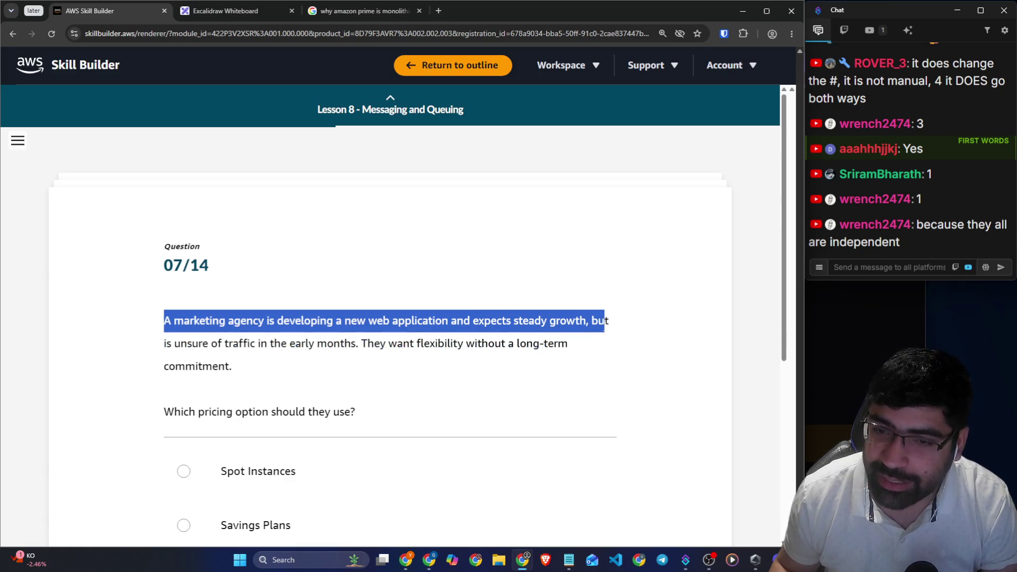
mouse_move(187, 343)
mouse_down()
mouse_move(558, 344)
mouse_move(510, 344)
mouse_move(685, 356)
mouse_move(674, 376)
mouse_up()
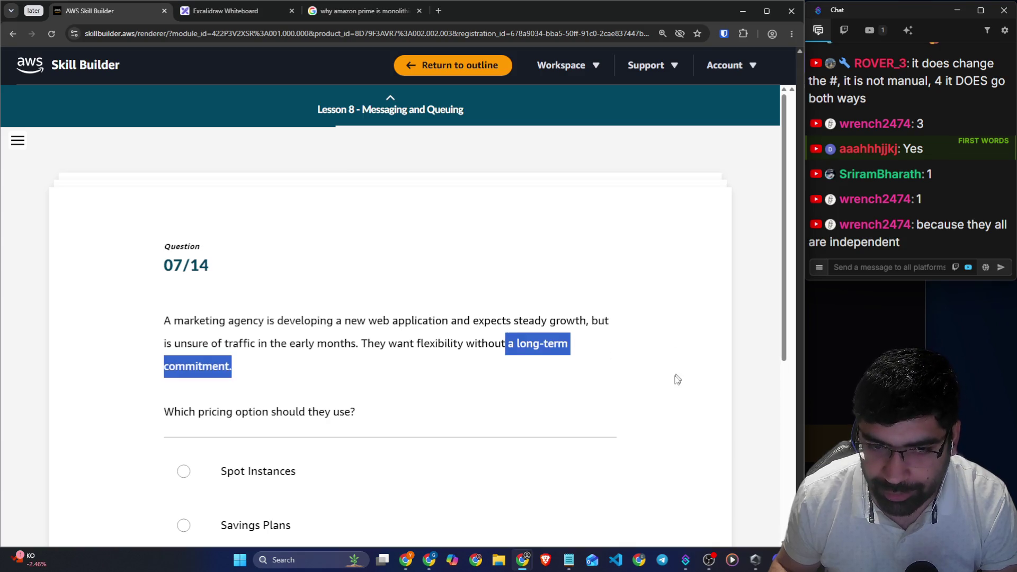
click(399, 376)
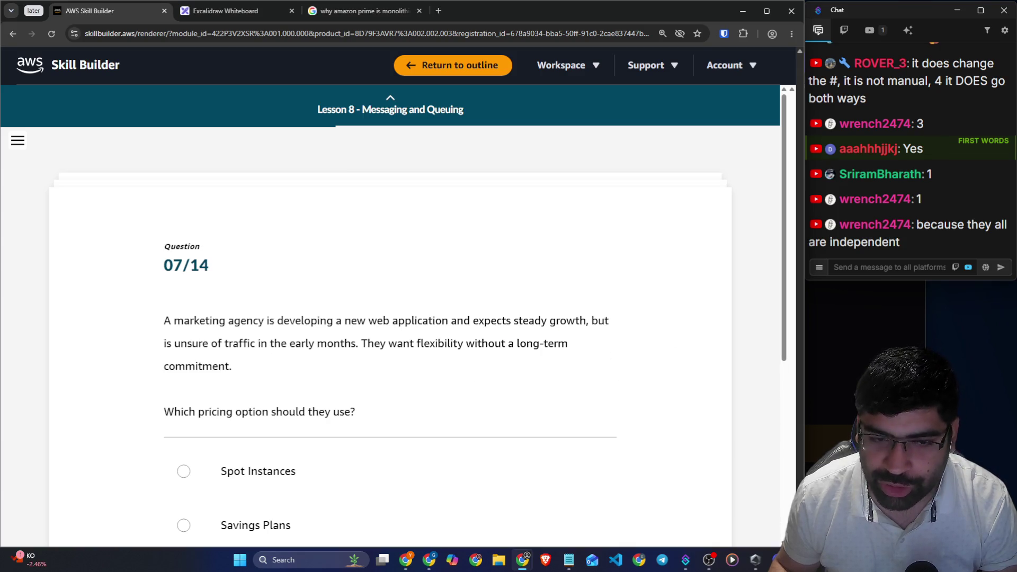
drag(229, 343, 149, 343)
drag(487, 321, 586, 321)
scroll(581, 332, down, 4)
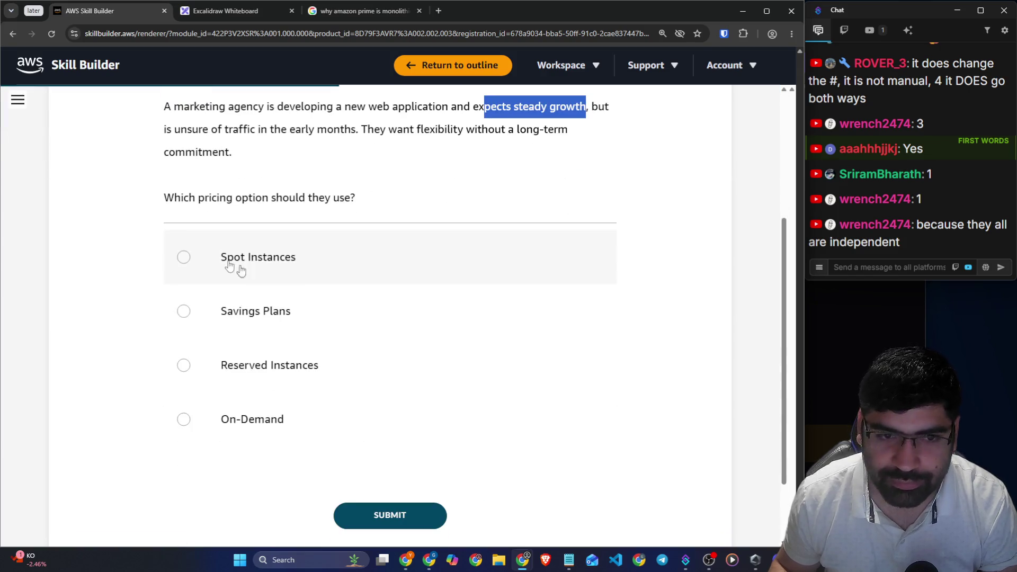
Review the Spot, Savings Plans, Reserved and On-Demand options, then bring Discord forward
drag(162, 198, 351, 205)
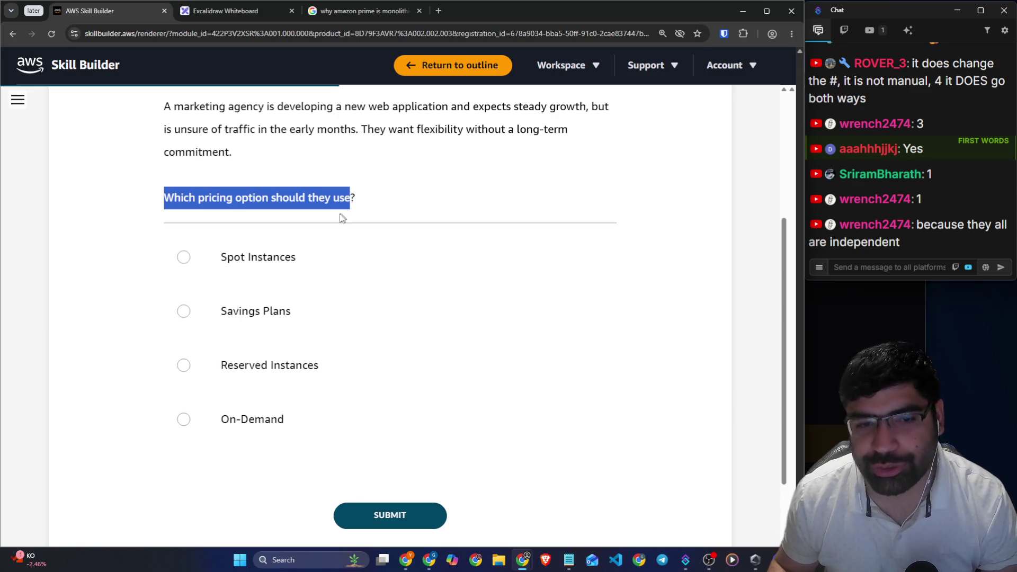
drag(223, 267, 295, 265)
mouse_move(225, 325)
mouse_down()
mouse_move(284, 356)
mouse_move(295, 377)
mouse_move(319, 372)
mouse_up()
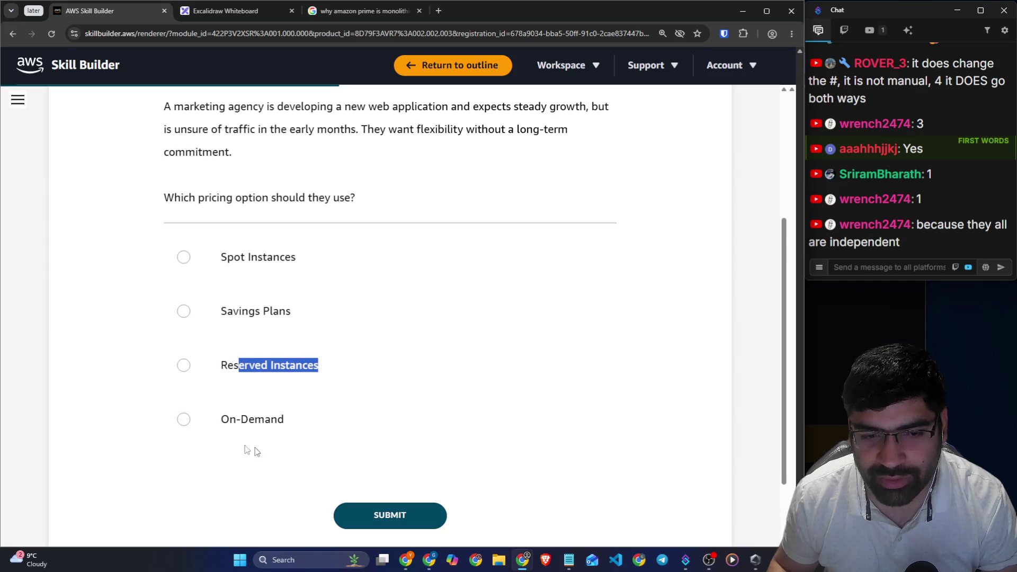
drag(219, 420, 297, 424)
click(740, 416)
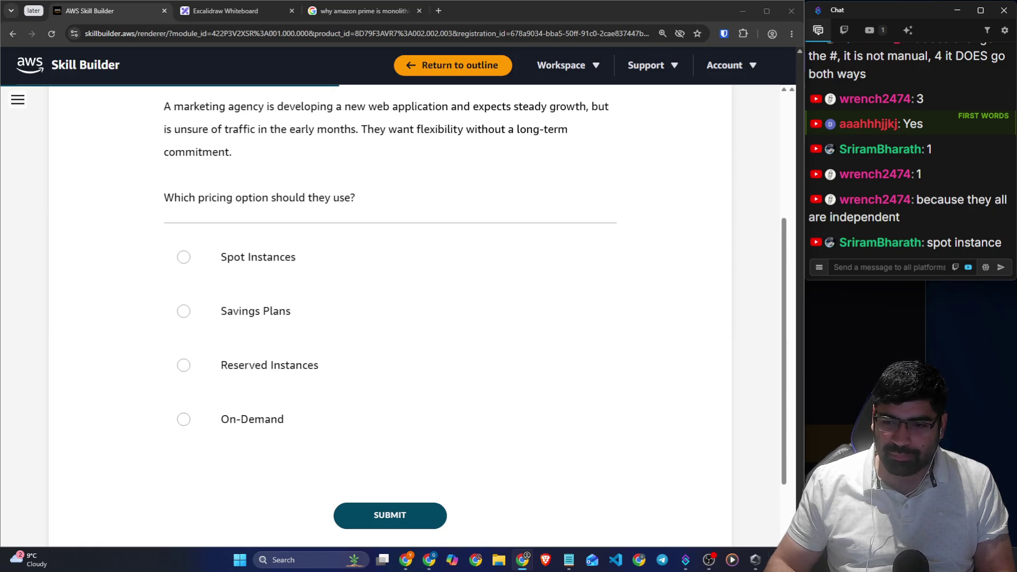
key(alt+Tab)
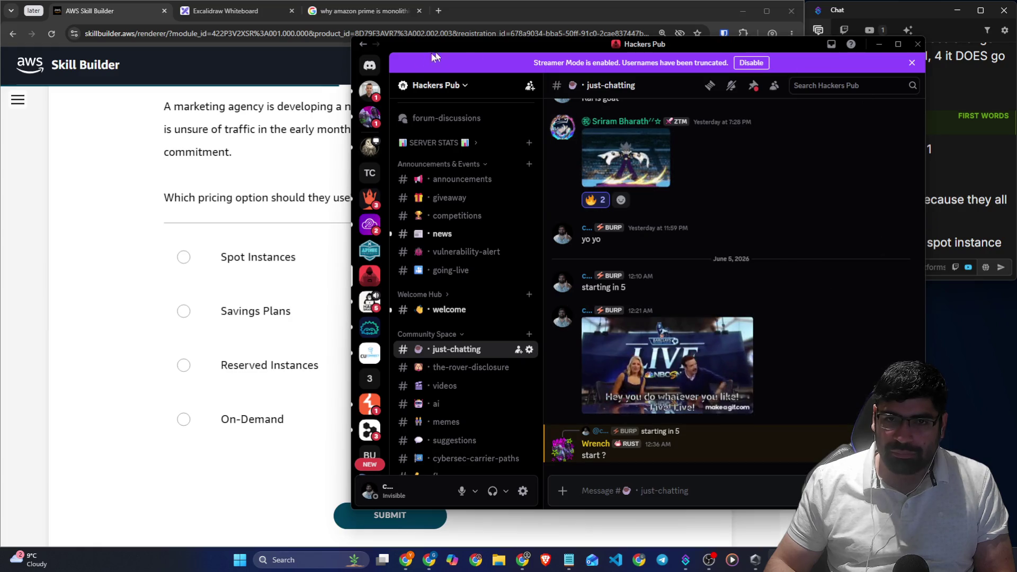
Move Discord aside behind the browser, return to the quiz, then switch to the Excalidraw whiteboard
mouse_move(750, 48)
mouse_down()
mouse_move(649, 19)
mouse_move(209, 93)
mouse_up()
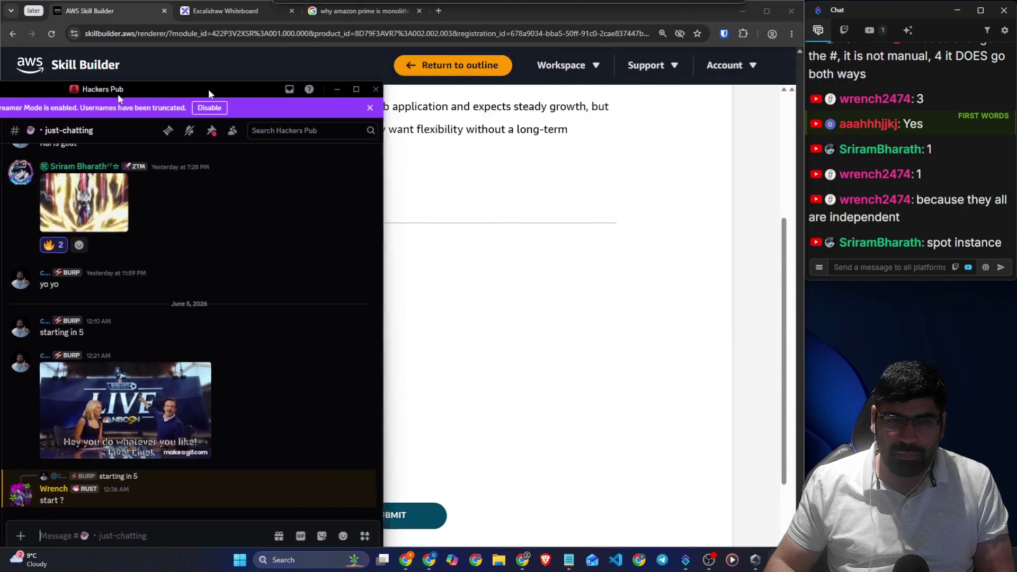
key(alt+Tab)
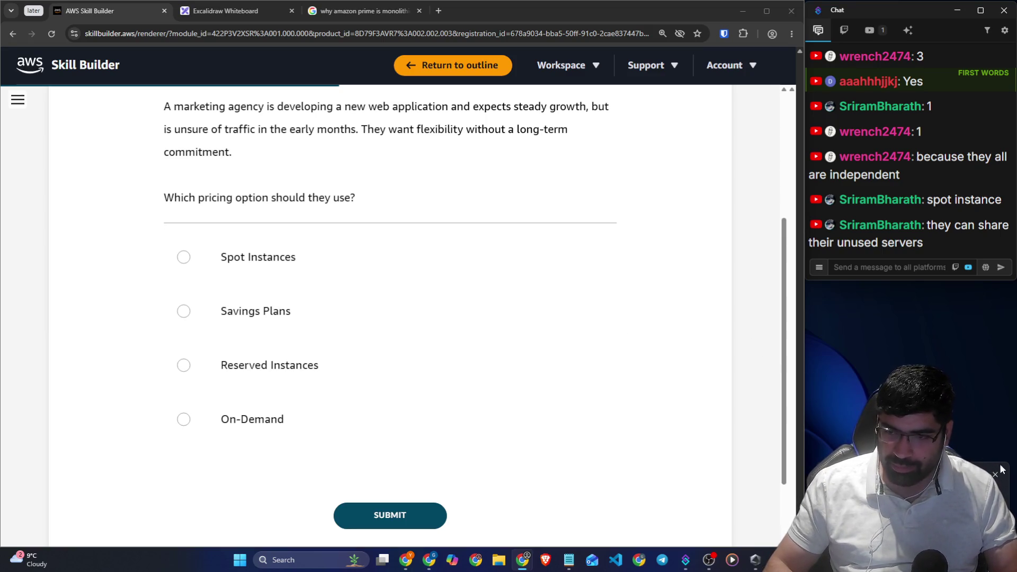
click(709, 559)
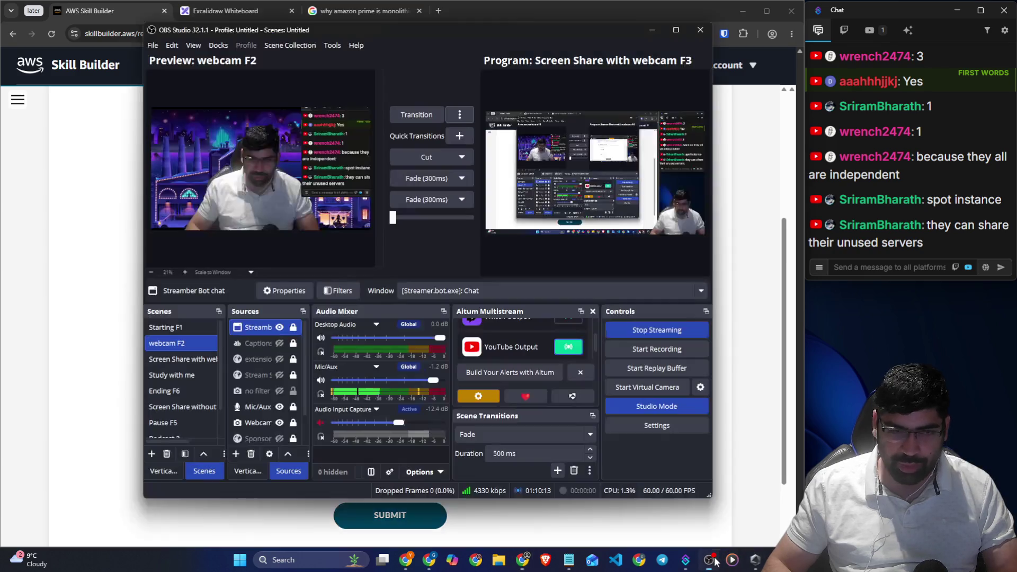
click(786, 442)
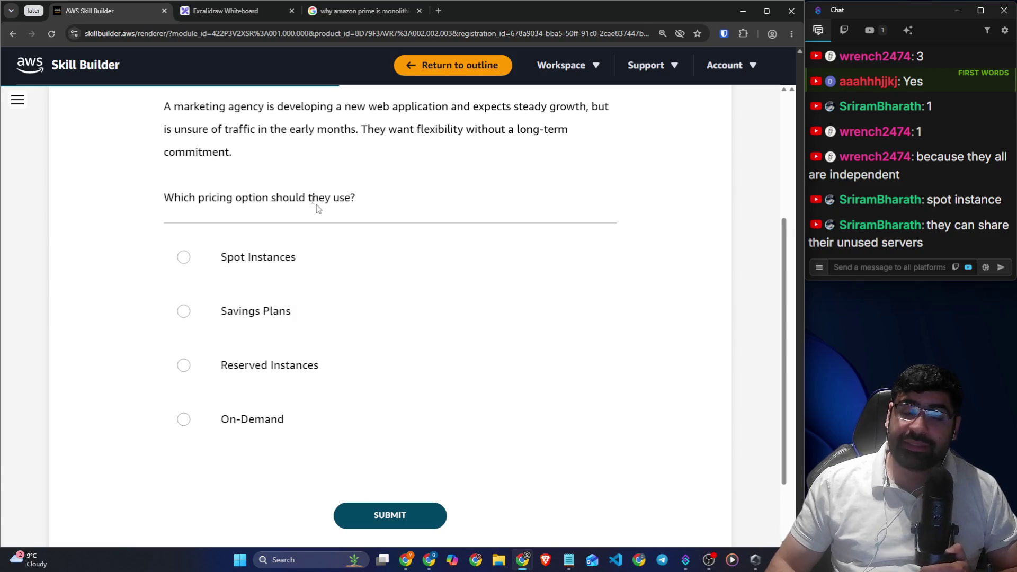
click(216, 12)
scroll(348, 202, down, 10)
Sketch a test box with a few strokes, then erase the Task label
scroll(349, 203, down, 5)
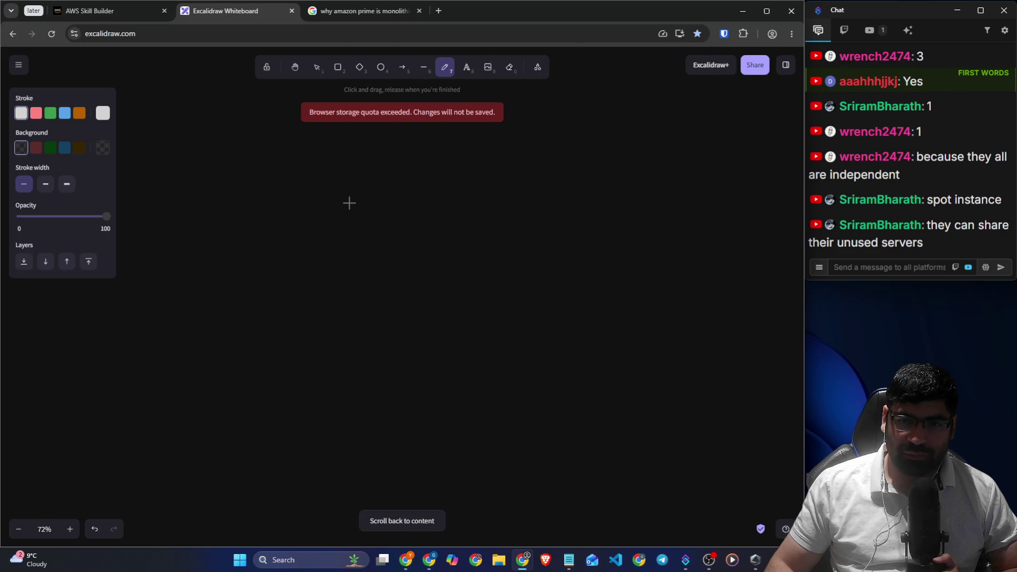
mouse_move(409, 181)
mouse_down()
mouse_move(295, 429)
mouse_move(415, 184)
mouse_up()
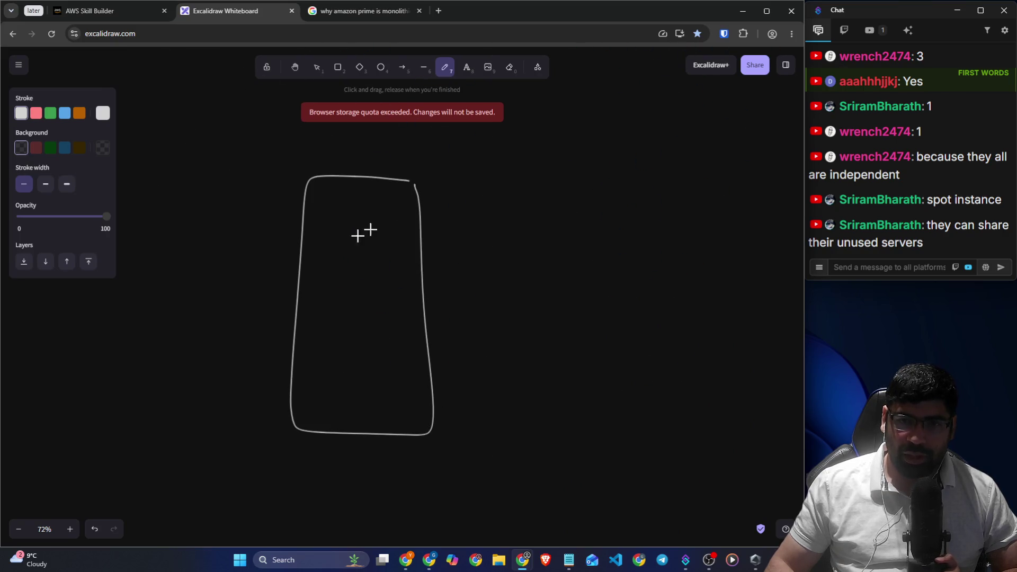
drag(293, 354, 472, 356)
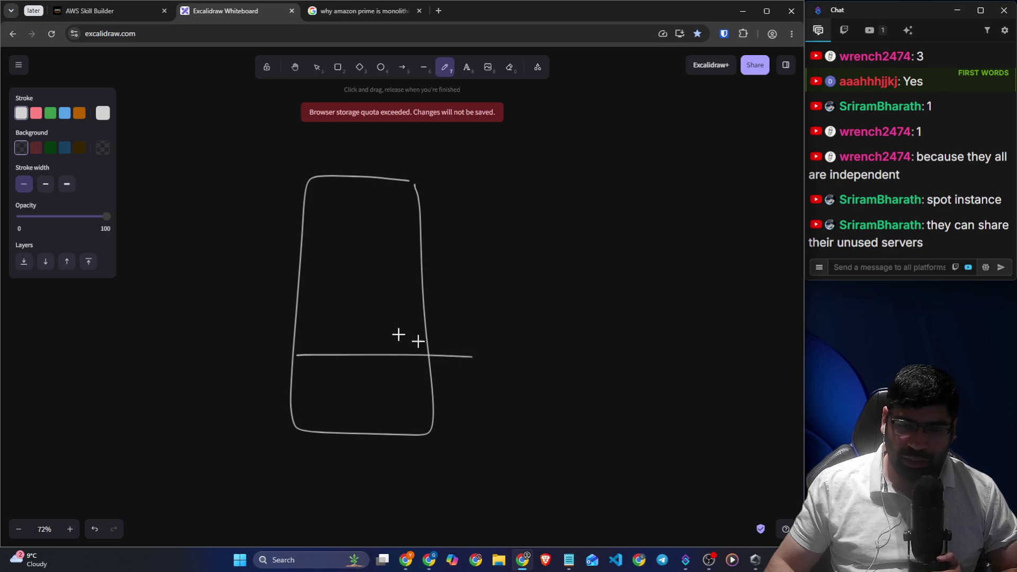
mouse_move(316, 215)
mouse_down()
mouse_move(352, 221)
mouse_move(386, 209)
mouse_move(392, 225)
mouse_up()
drag(319, 246, 409, 225)
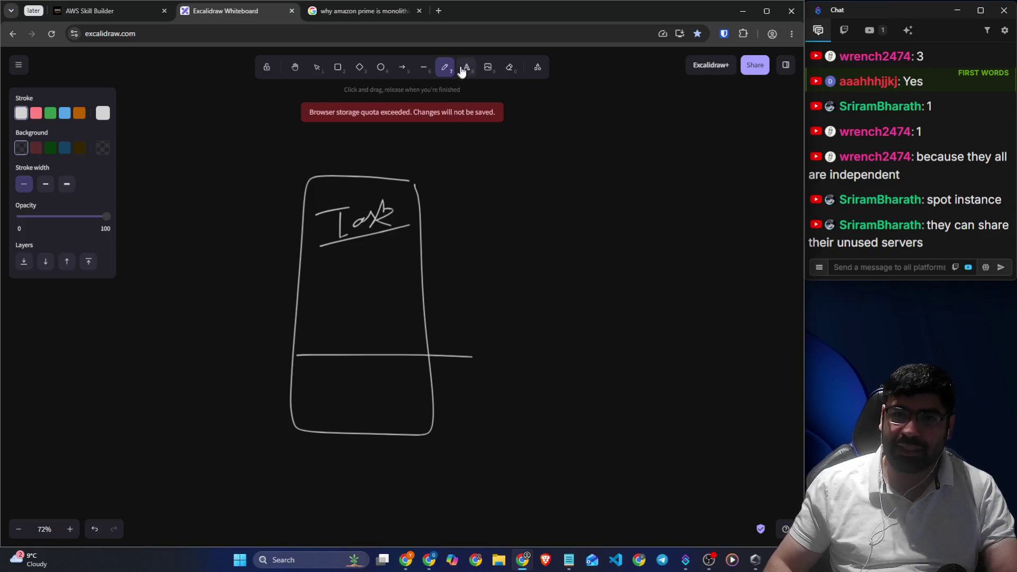
drag(350, 230, 347, 227)
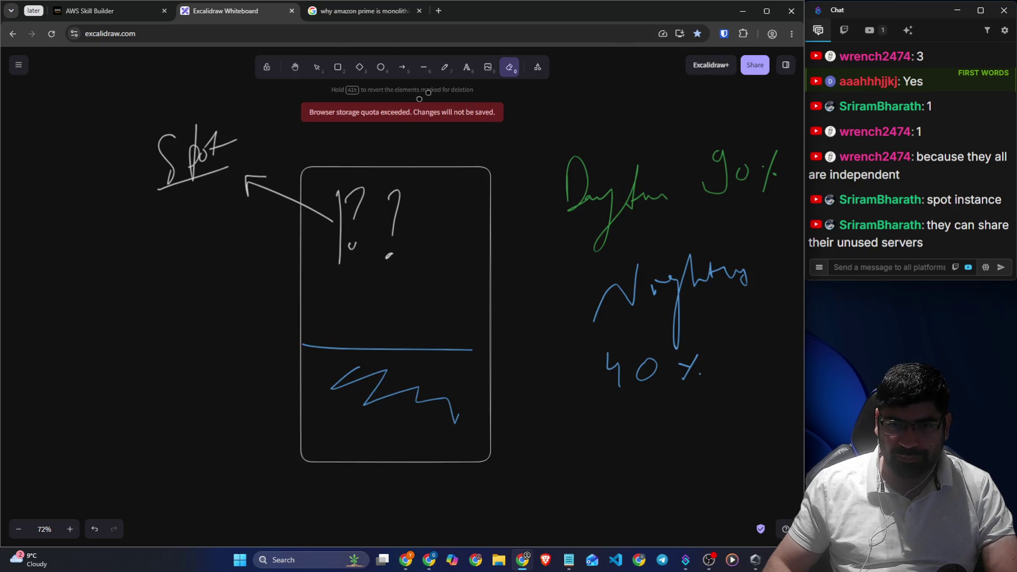
Write 'Instance' after 'Spot' and circle the question marks inside the tall box
click(444, 67)
mouse_move(223, 140)
mouse_down()
mouse_move(268, 118)
mouse_move(286, 134)
mouse_move(316, 137)
mouse_up()
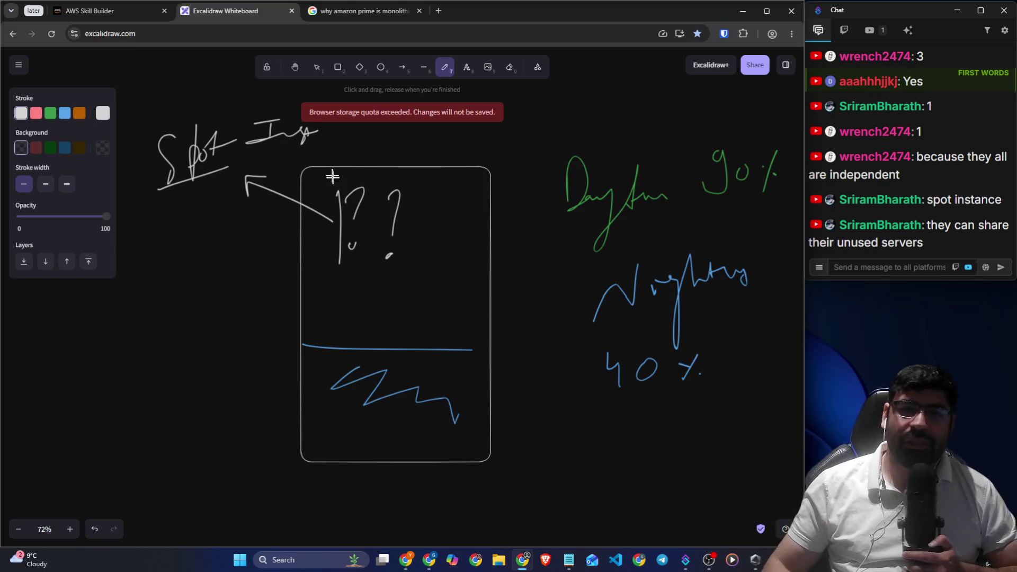
scroll(331, 171, up, 2)
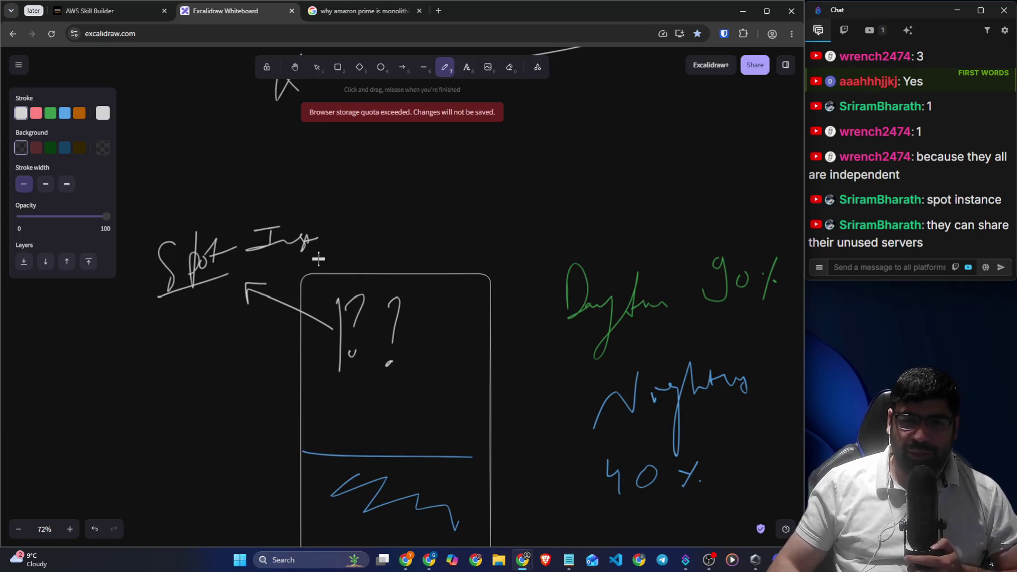
mouse_move(313, 228)
mouse_down()
mouse_move(301, 237)
mouse_move(392, 237)
mouse_up()
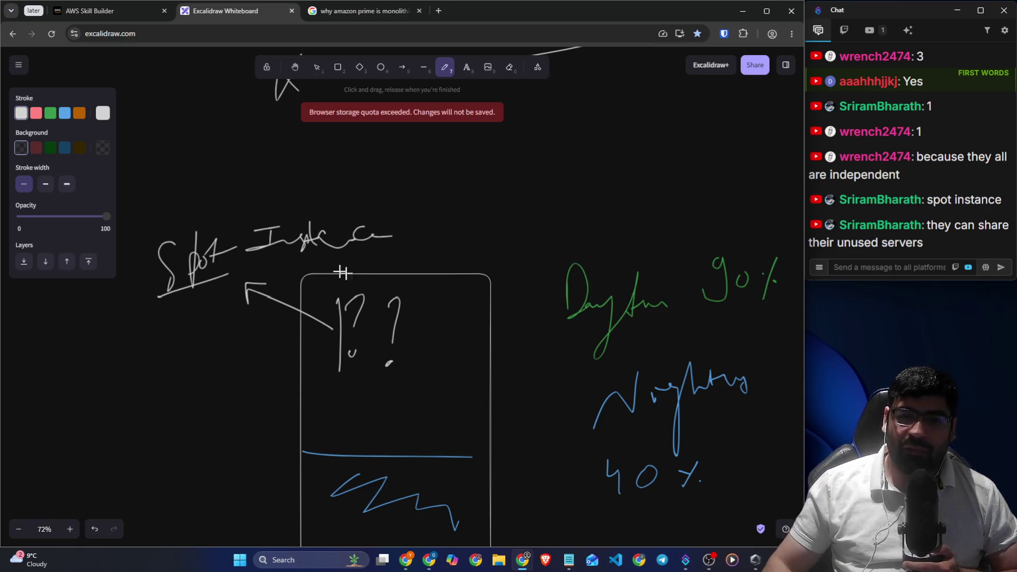
drag(349, 380, 360, 278)
drag(320, 309, 408, 384)
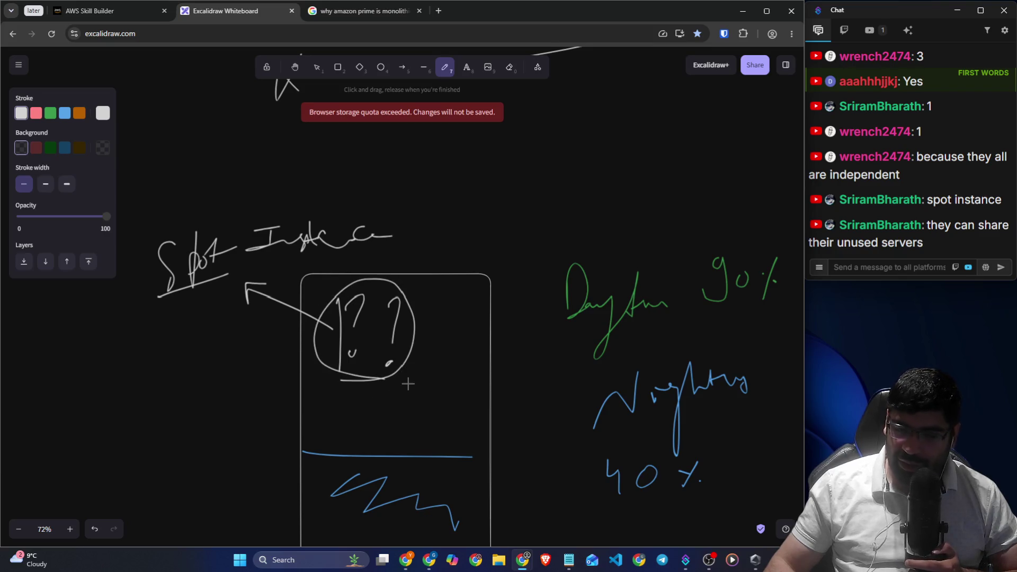